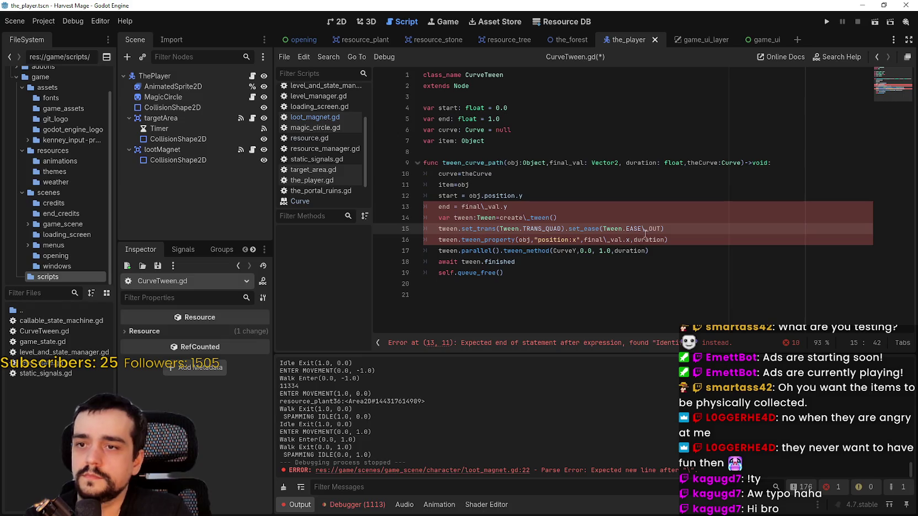
Step: Remove the stray backslashes from EASE_OUT and final_val.x in tween_curve_path
key(Delete)
key(Down)
key(Down)
key(Down)
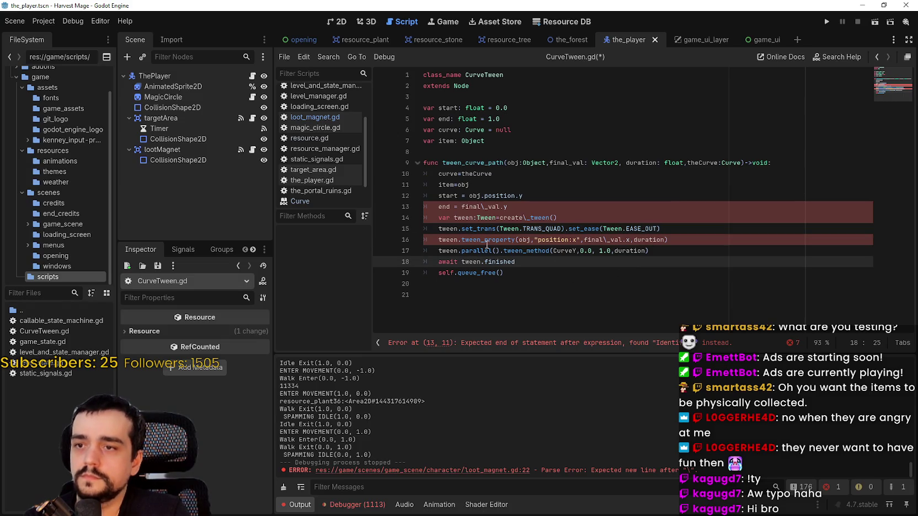
click(481, 251)
click(603, 240)
key(BackSpace)
key(Down)
key(Down)
key(Down)
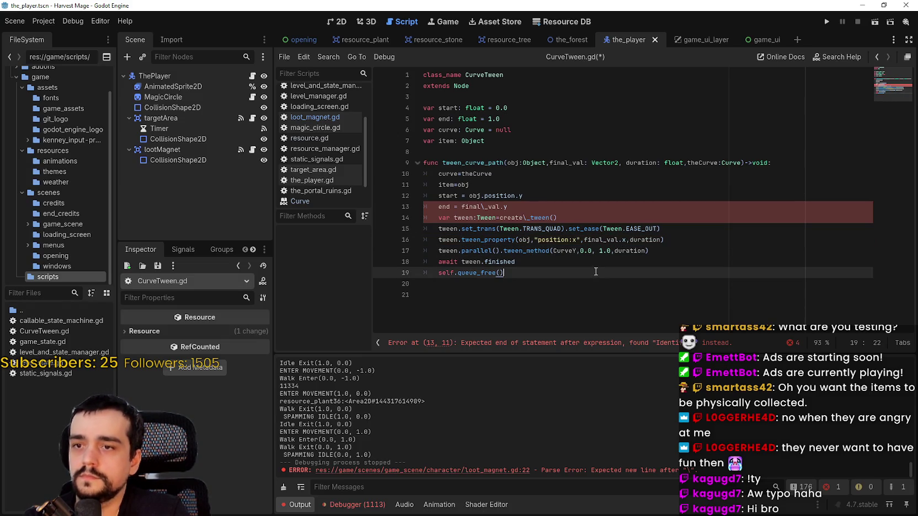
Step: Remove the backslashes from create_tween and final_val.y, then add an empty line below the function
click(528, 217)
key(BackSpace)
click(487, 208)
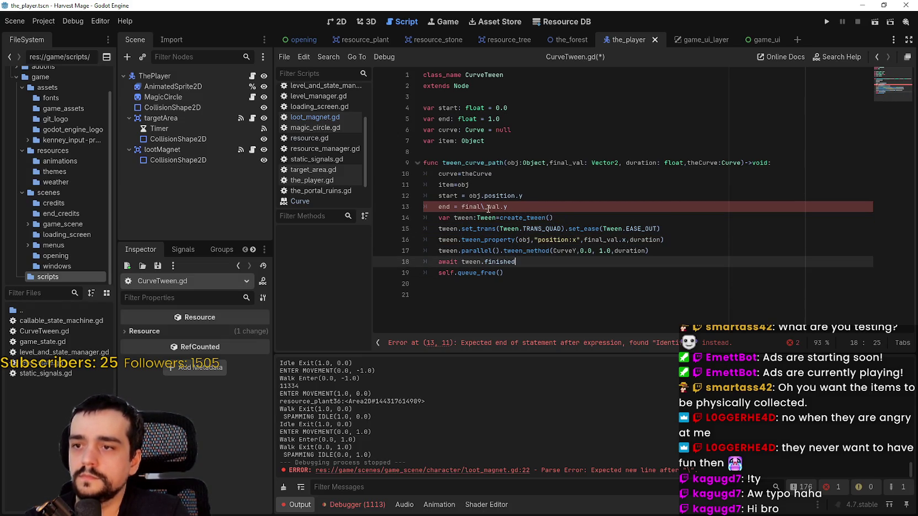
key(BackSpace)
click(543, 207)
click(574, 285)
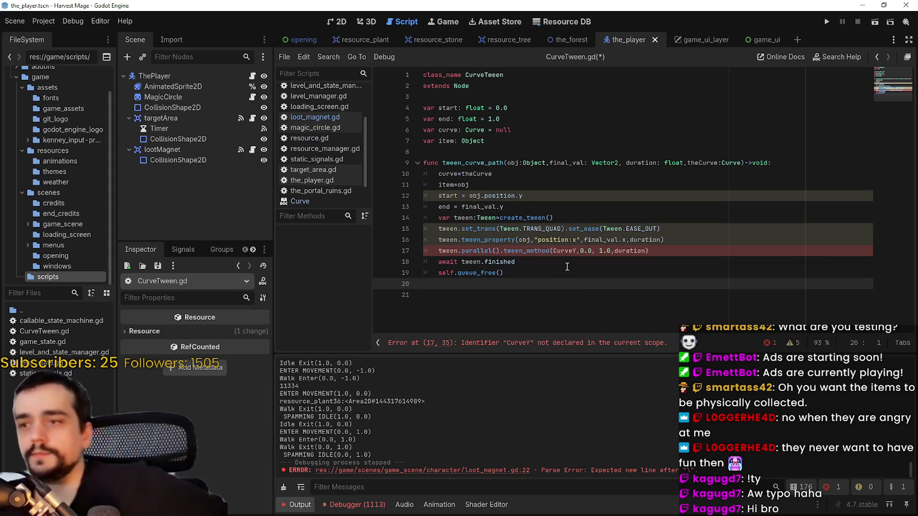
key(Return)
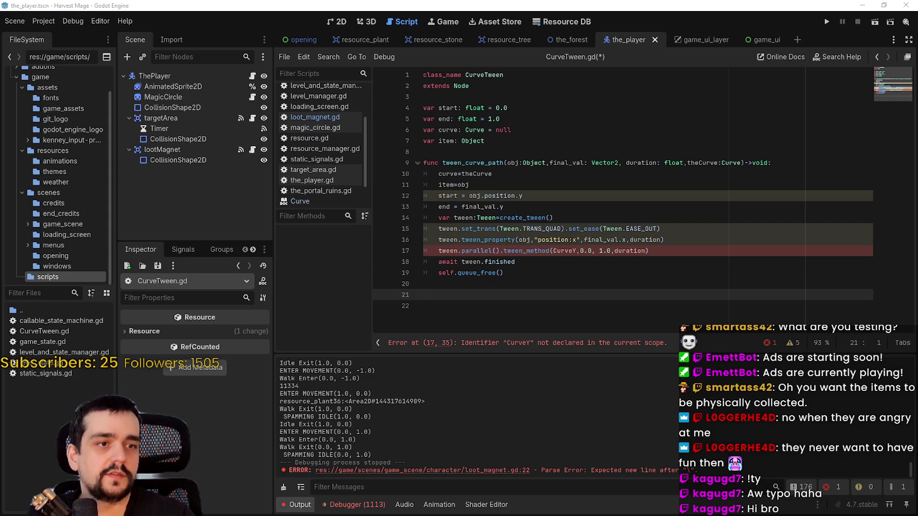
Step: Paste the CurveY(step) header and its item.position.y line, indented into the function body
click(466, 295)
text(func CurveY(step: float)->void:)
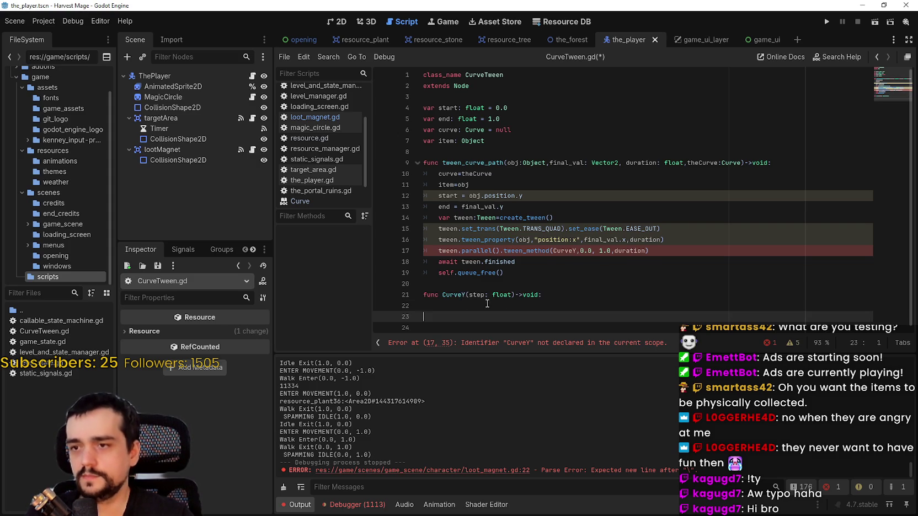
key(BackSpace)
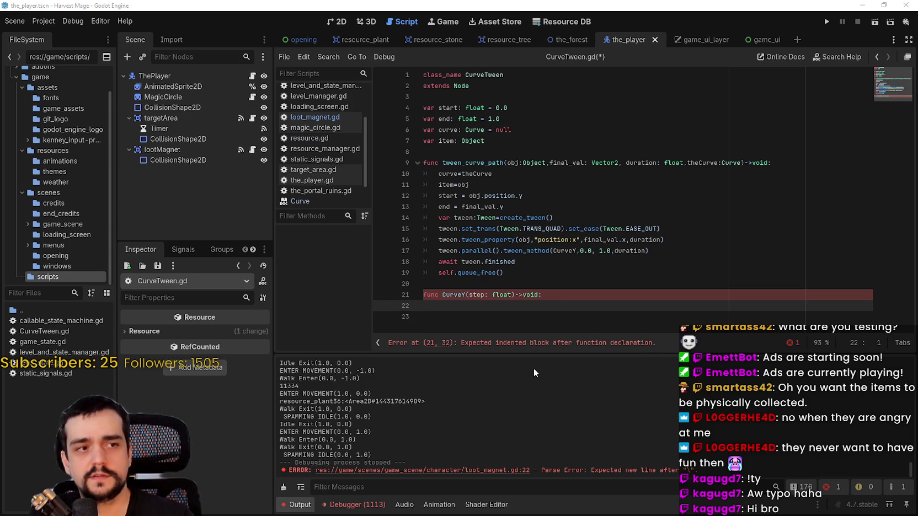
text(item.position.y= start + ((end - start) \* curve.sample(step)))
click(426, 304)
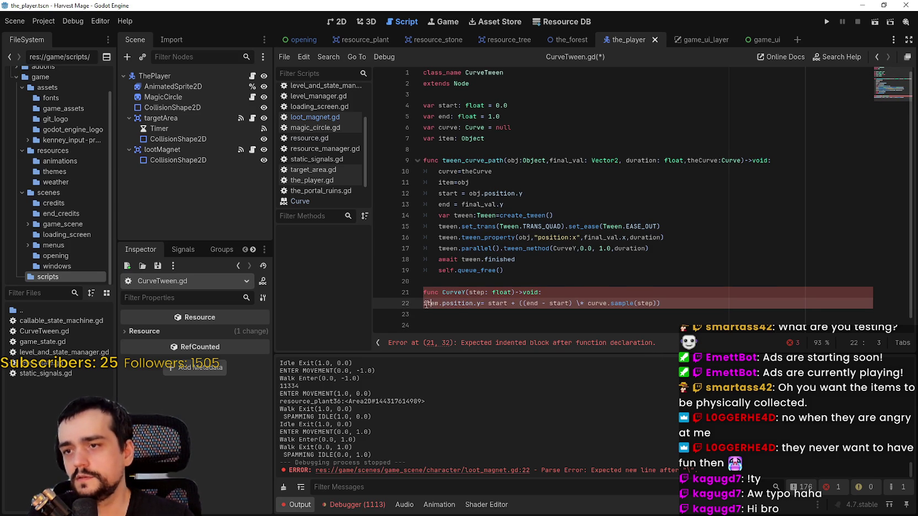
key(Tab)
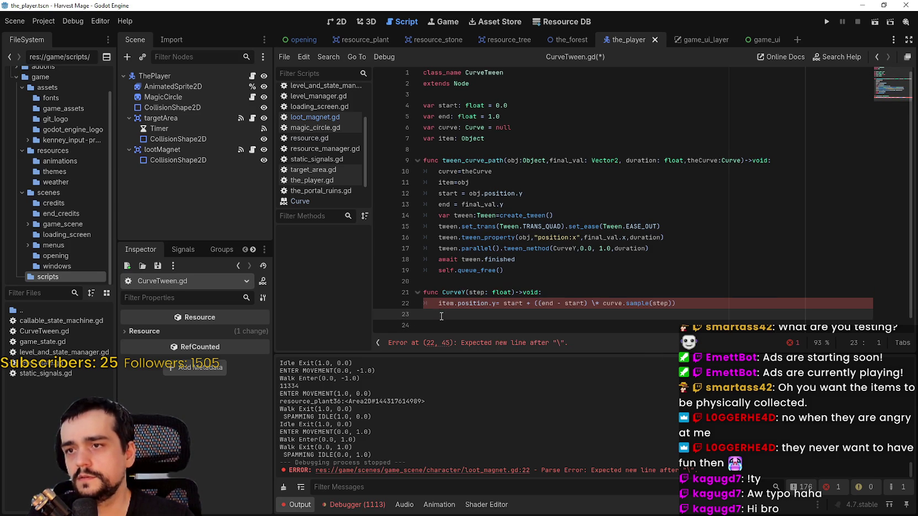
Step: Delete the stray backslash before the multiplication sign in CurveY's formula
click(563, 305)
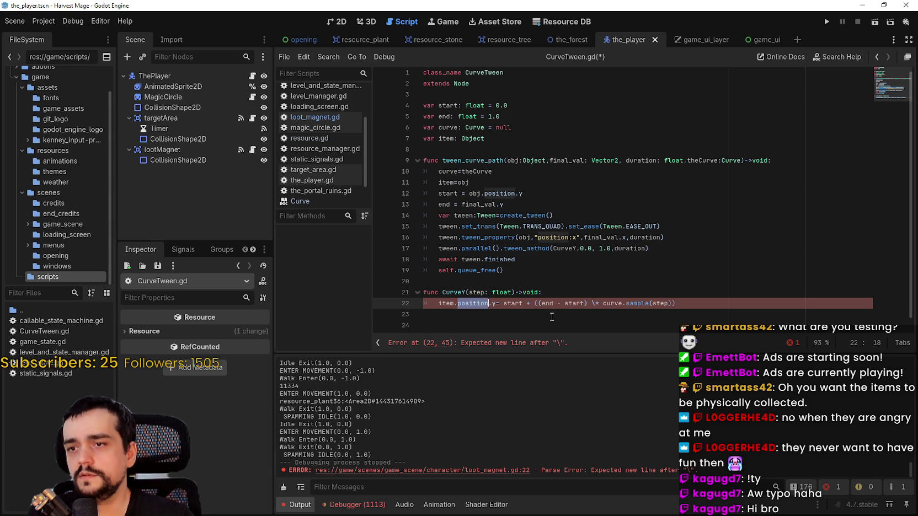
click(596, 304)
key(BackSpace)
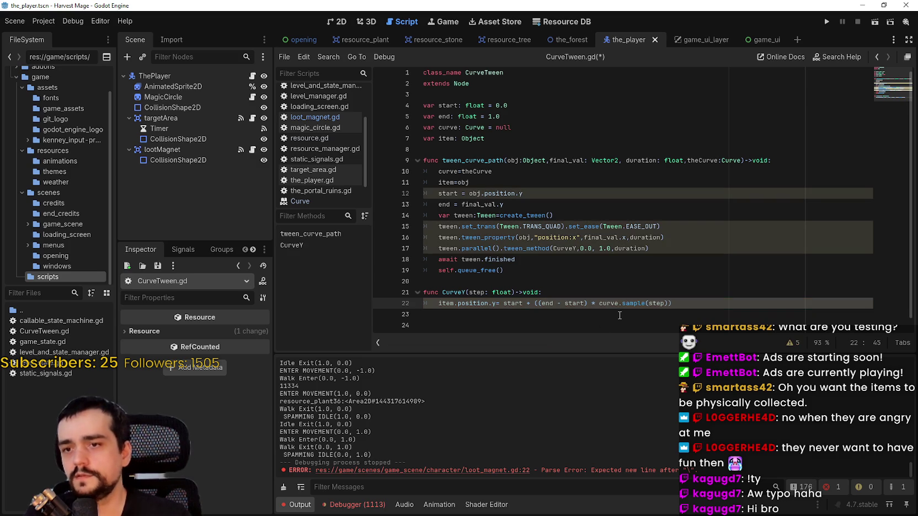
click(622, 317)
double_click(618, 304)
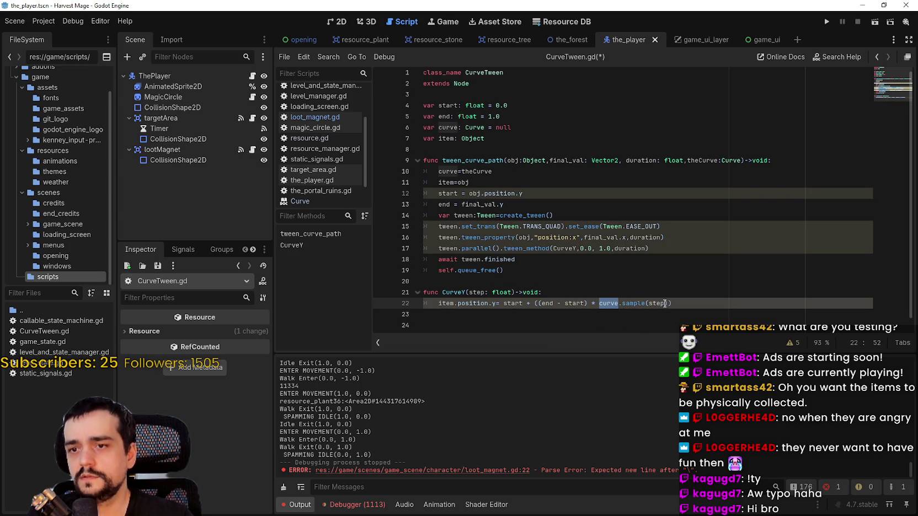
click(498, 270)
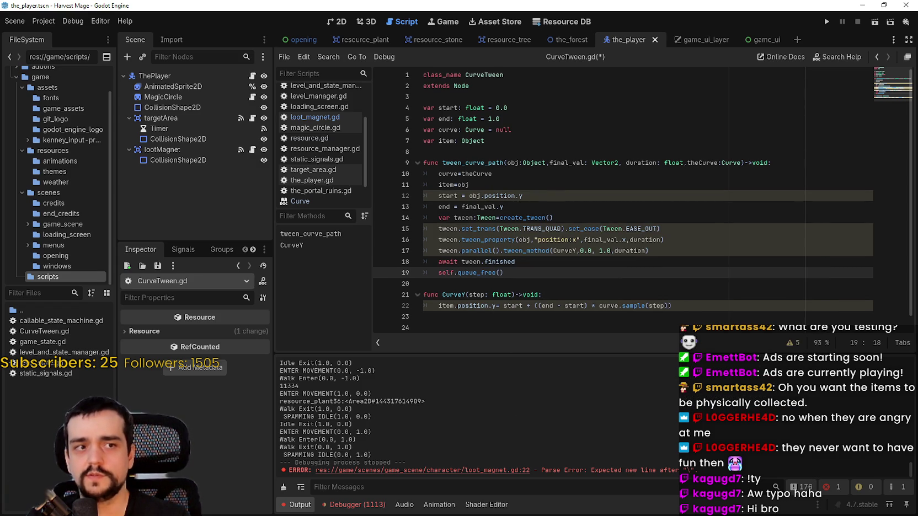
Step: Save CurveTween.gd and highlight where obj is used in tween_curve_path's parameters
click(517, 108)
key(ctrl+s)
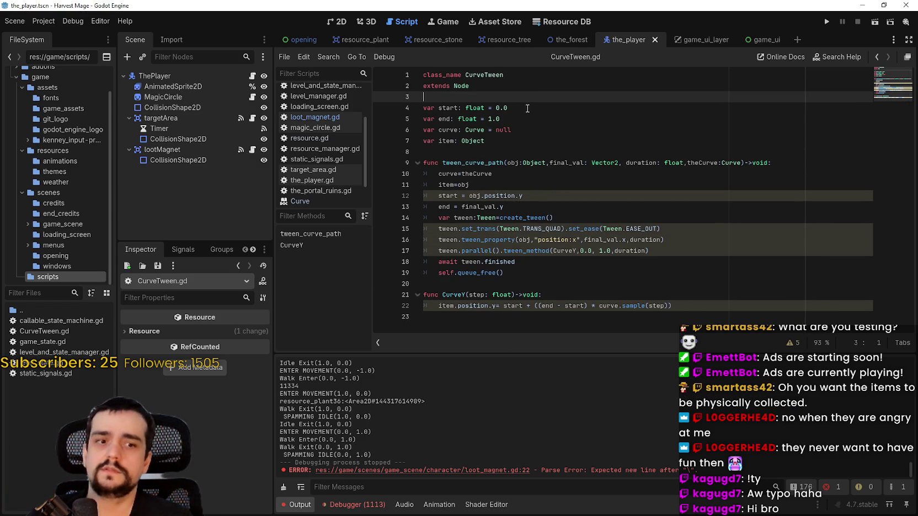
click(505, 274)
click(516, 283)
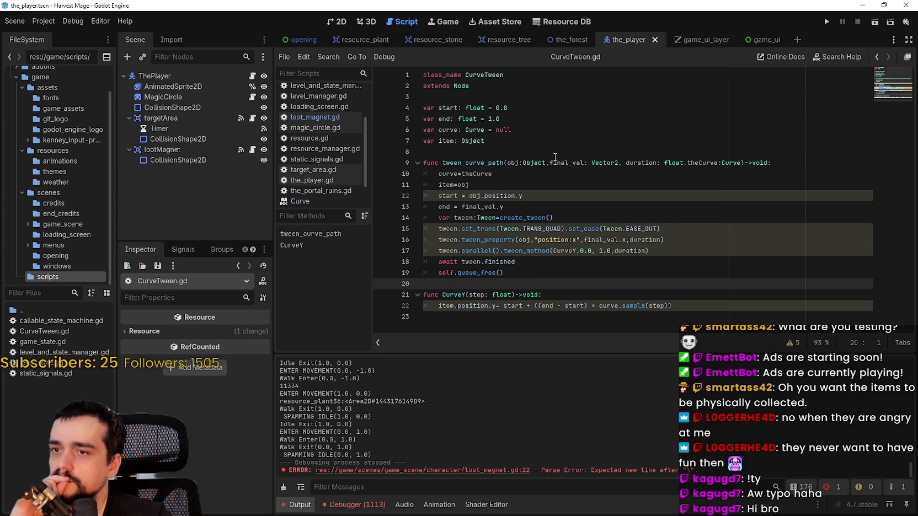
click(511, 163)
double_click(512, 163)
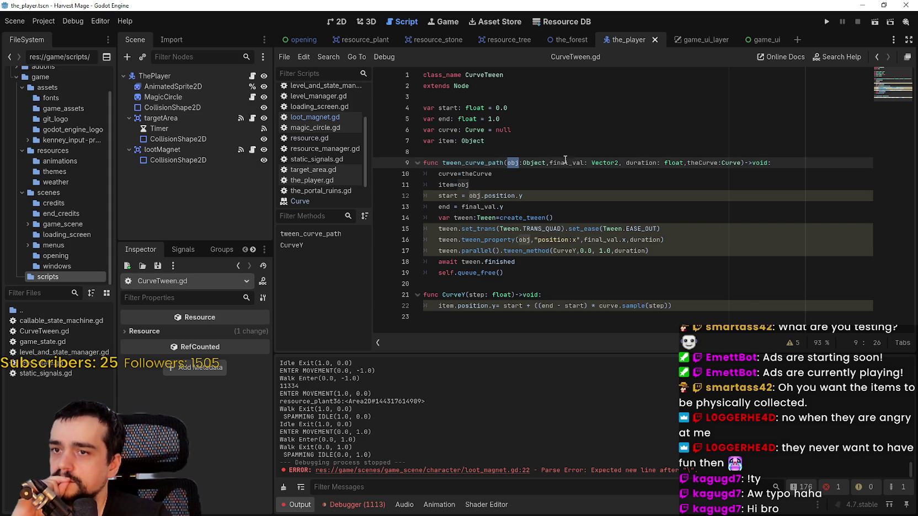
Step: Add a space after the comma on line 9 and around = on lines 10 and 11
click(685, 162)
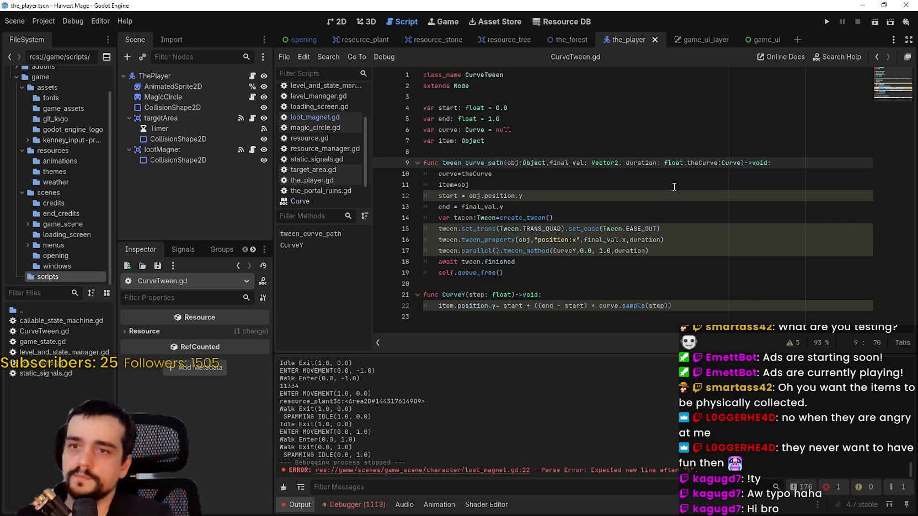
text(,)
click(668, 173)
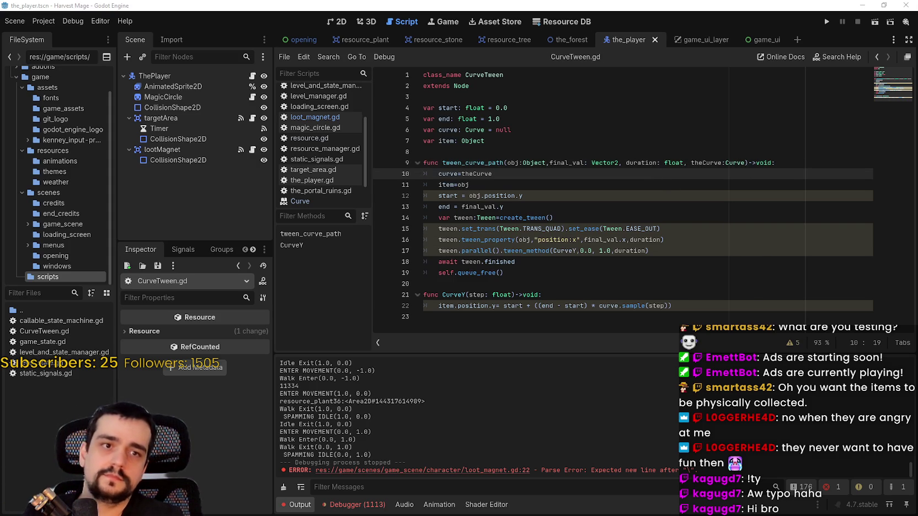
click(462, 173)
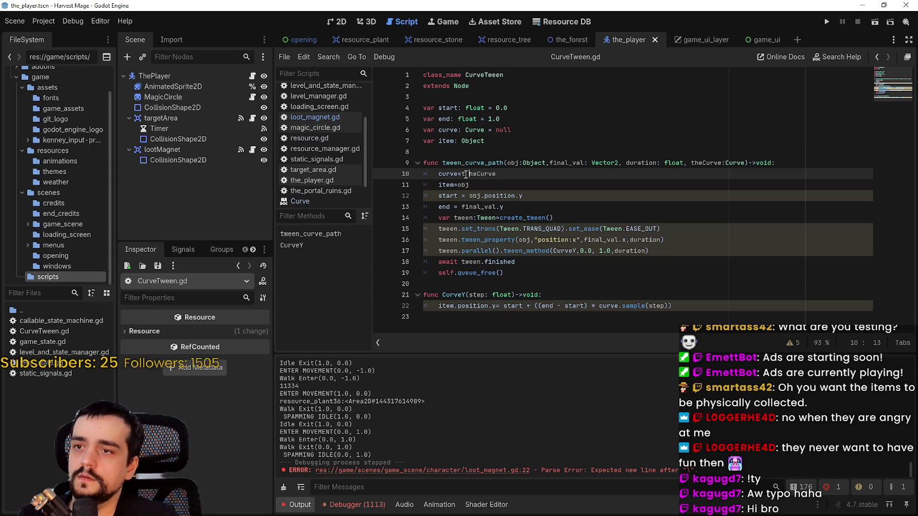
click(456, 173)
click(452, 184)
click(463, 185)
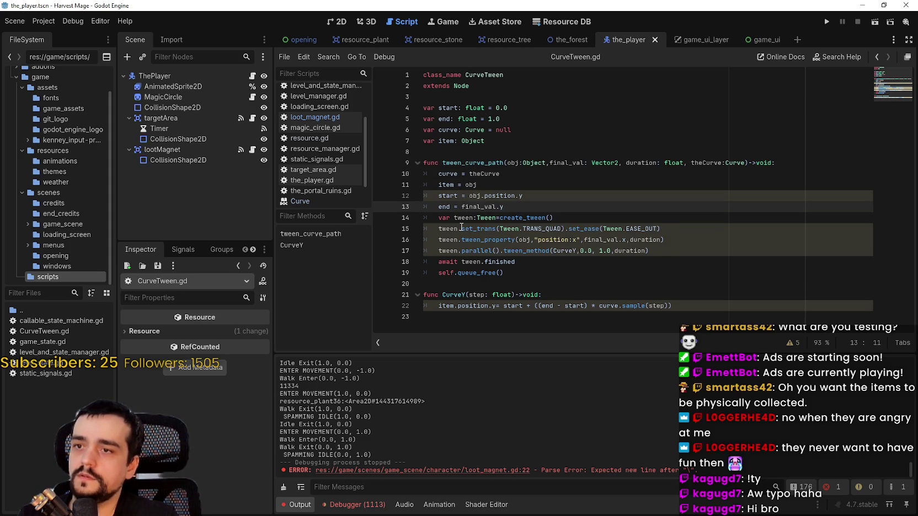
Step: Space out the tween assignment on line 14 and save CurveTween.gd
drag(477, 228, 477, 218)
click(498, 217)
click(507, 217)
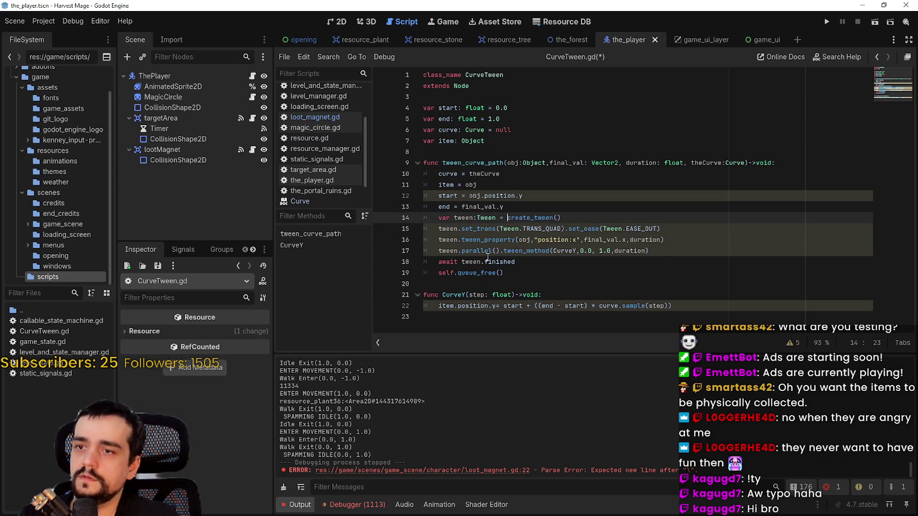
drag(481, 251, 481, 262)
key(ctrl+s)
Step: Review the script warnings list, then save the scene and its scripts again
click(596, 271)
click(612, 205)
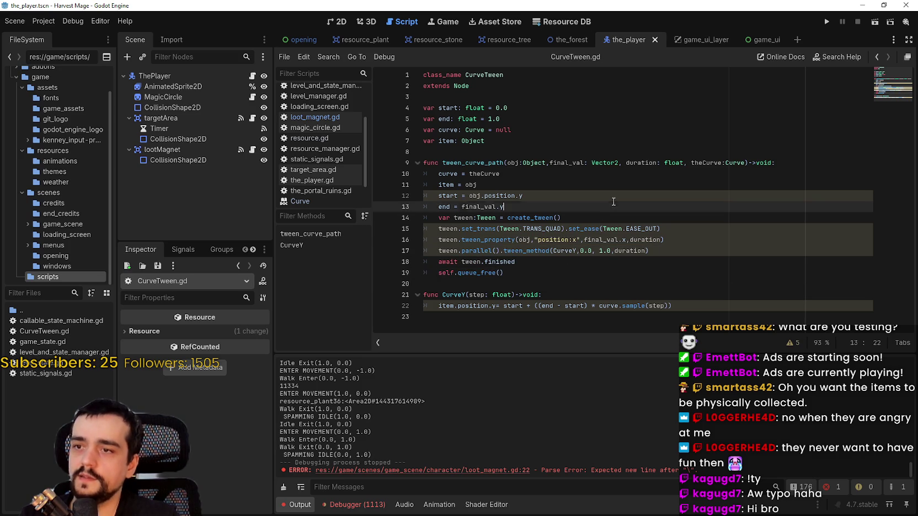
click(579, 281)
click(796, 342)
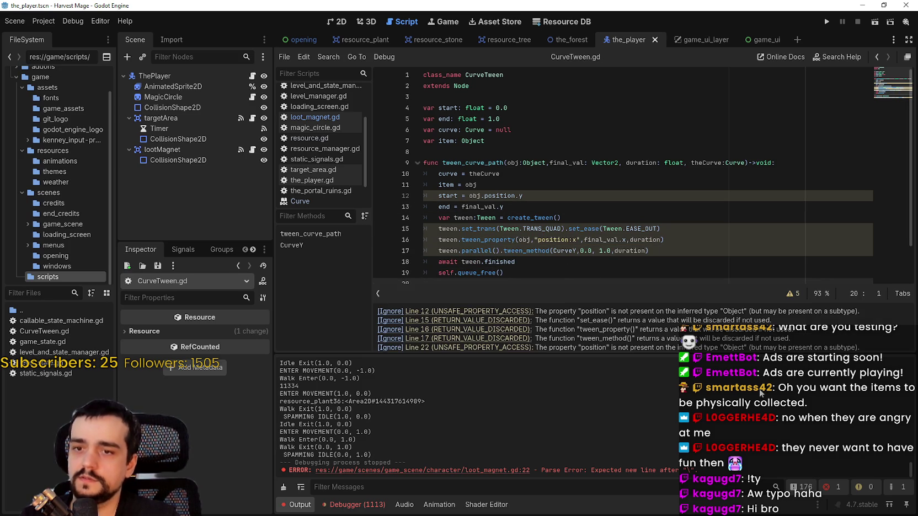
click(797, 294)
key(ctrl+s)
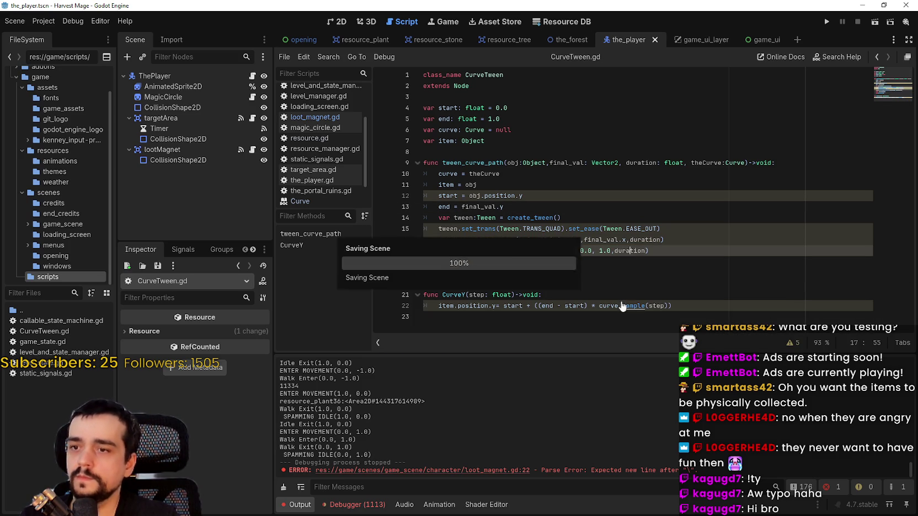
key(ctrl+s)
click(450, 142)
click(468, 173)
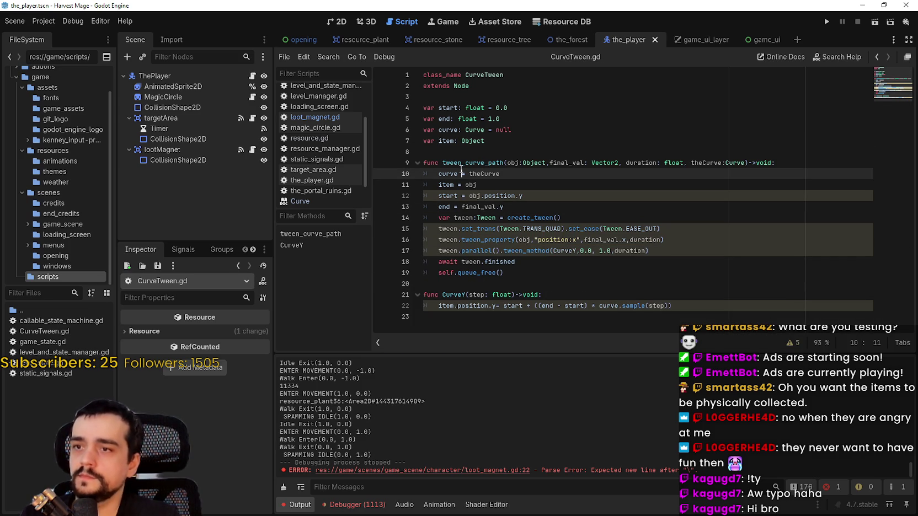
click(497, 78)
Step: In loot_magnet.gd, change curve_'s type on line 13 from Curve to CurveTween
click(311, 118)
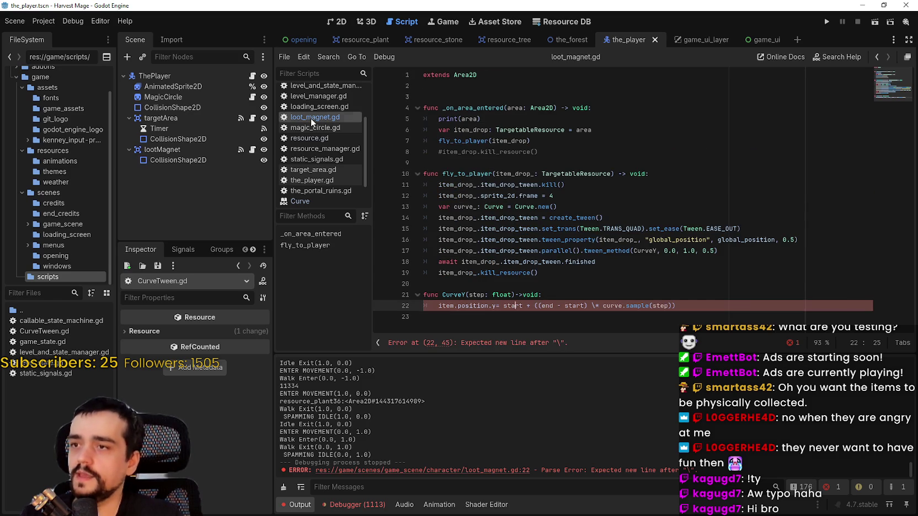
mouse_move(676, 306)
mouse_down()
mouse_move(552, 295)
mouse_move(717, 227)
mouse_move(601, 218)
mouse_move(476, 286)
mouse_up()
click(592, 186)
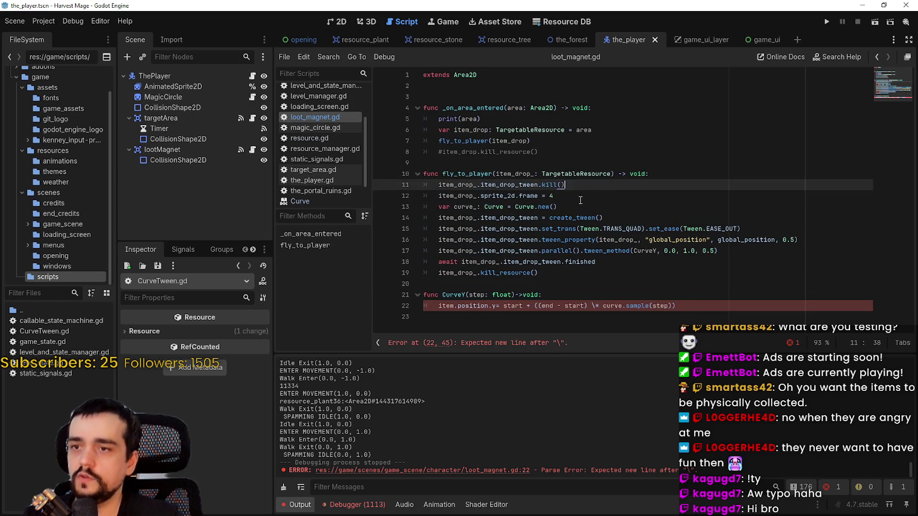
click(568, 208)
double_click(465, 207)
double_click(505, 206)
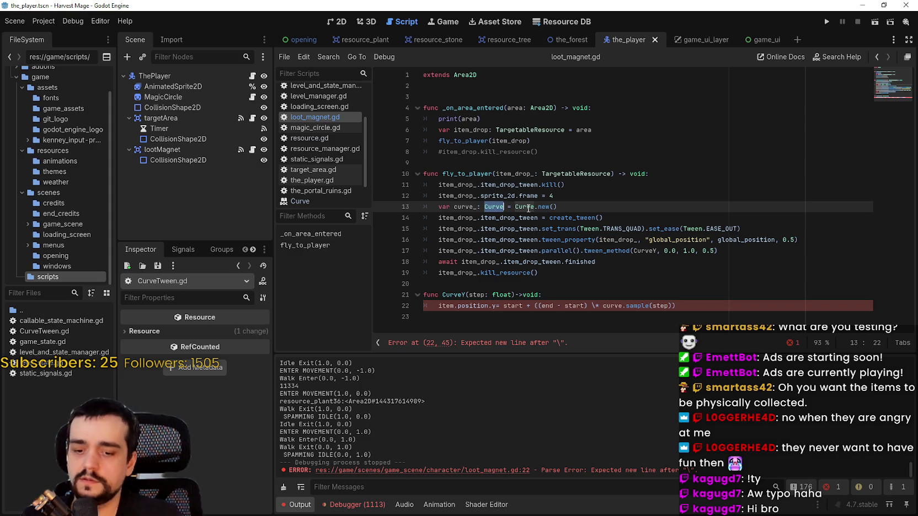
text(CurveTw)
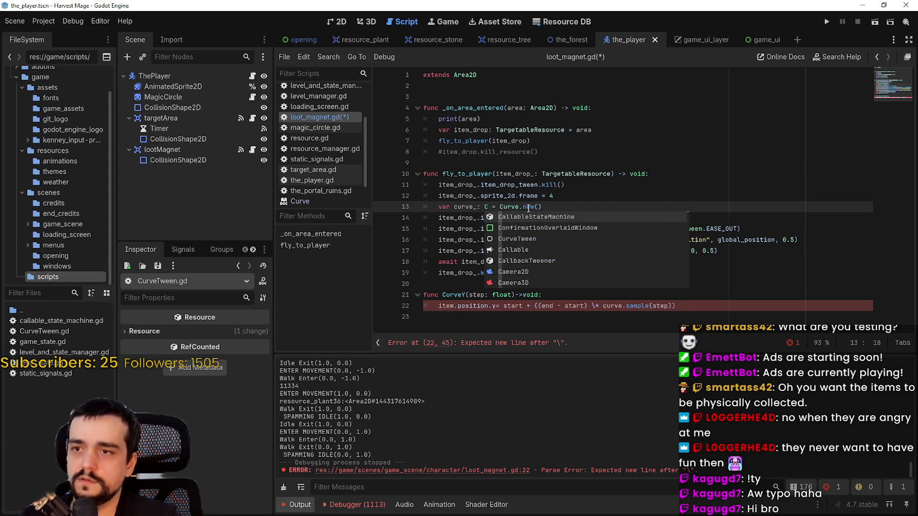
key(Return)
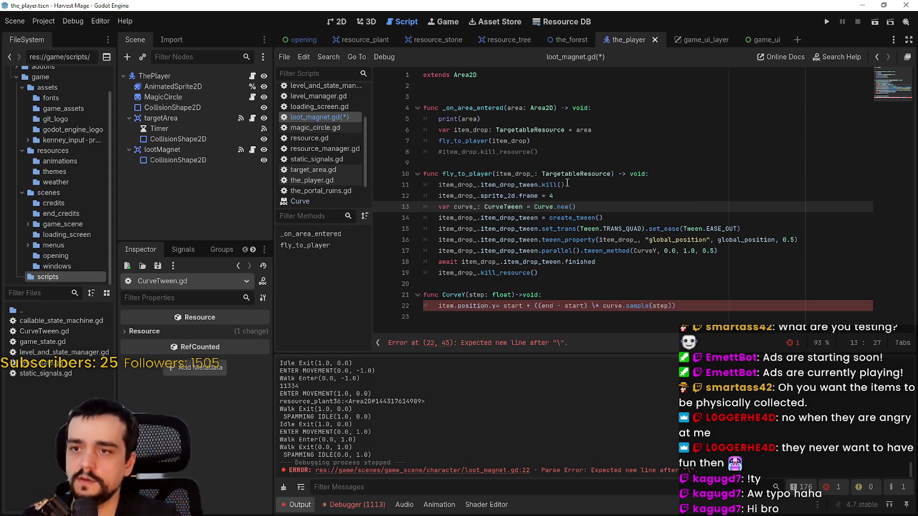
Step: Change line 13's constructor from Curve.new() to CurveTween.new()
double_click(513, 208)
click(545, 209)
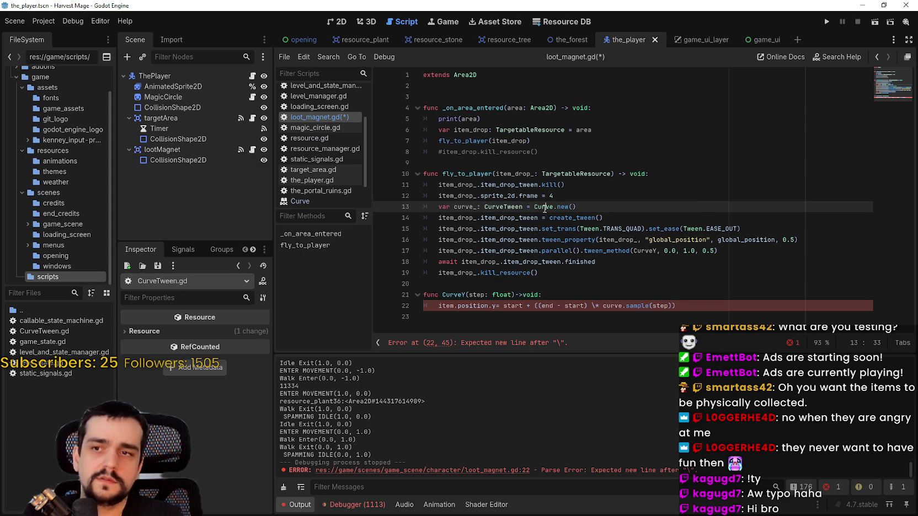
key(Right)
key(Right)
text(Tween)
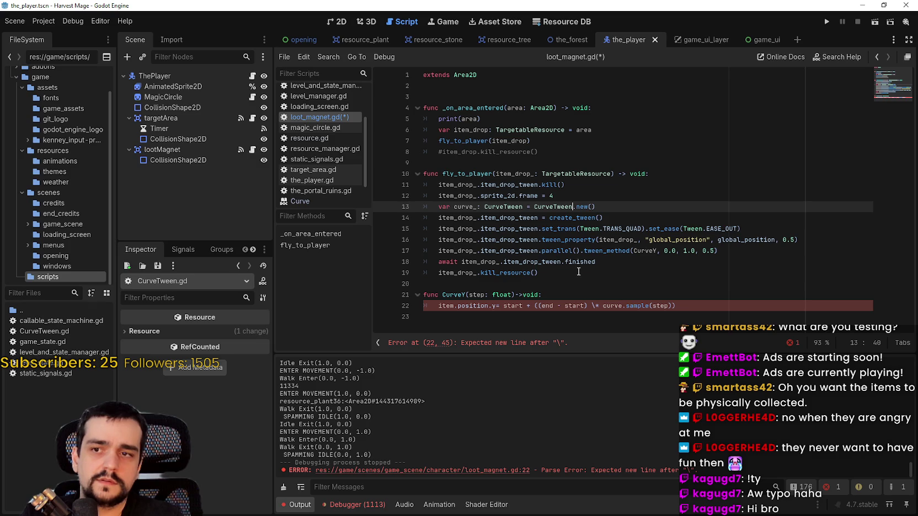
click(620, 204)
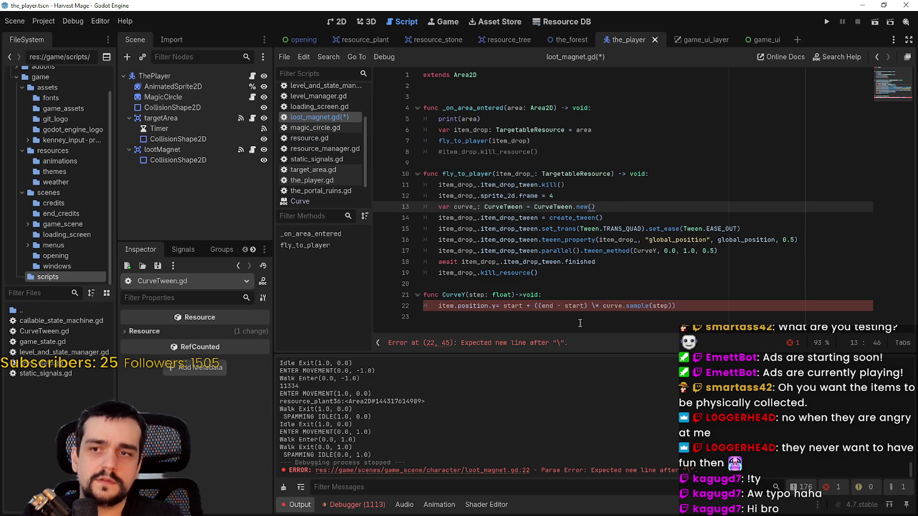
click(462, 209)
Step: Add a new line 14 calling curve_.tween_curve_path with item_drop_ as the first argument
double_click(463, 209)
click(620, 213)
click(620, 209)
key(Return)
text(curve_.)
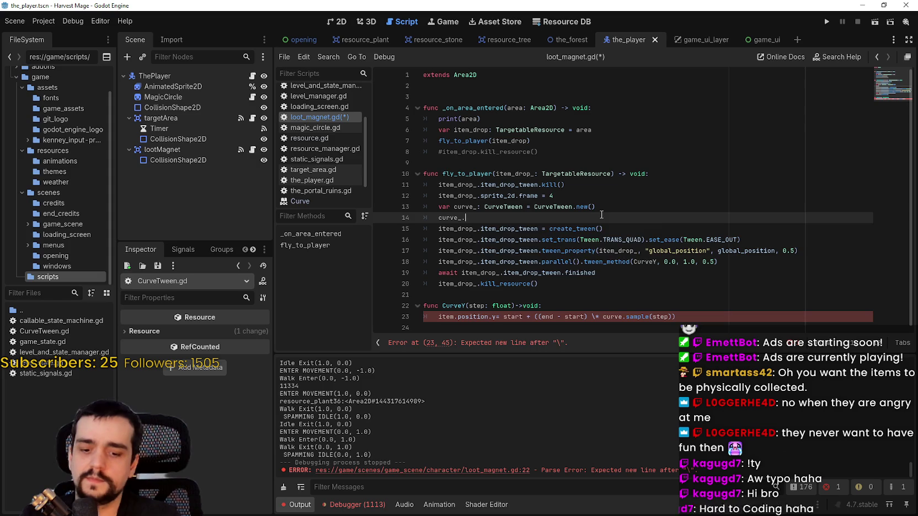
key(Down)
key(Down)
key(Down)
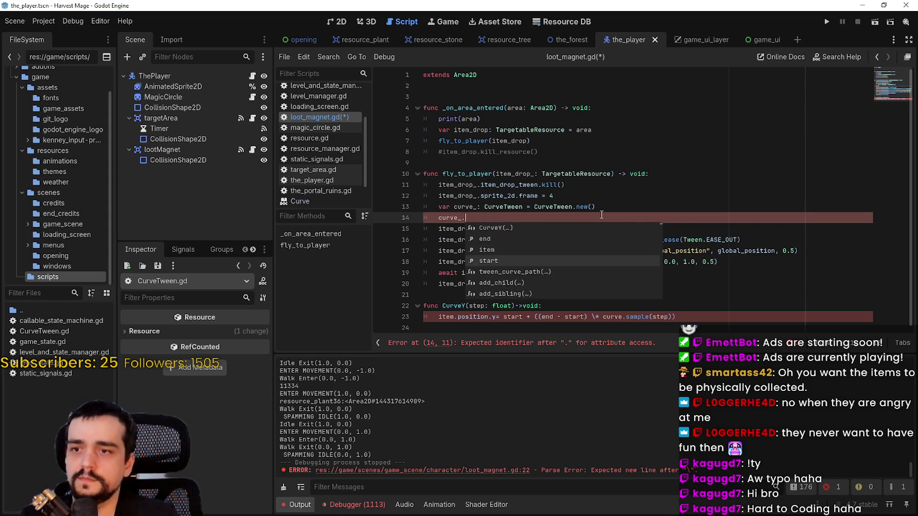
key(Return)
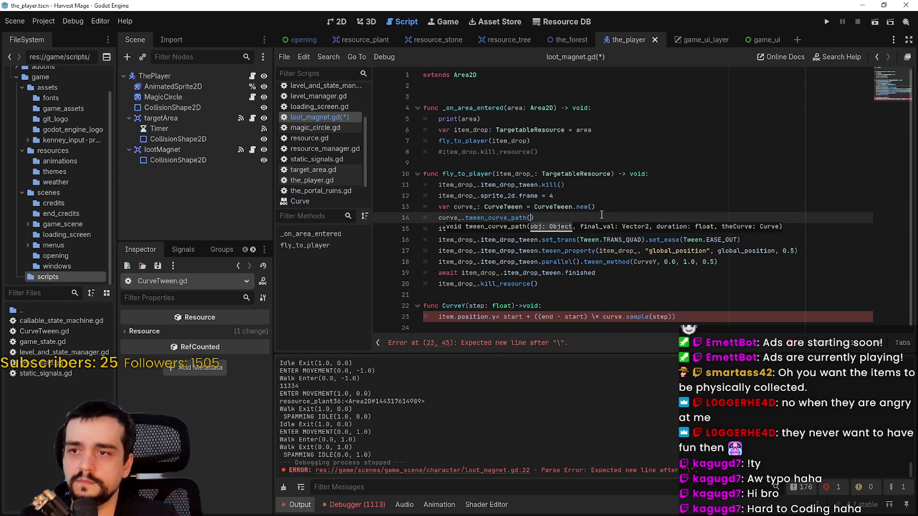
text(item)
key(Return)
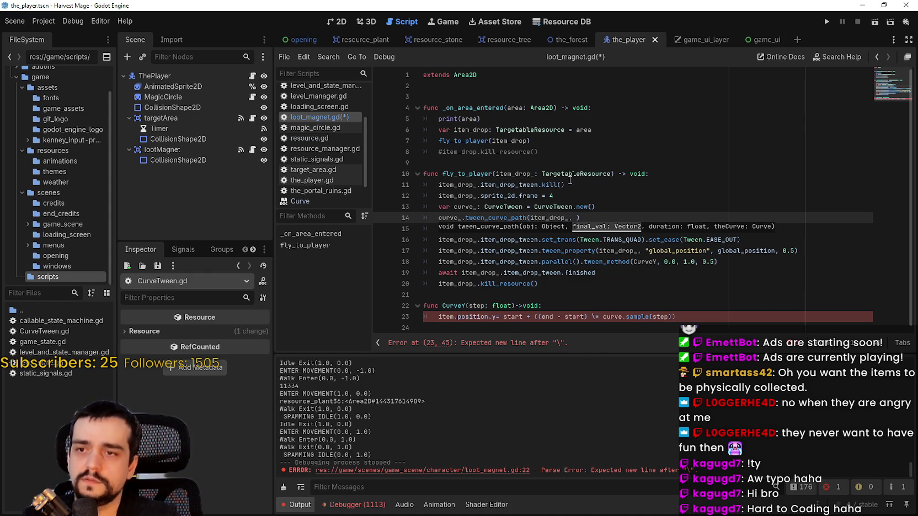
Step: Copy global_position from line 17 and paste it in as the call's second argument
text(1.0)
text(,)
key(BackSpace)
key(BackSpace)
key(BackSpace)
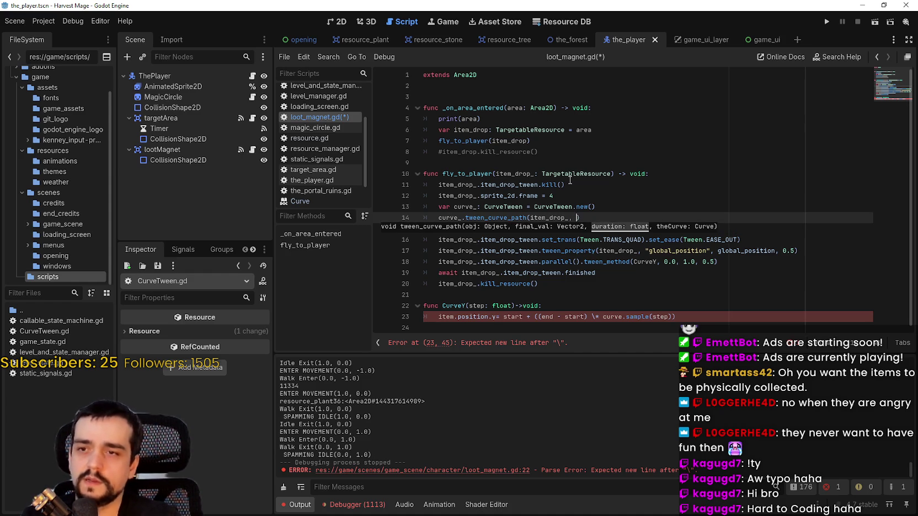
key(BackSpace)
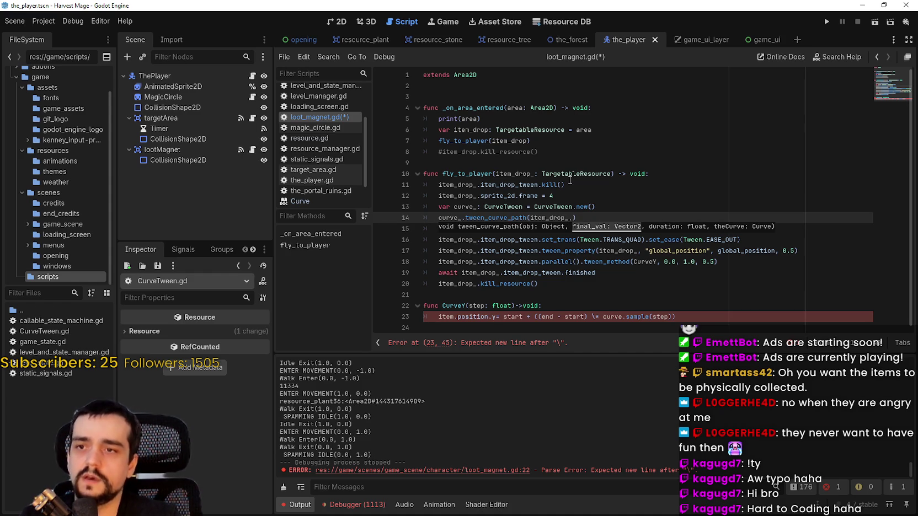
click(471, 251)
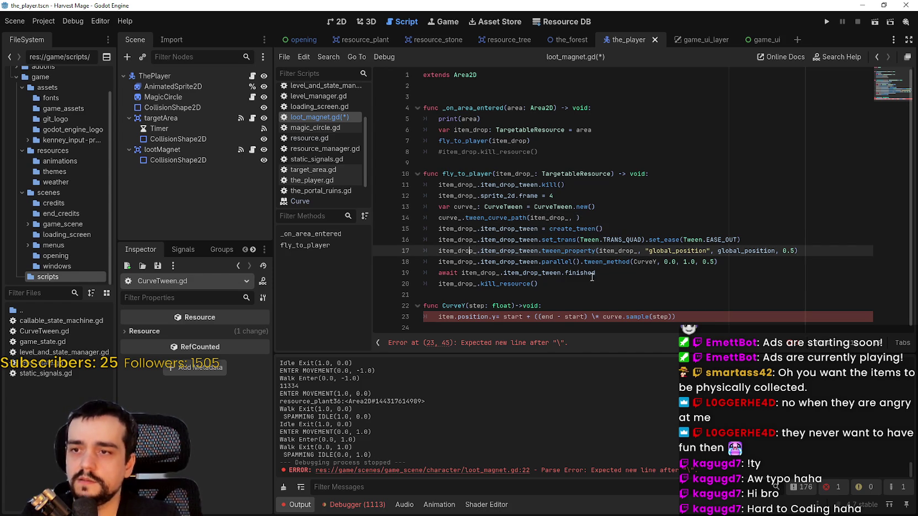
double_click(745, 251)
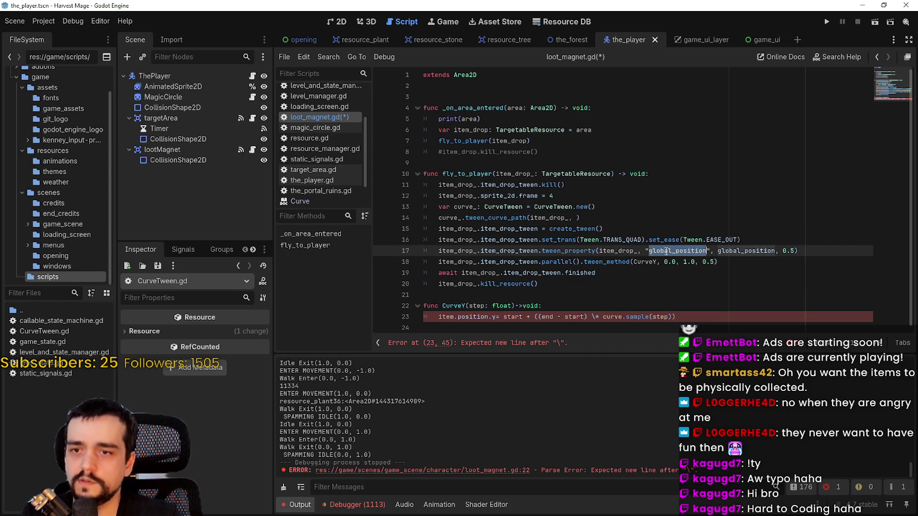
key(ctrl+c)
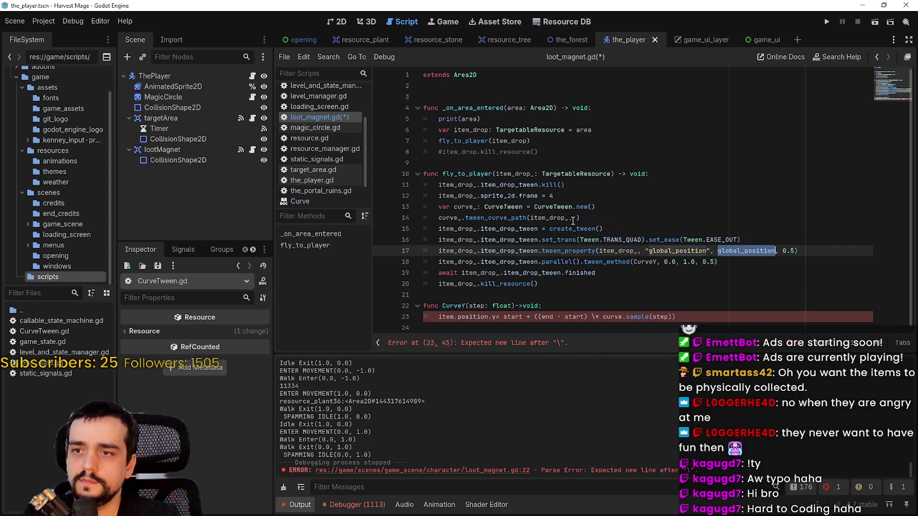
click(578, 217)
key(ctrl+v)
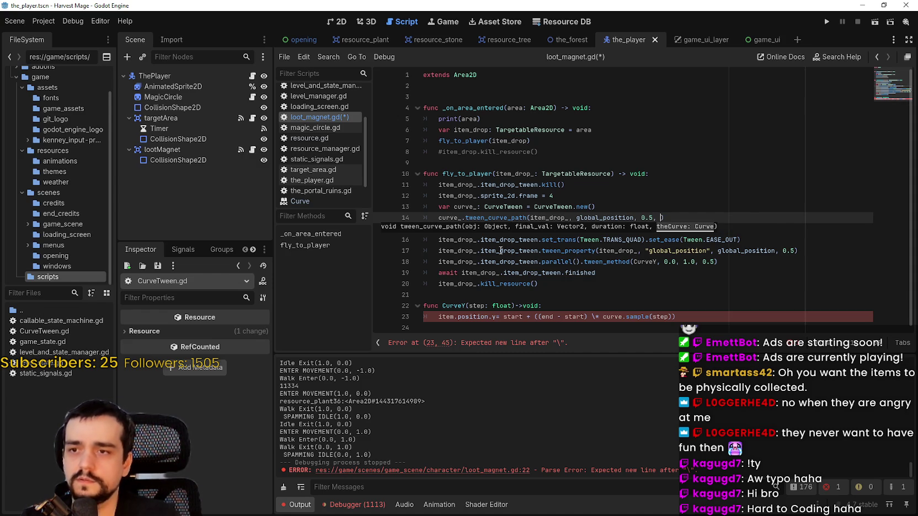
Step: Open the CurveTween script via Lookup Symbol on CurveTween
click(550, 205)
right_click(550, 205)
click(585, 358)
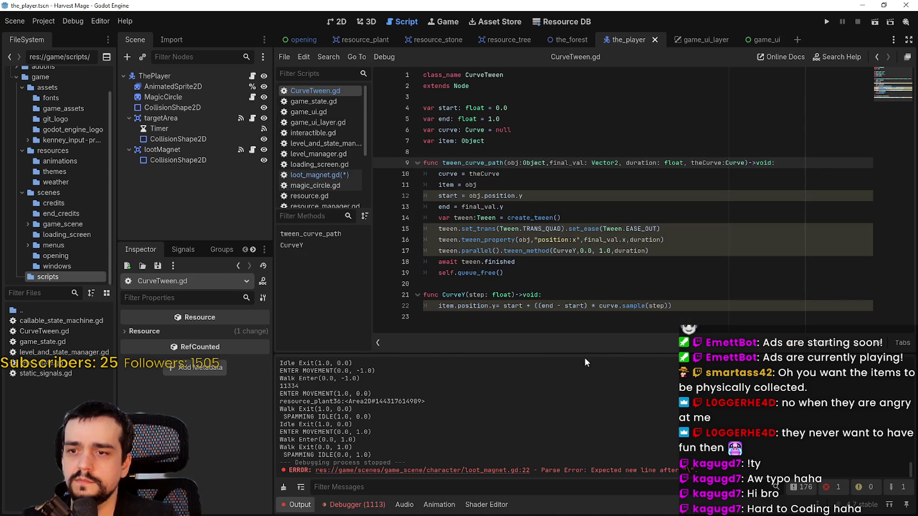
Step: Check how theCurve and curve.sample are used in CurveTween.gd, then go back to loot_magnet.gd
double_click(472, 129)
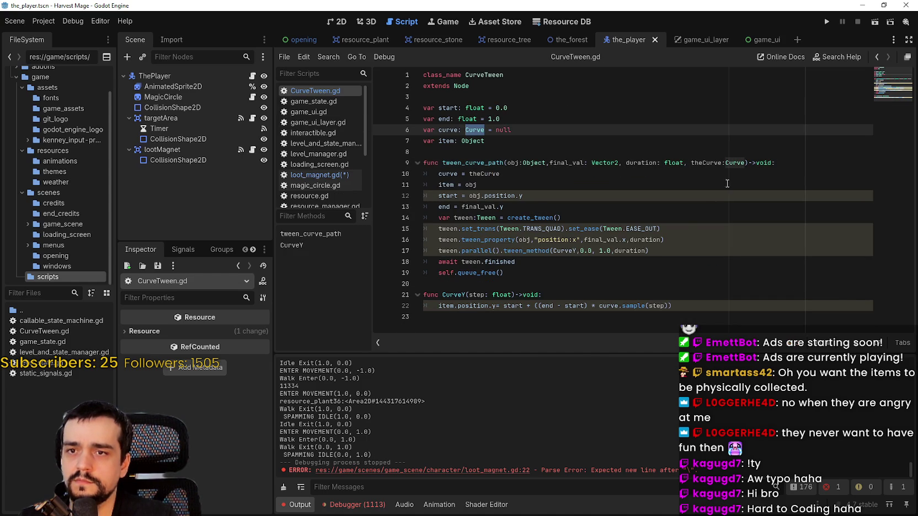
double_click(711, 162)
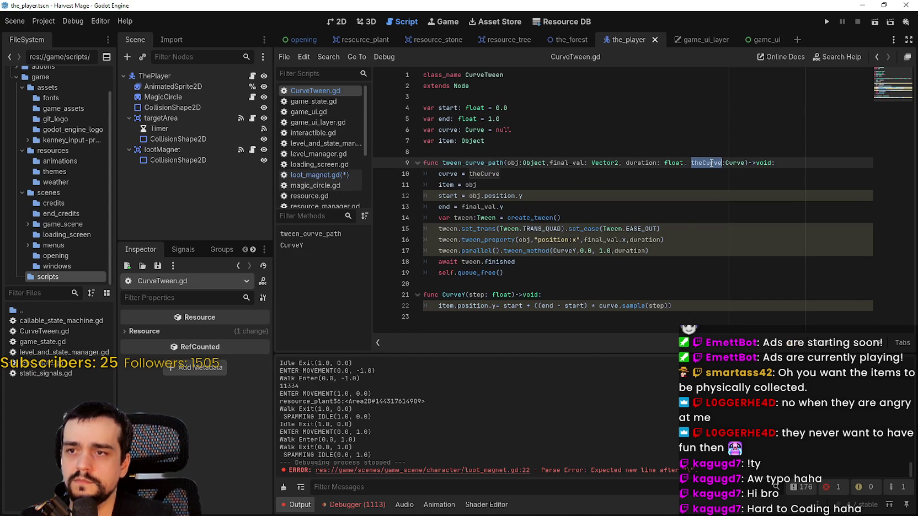
double_click(473, 173)
click(467, 174)
double_click(447, 174)
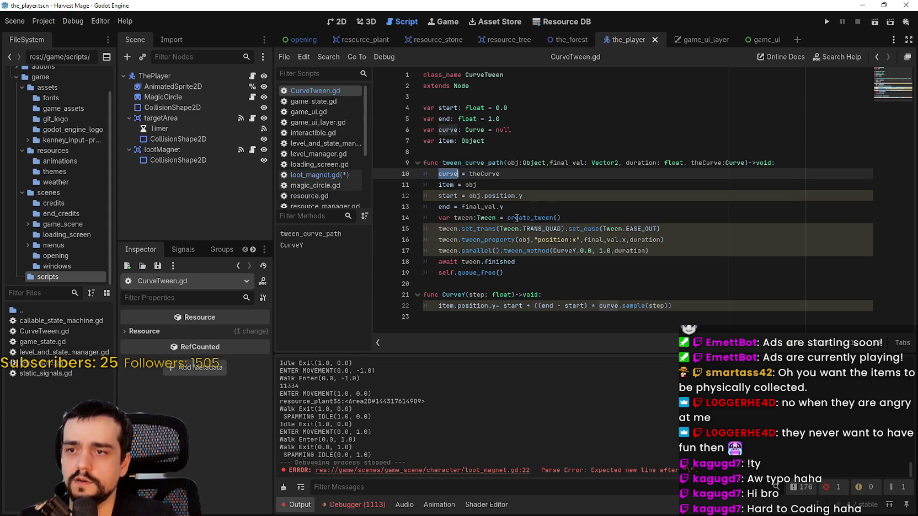
click(626, 306)
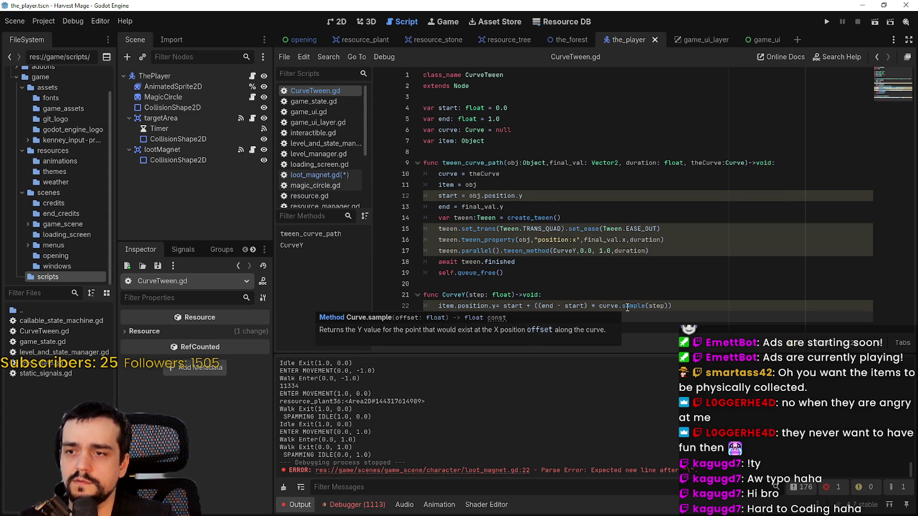
key(Down)
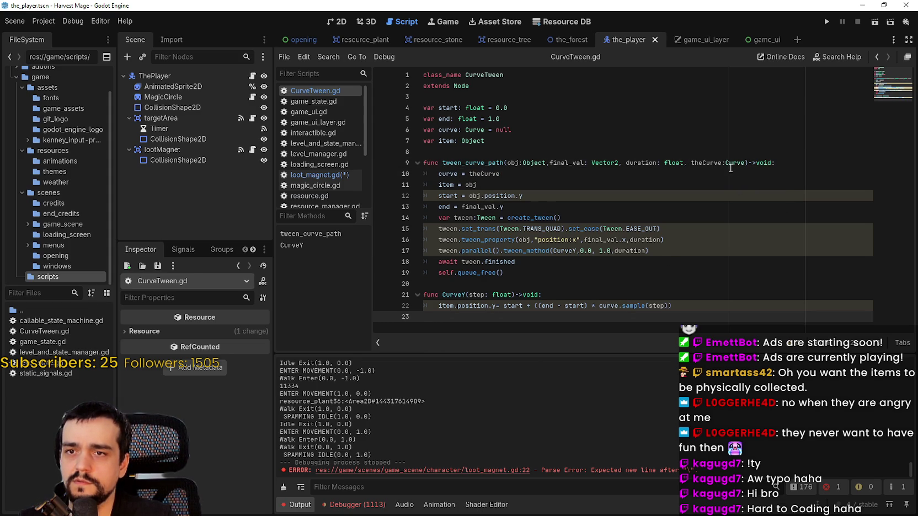
click(282, 175)
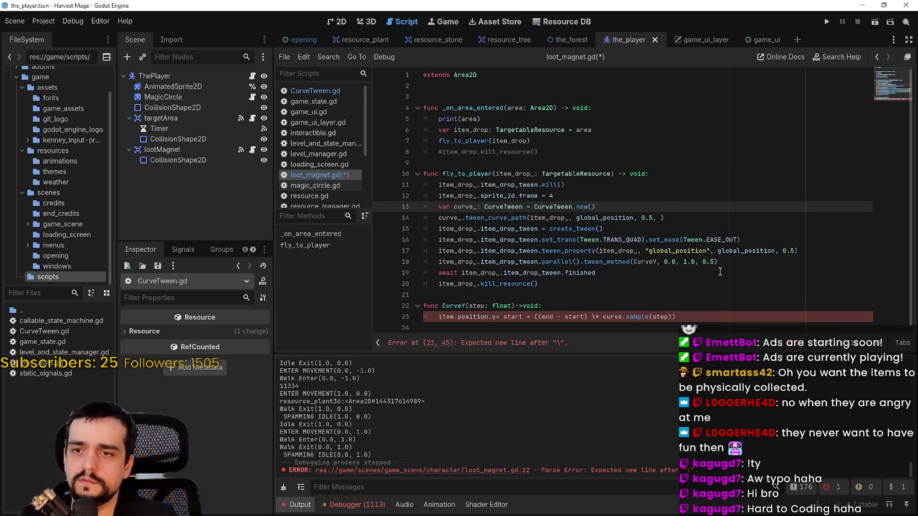
Step: Pass Curve.new() as the last argument of the tween_curve_path call
click(662, 218)
text(c)
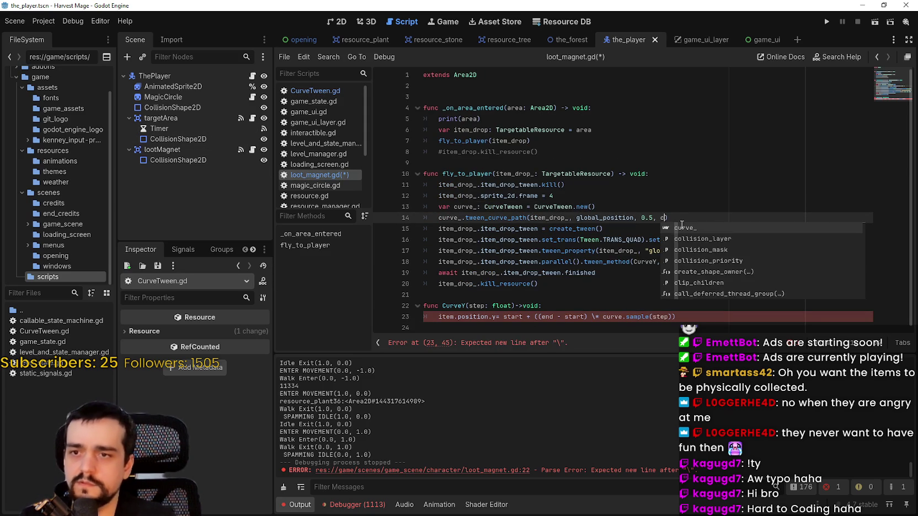
text(ur)
key(BackSpace)
key(BackSpace)
key(BackSpace)
text(Curve)
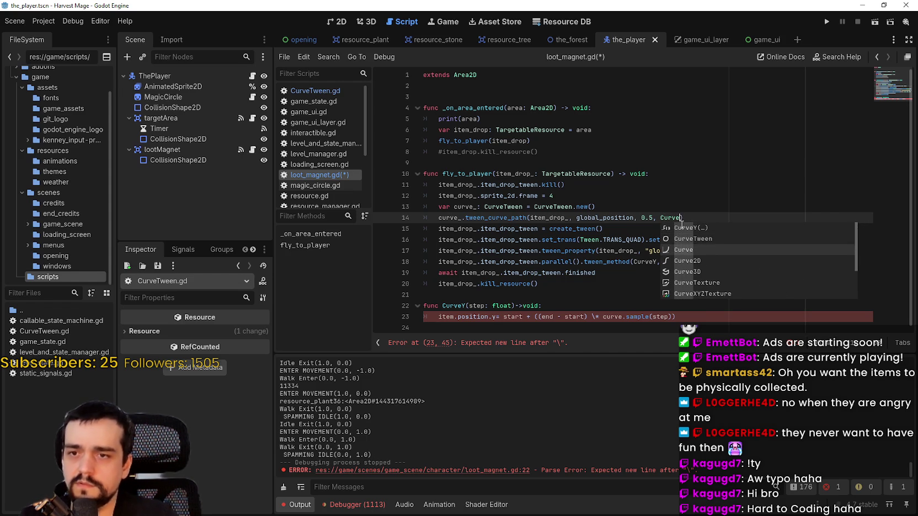
text(,)
text(new)
key(Return)
click(710, 189)
click(765, 219)
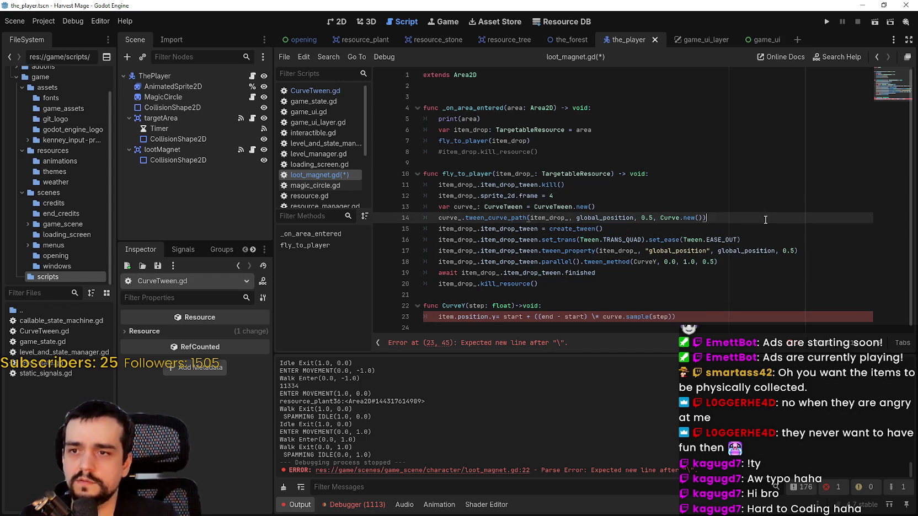
Step: Comment out lines 15–23, the old tween code and the CurveY function
click(646, 282)
drag(645, 282, 436, 218)
click(522, 272)
mouse_move(689, 317)
mouse_down()
mouse_move(425, 246)
mouse_move(412, 213)
mouse_move(410, 226)
mouse_up()
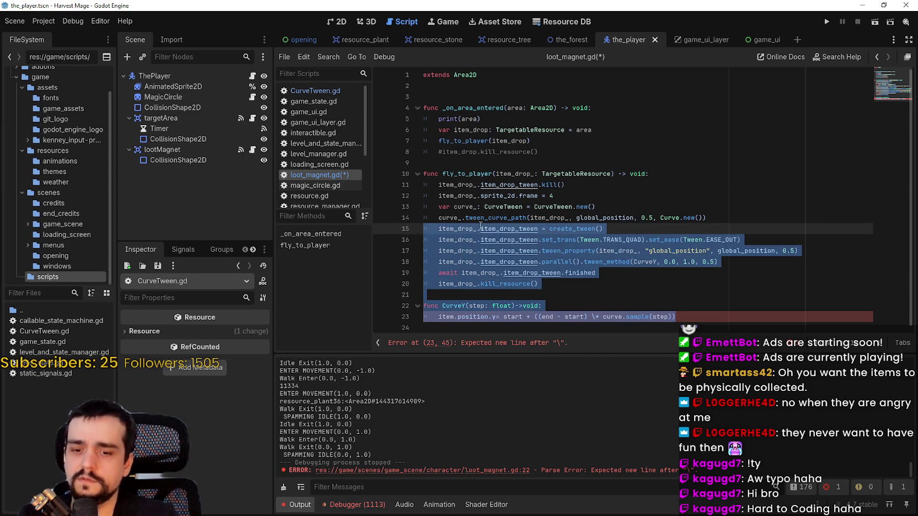
key(ctrl+k)
click(635, 243)
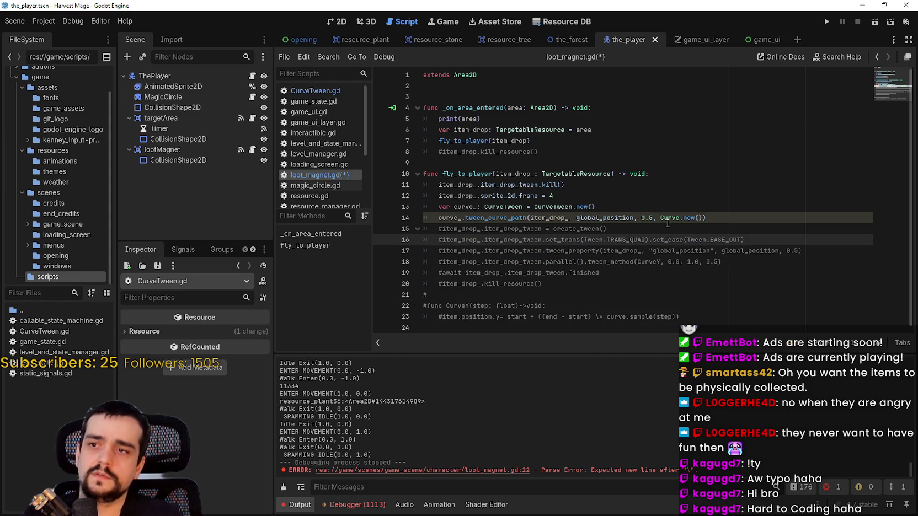
Step: Save the scene and scripts, then run the project
click(717, 217)
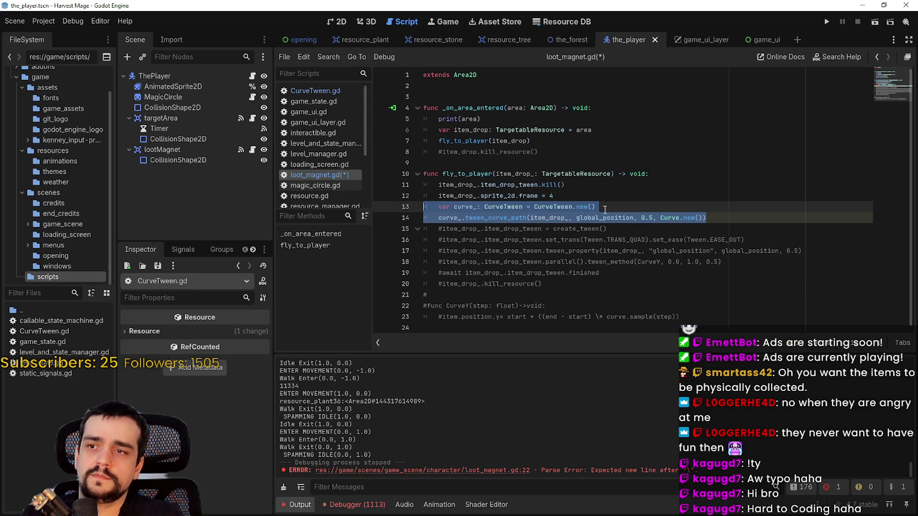
click(603, 207)
key(ctrl+s)
click(827, 21)
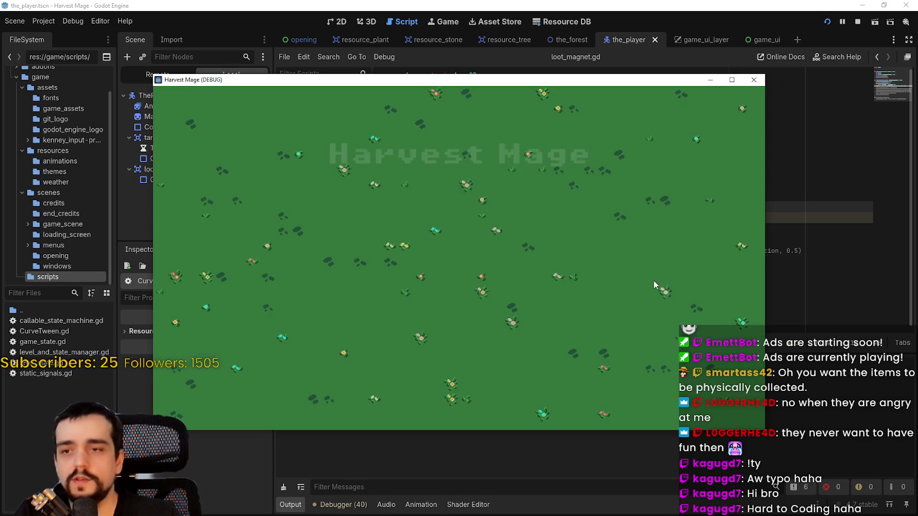
Step: Start a level, equip the pickaxe and break the purple bush into an orb drop
click(281, 260)
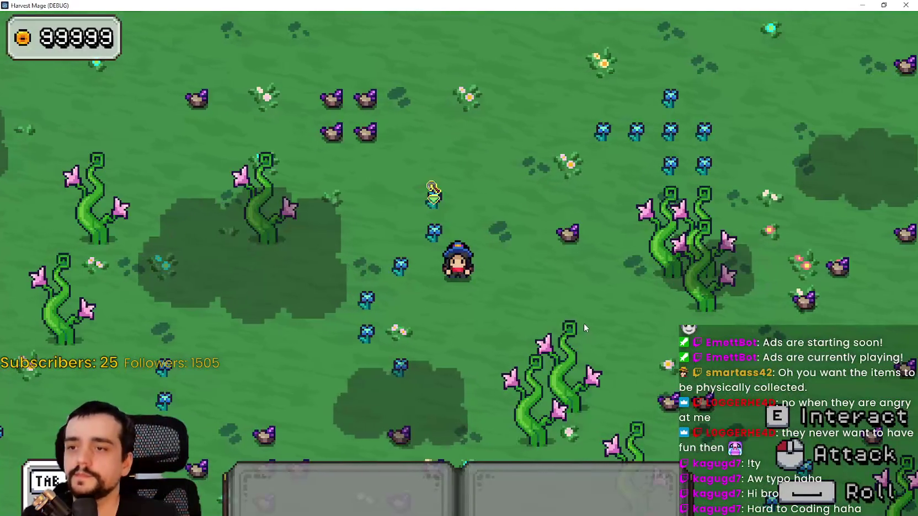
key(w)
key(d)
click(631, 307)
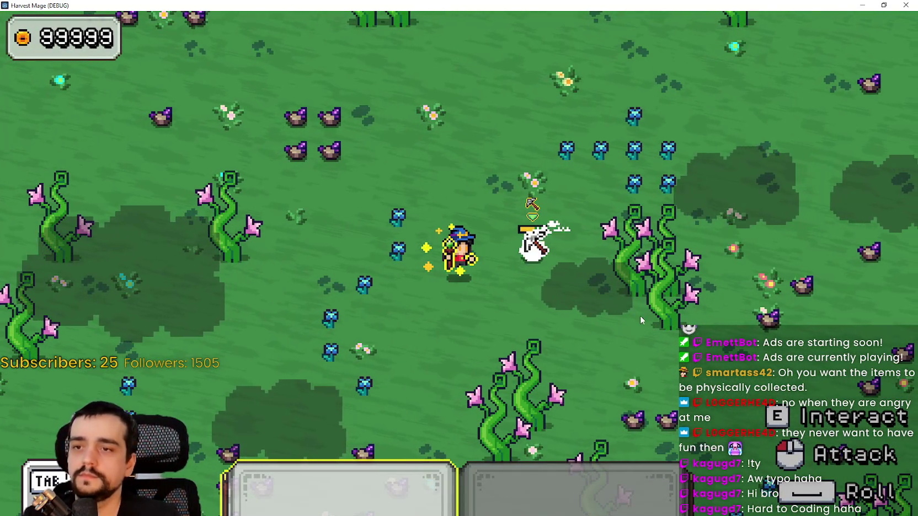
click(642, 325)
click(641, 321)
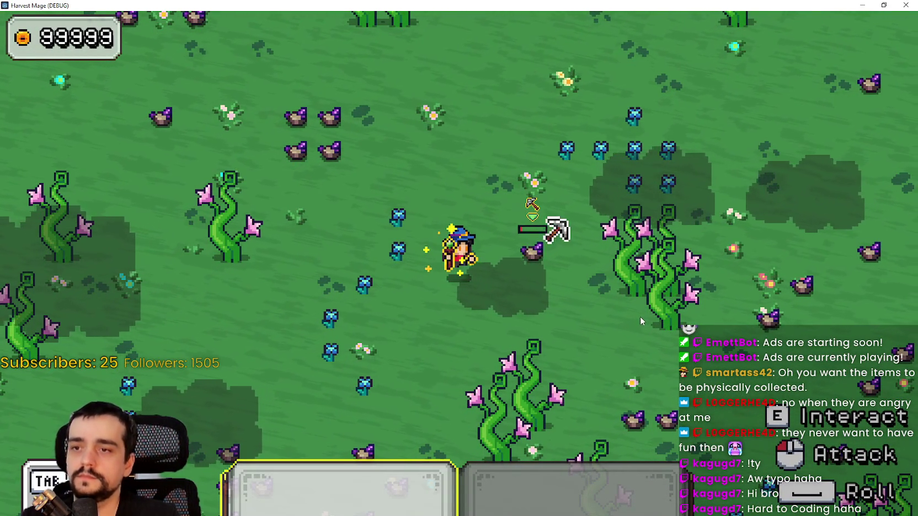
Step: Walk around the dropped orb, leave fullscreen and stop the running game
key(d)
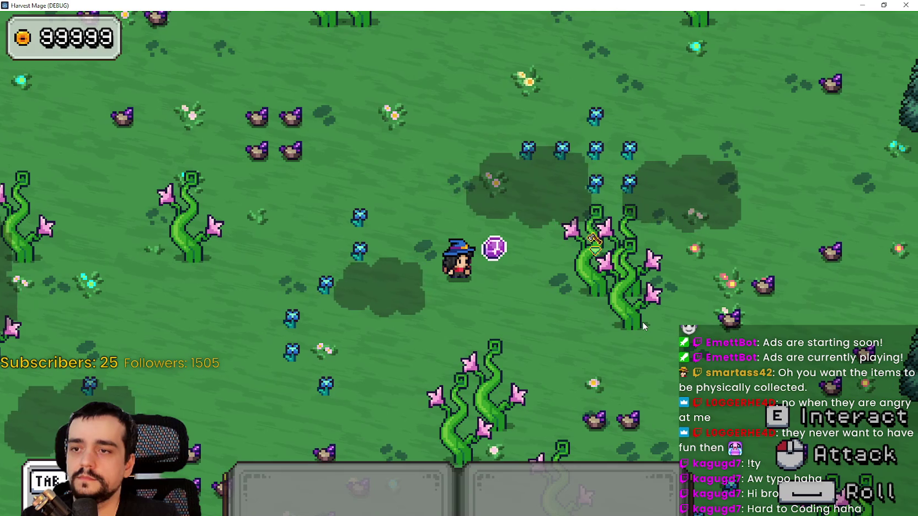
key(w)
key(a)
key(a)
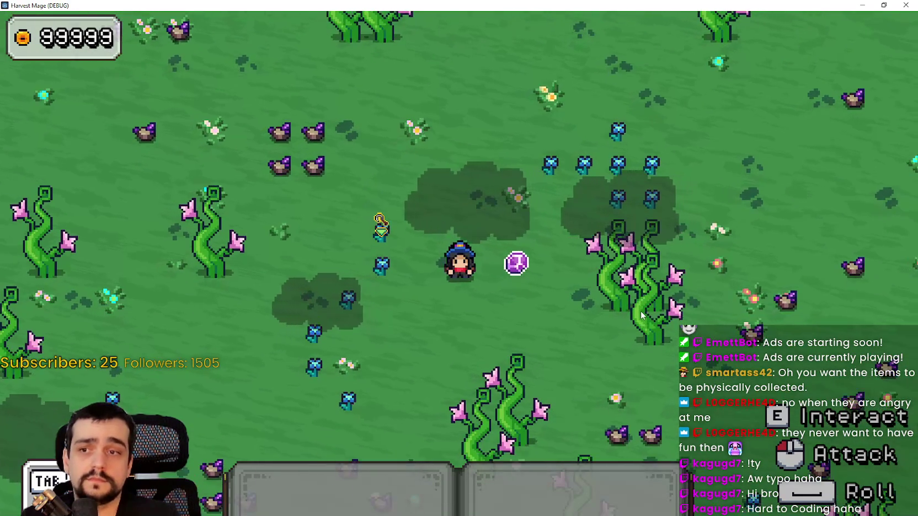
key(F11)
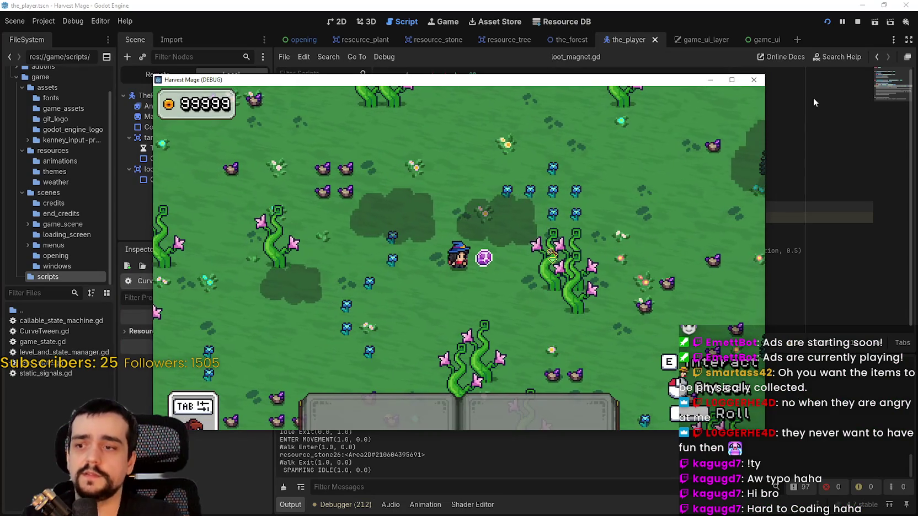
click(858, 22)
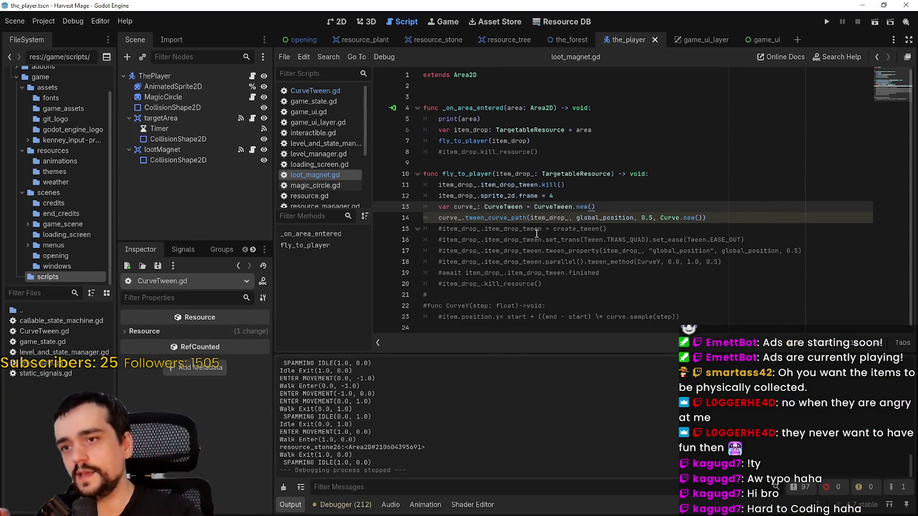
Step: Select Curve.new() on line 14 and delete it along with its preceding comma
click(557, 214)
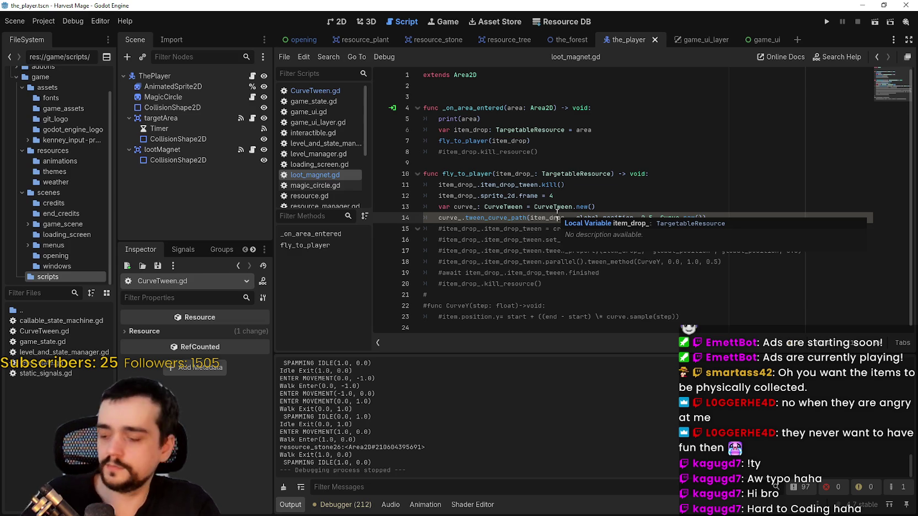
key(Up)
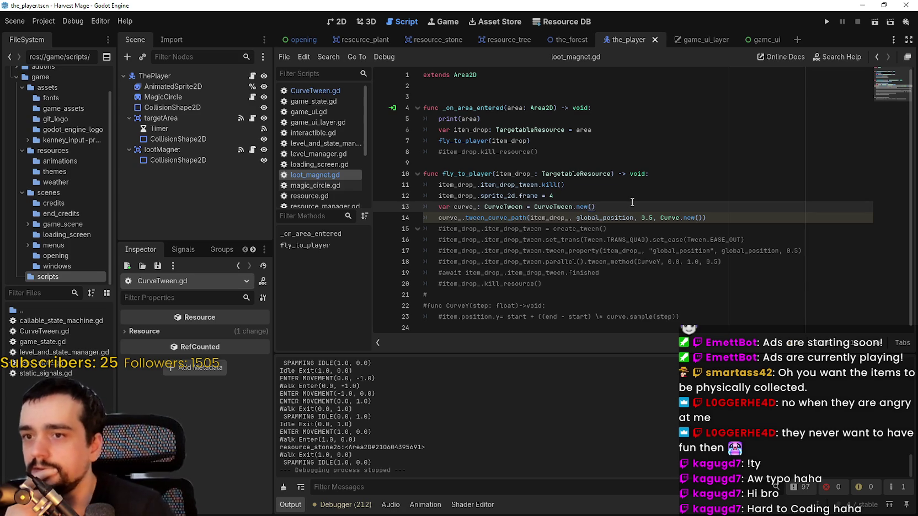
drag(660, 218, 704, 218)
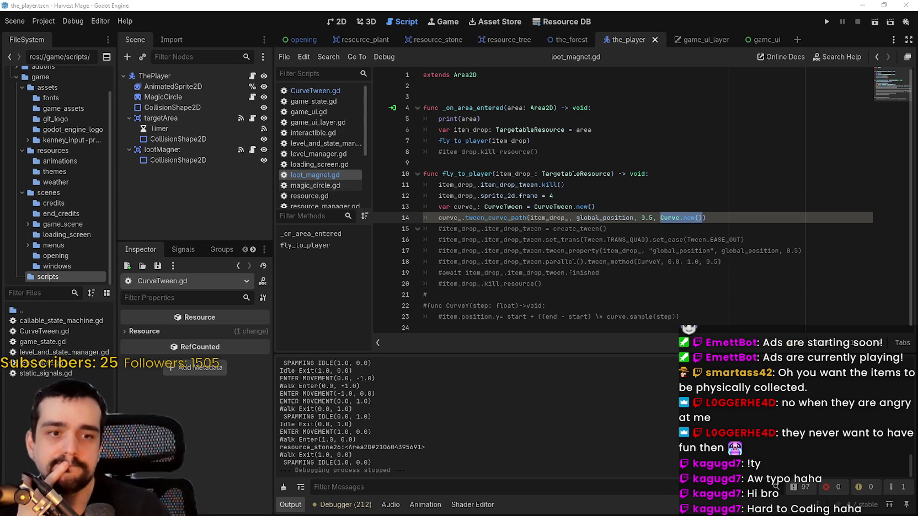
click(650, 289)
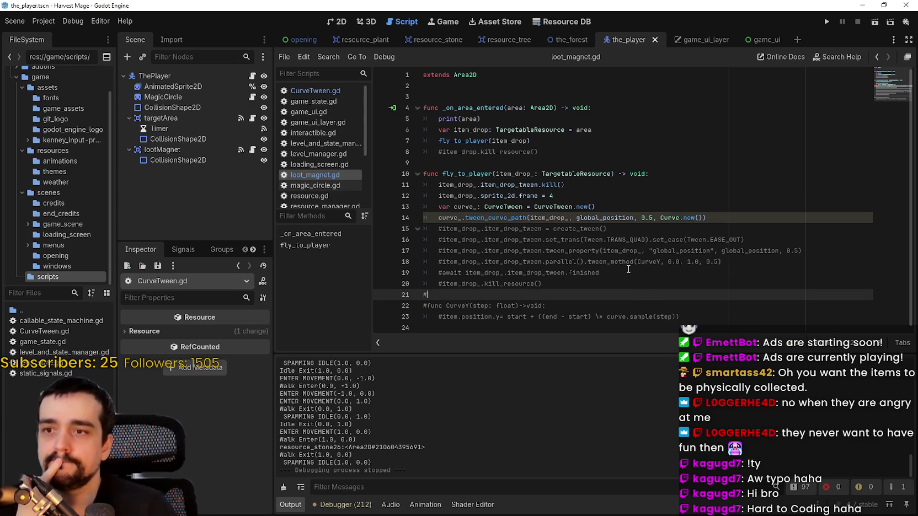
mouse_move(662, 219)
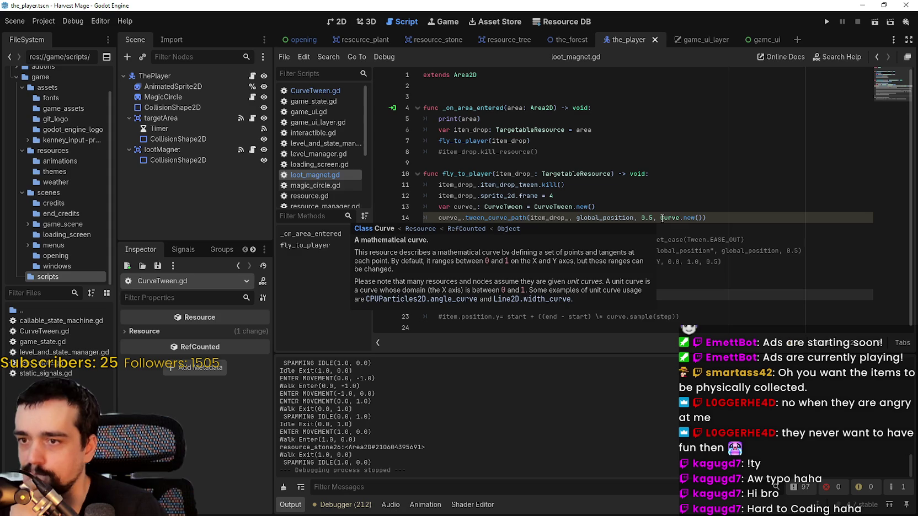
drag(661, 218, 702, 215)
key(BackSpace)
key(BackSpace)
key(BackSpace)
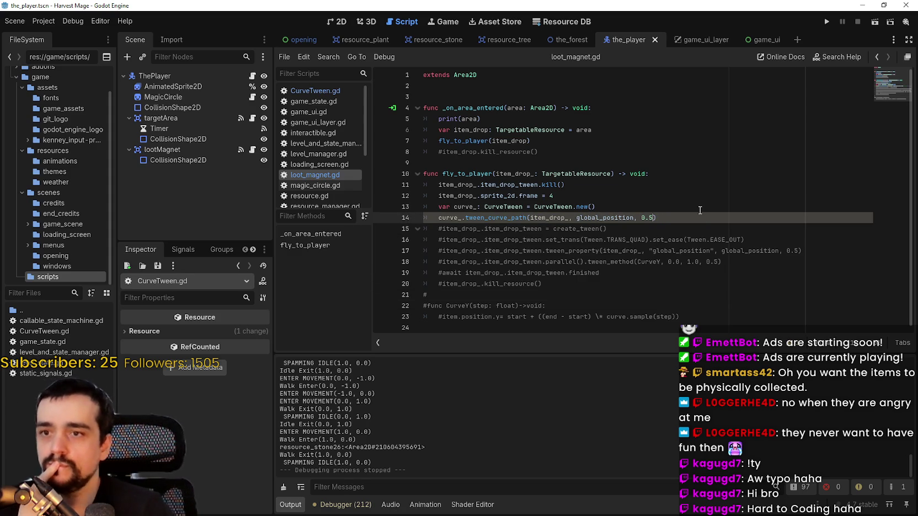
text())
Step: Type a comma and space after 0.5 on line 14, leaving an empty fourth argument
click(694, 240)
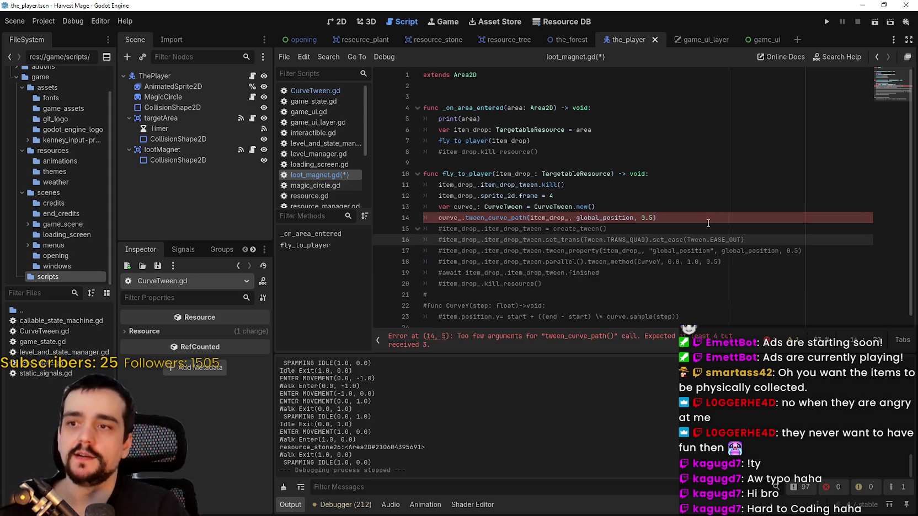
click(654, 218)
text(,)
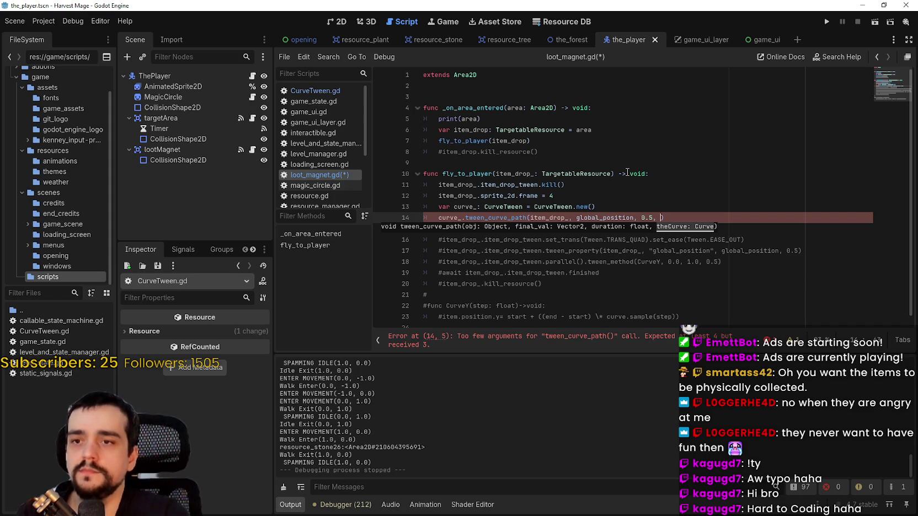
click(628, 196)
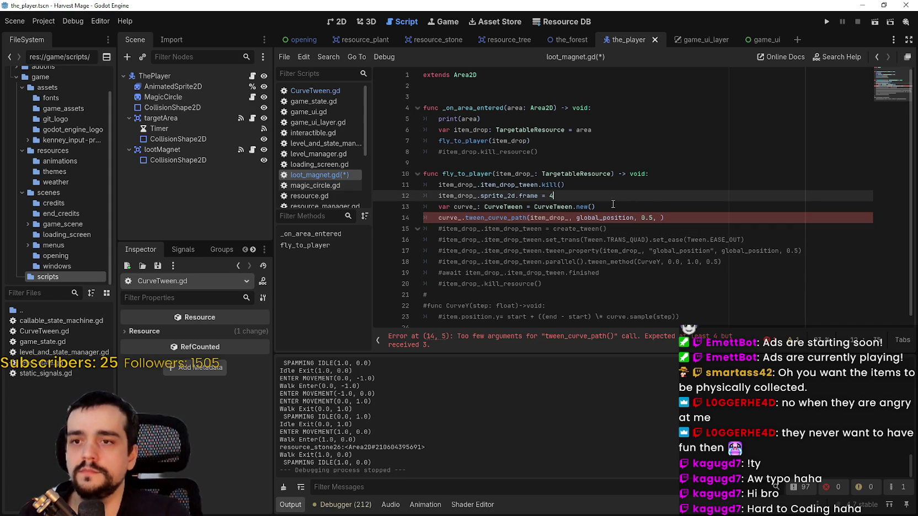
click(612, 205)
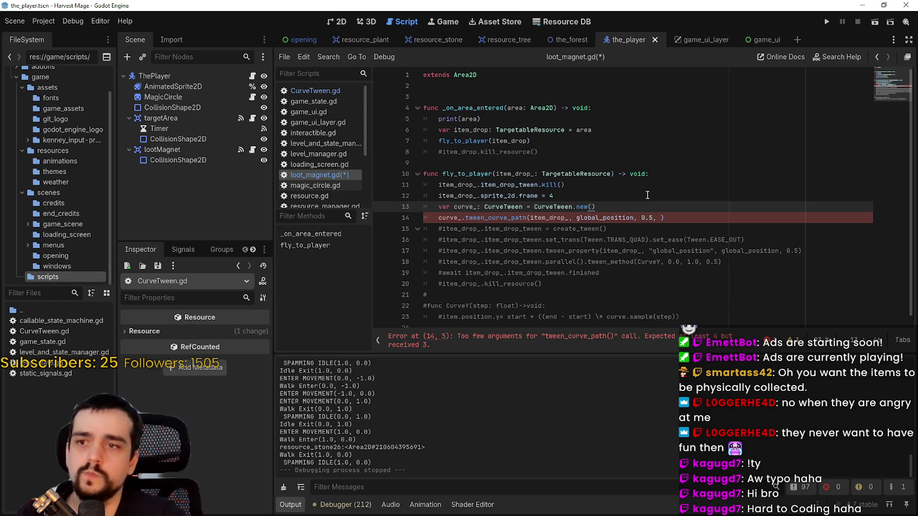
Step: Declare var curve_sample: Curve as a new Curve with Curve.new() after line 13
key(Return)
text(va)
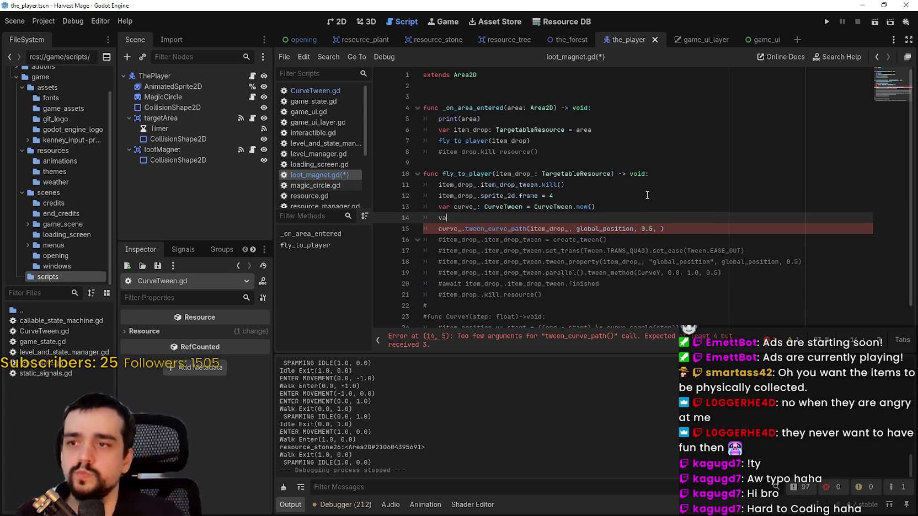
text(r curve_)
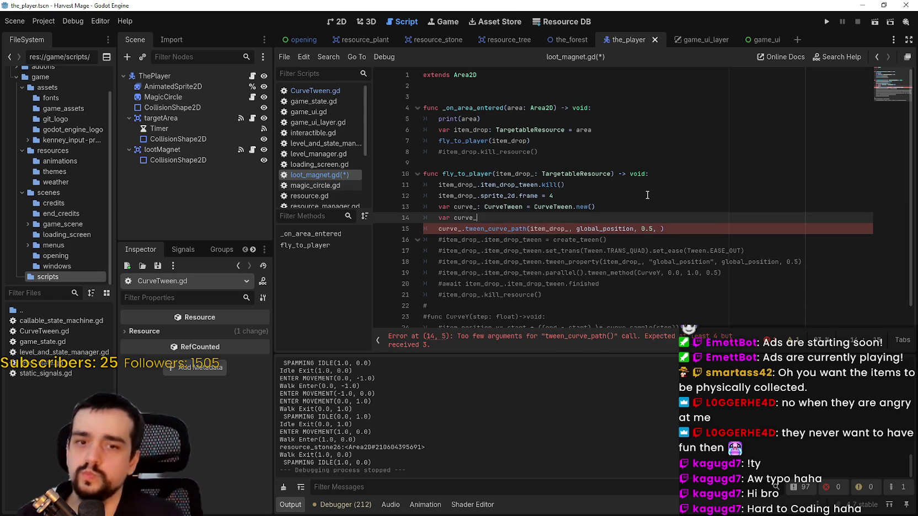
text(sample: C)
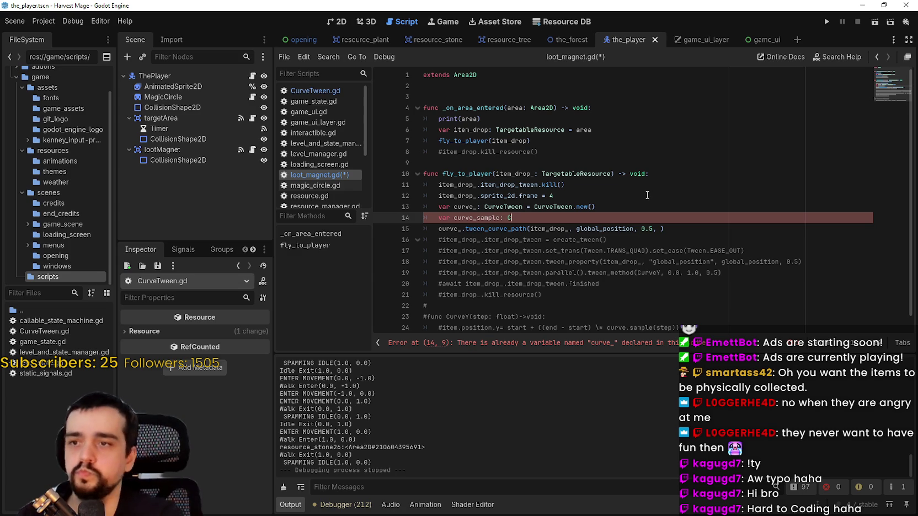
text(urve)
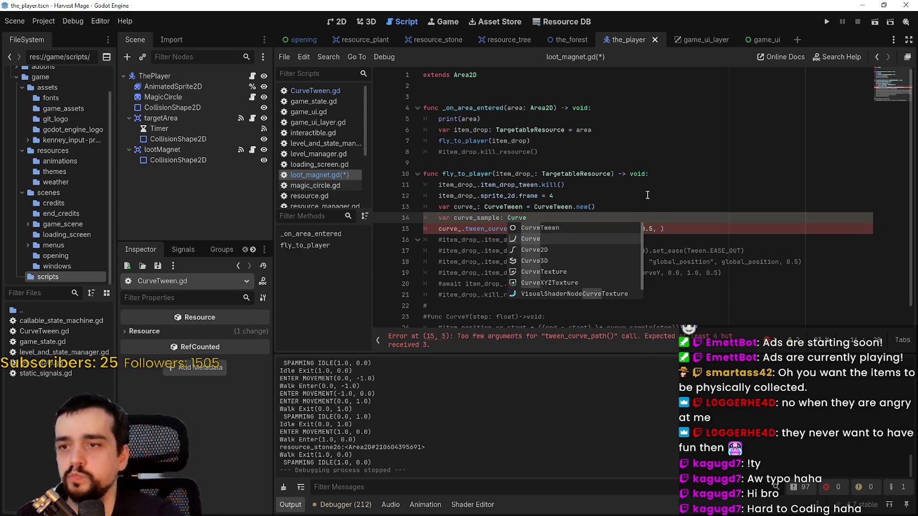
key(Escape)
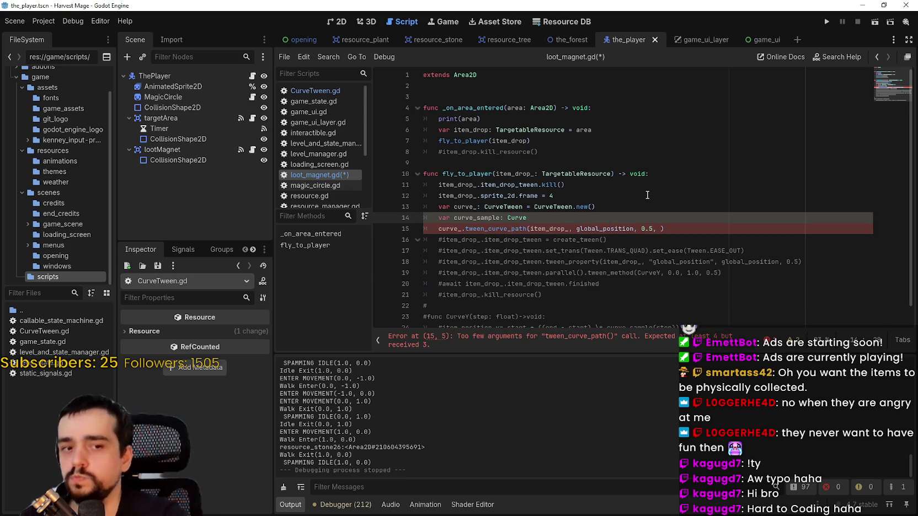
text( = cur)
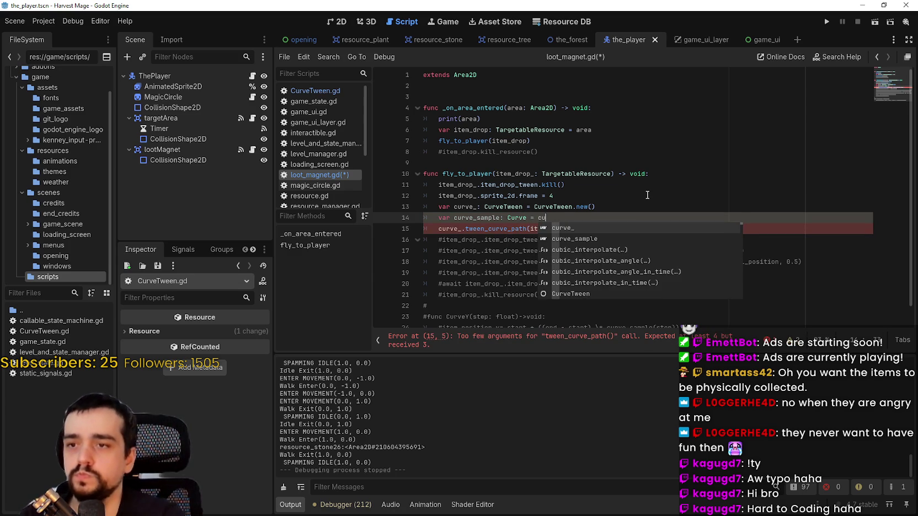
key(BackSpace)
text(rve)
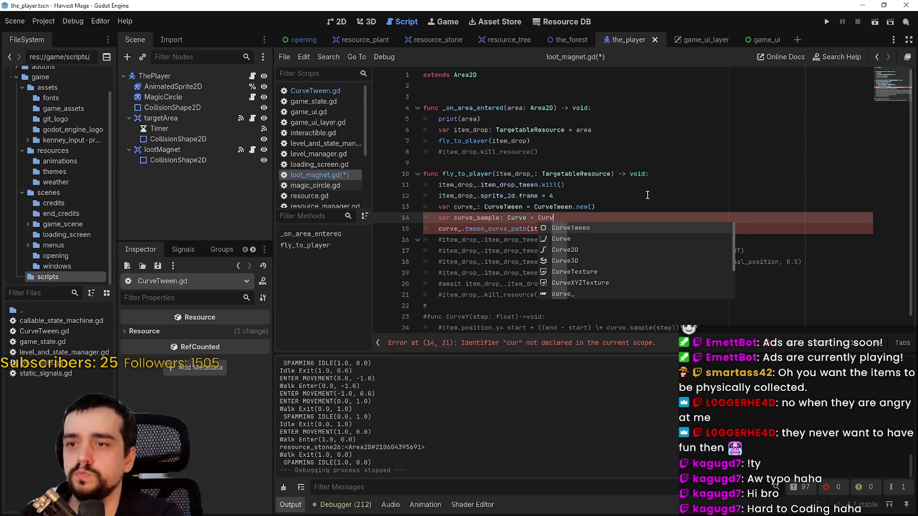
key(Return)
text(.n)
key(Return)
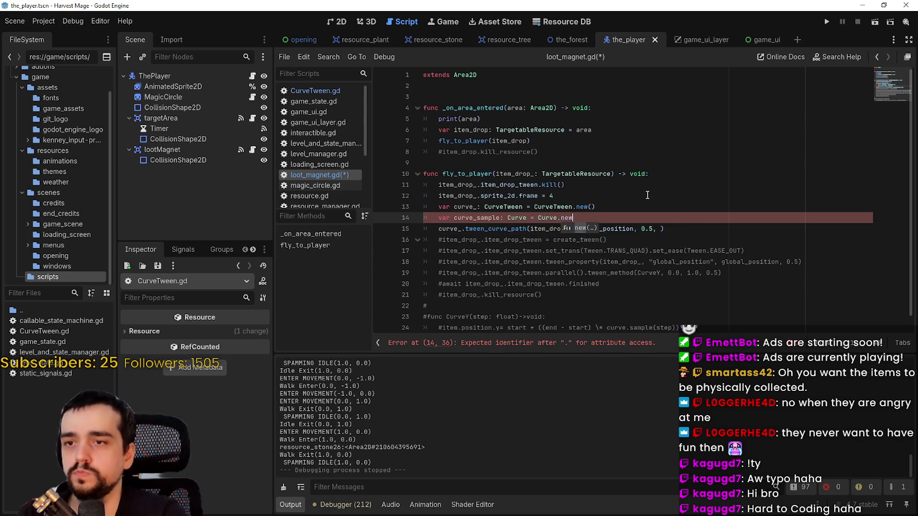
text())
key(Return)
Step: Add a curve_sample.sample(5.5) call on the next line
text(c)
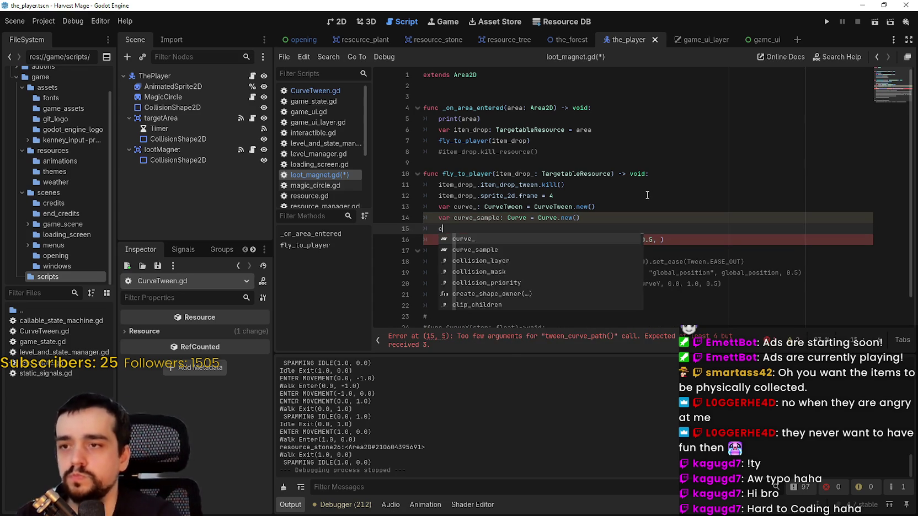
text(urve_s)
key(Return)
text(.)
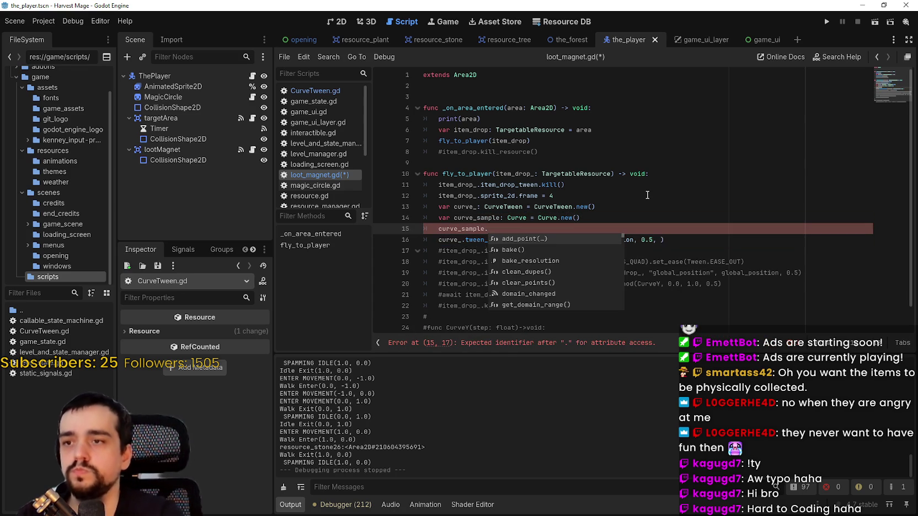
key(Down)
key(Down)
key(Down)
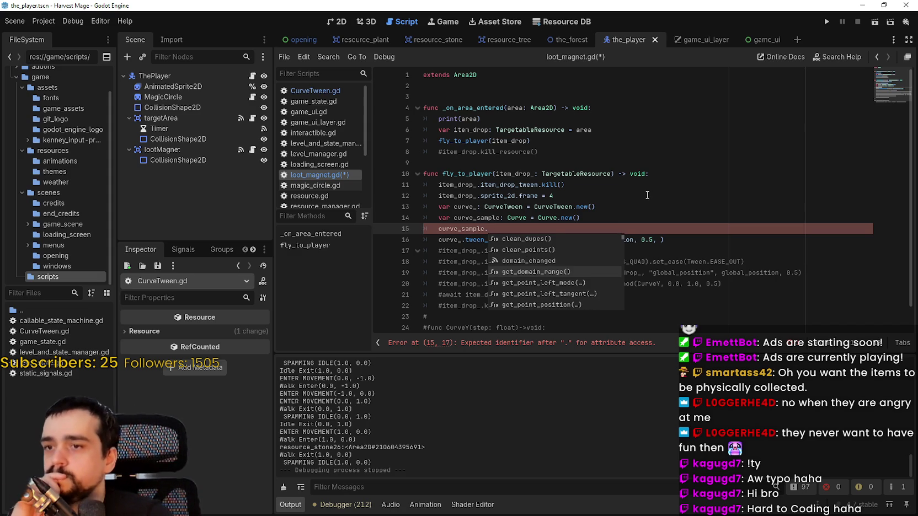
key(Down)
key(Down)
key(Down)
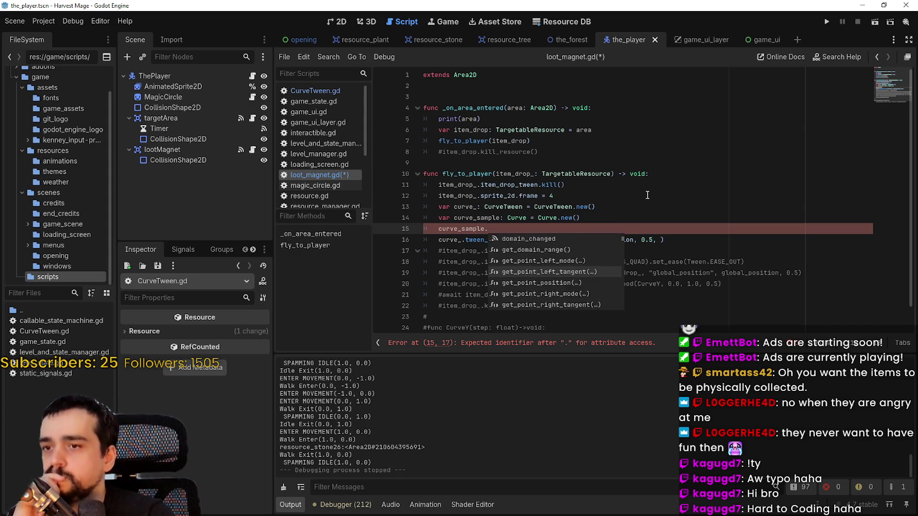
key(Down)
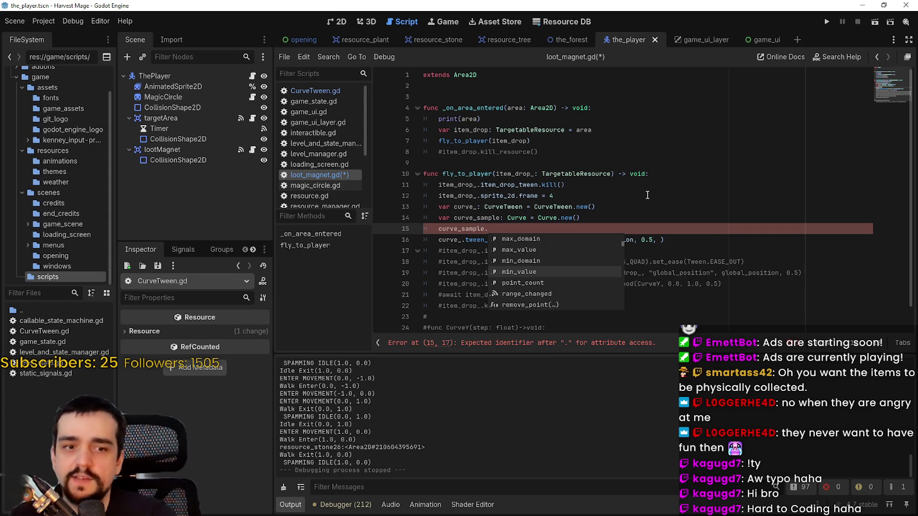
key(Down)
key(Down)
key(Down)
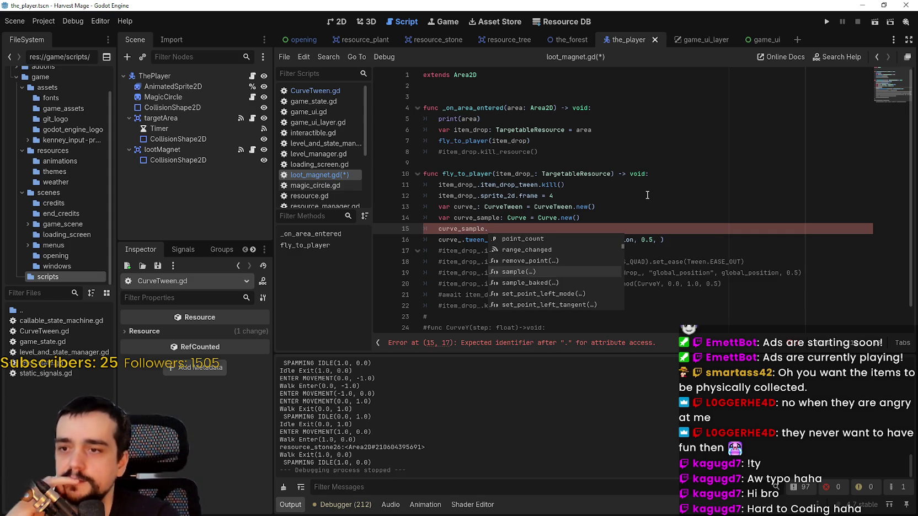
key(Return)
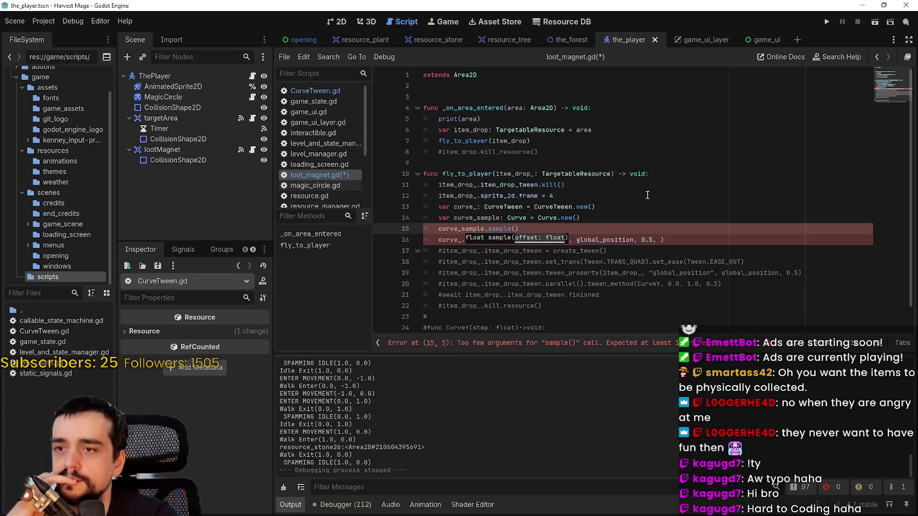
text(0)
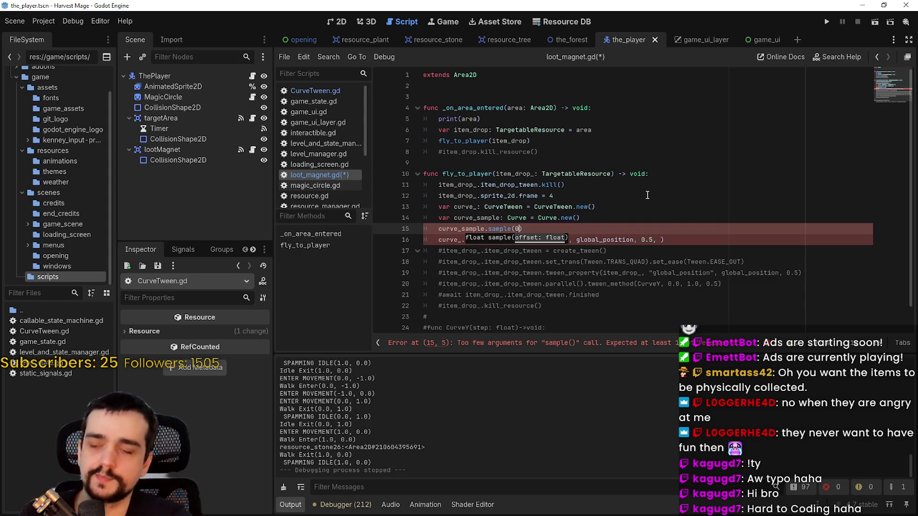
key(BackSpace)
text(5.5)
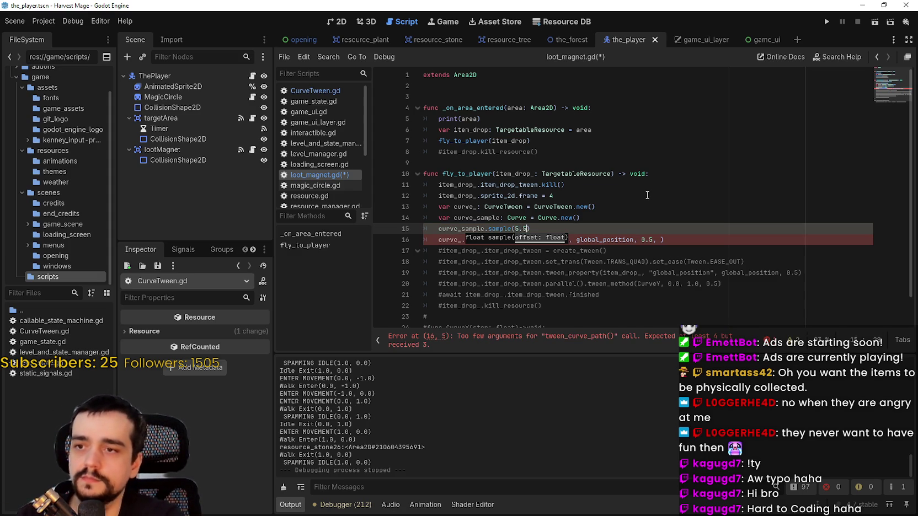
Step: Paste curve_sample as the last tween_curve_path argument and launch Harvest Mage
click(565, 147)
double_click(478, 217)
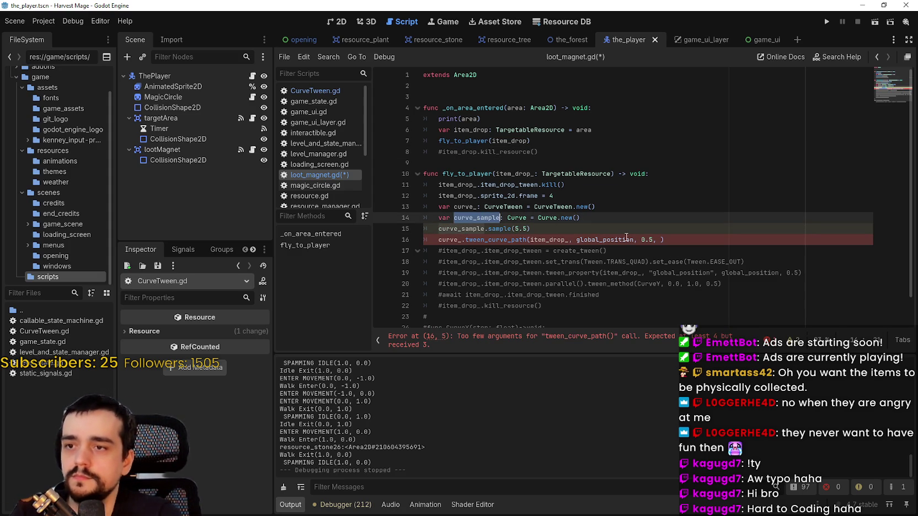
key(ctrl+c)
click(662, 239)
key(ctrl+v)
click(660, 272)
click(826, 21)
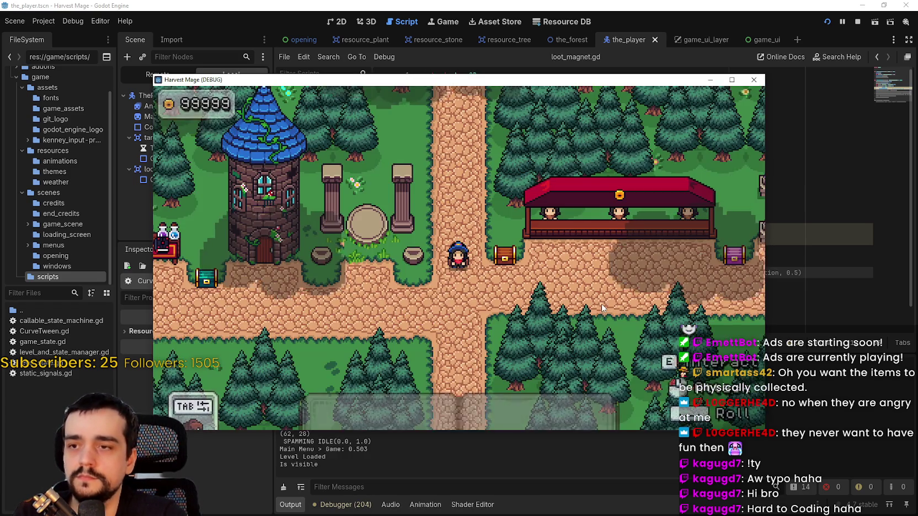
Step: Make the game fullscreen and mine the rock until it breaks and drops loot
key(a)
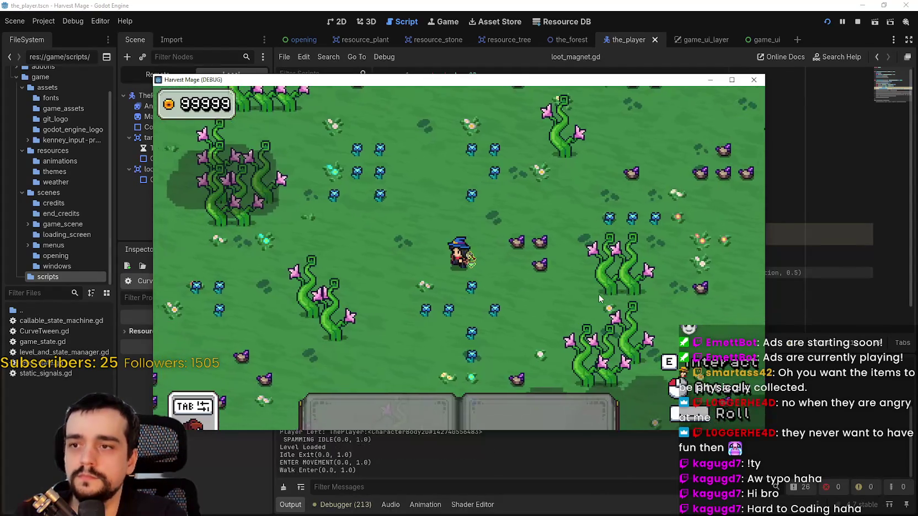
key(d)
key(F11)
click(625, 335)
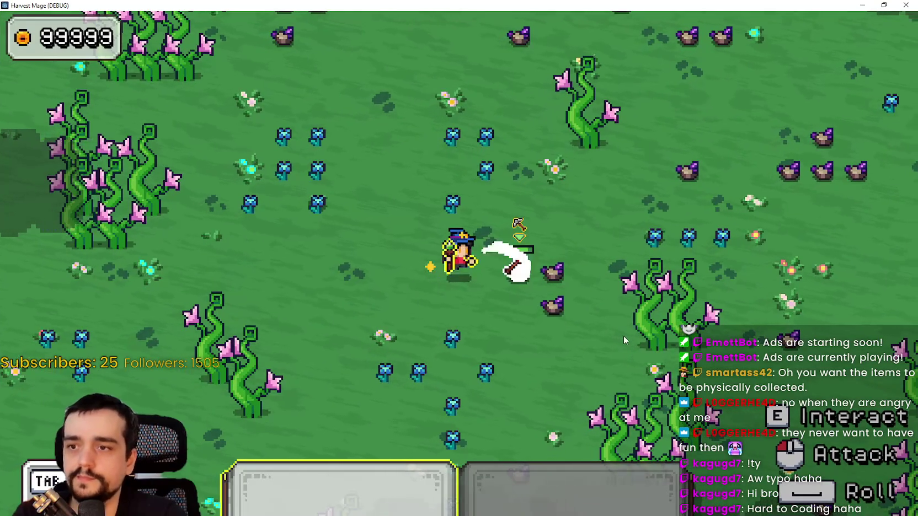
click(625, 330)
click(625, 328)
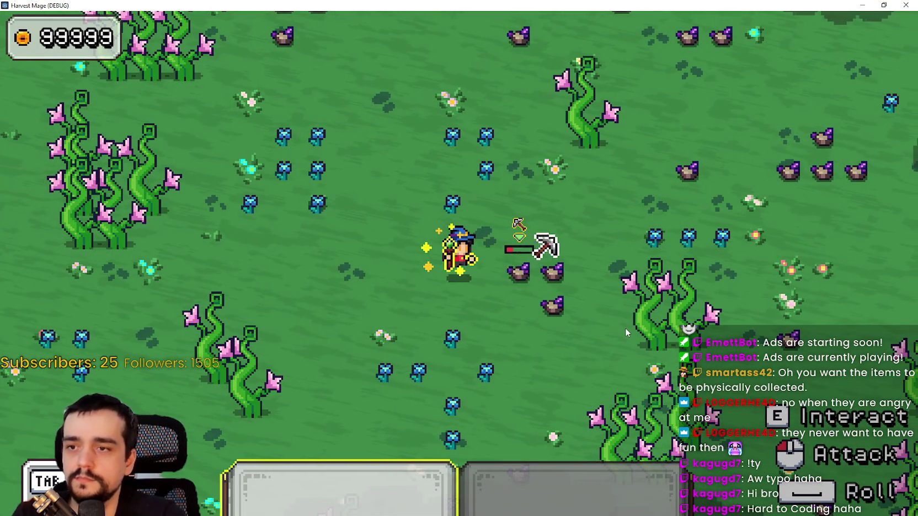
click(625, 328)
Step: Walk to the dropped loot, restore the window size and stop the game
key(d)
key(s)
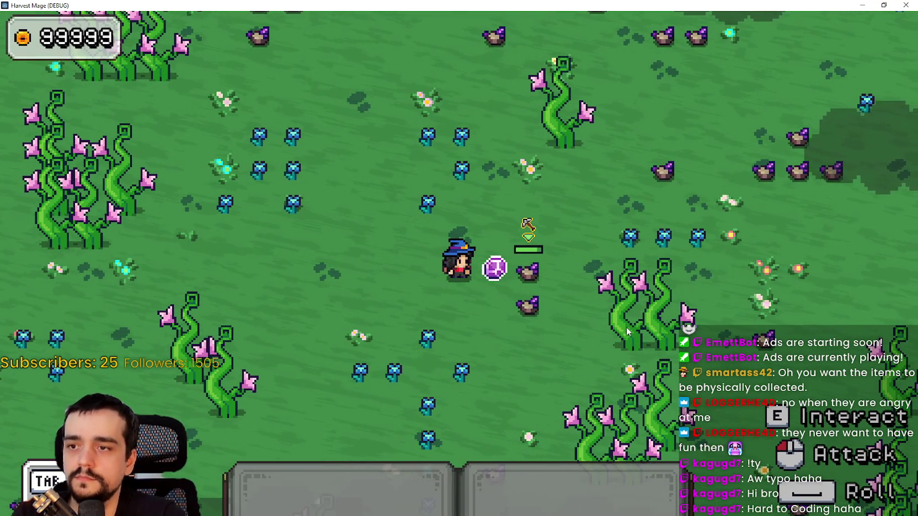
key(w)
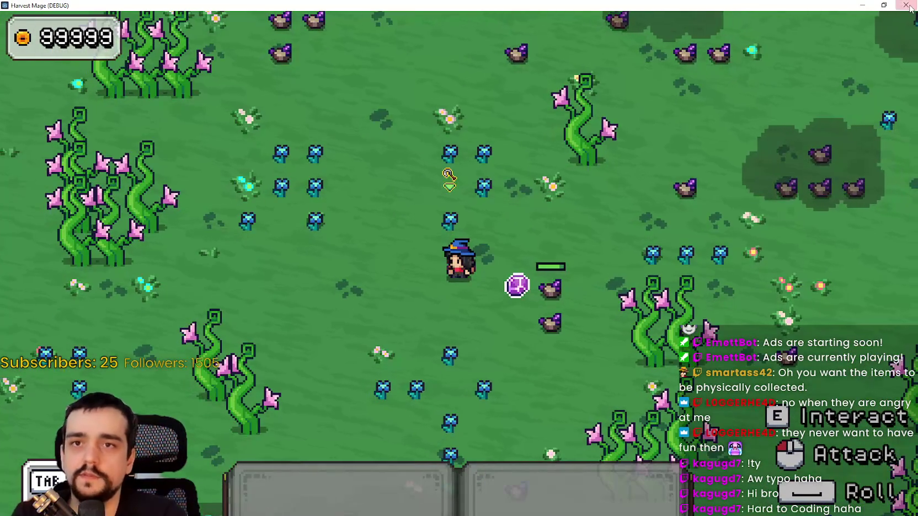
click(883, 6)
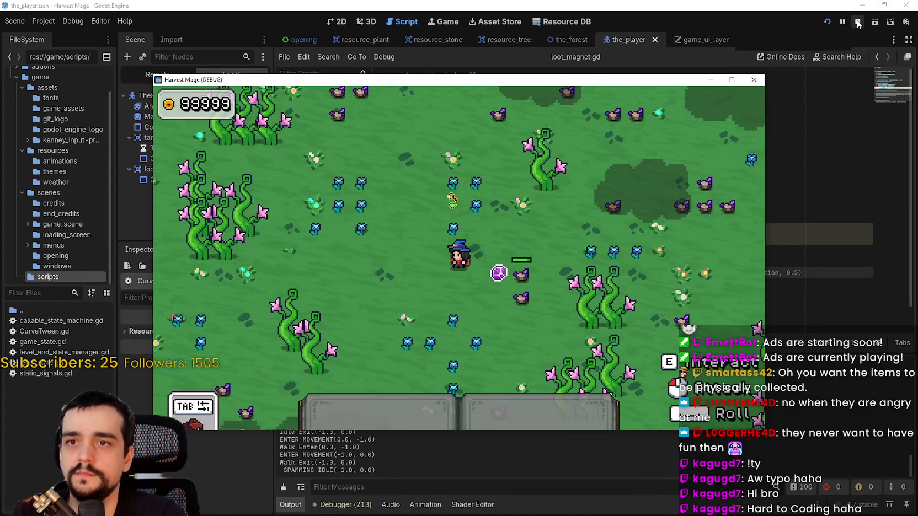
click(745, 58)
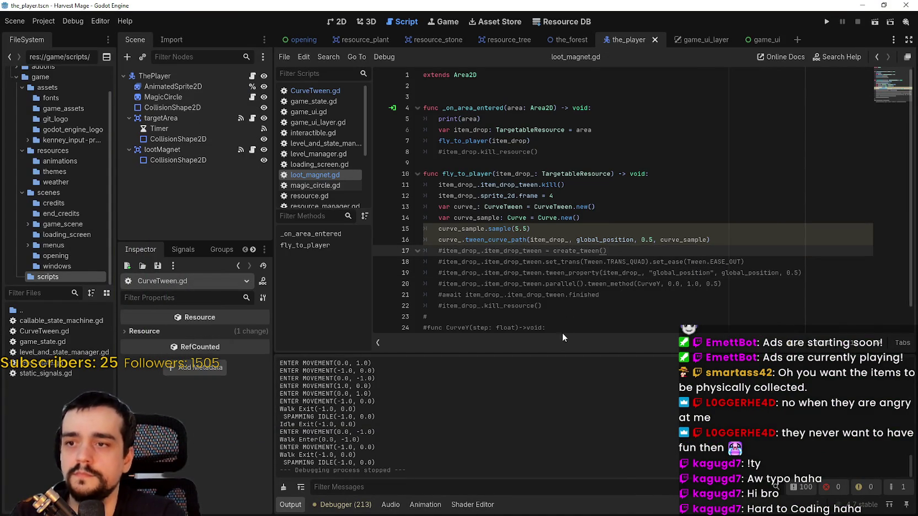
Step: Inspect the CurveTween declaration on line 13, selecting curve_ and its new() call
drag(547, 328, 562, 333)
click(554, 183)
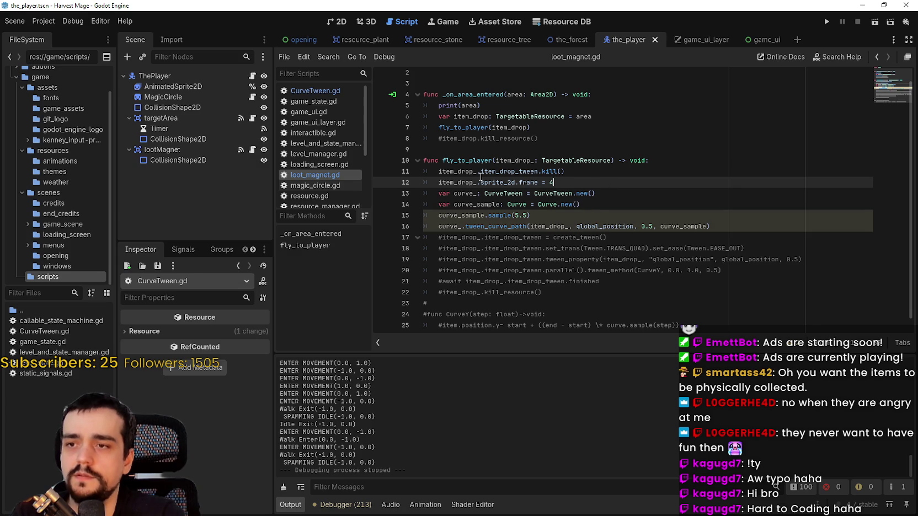
mouse_move(649, 194)
mouse_down()
mouse_move(458, 186)
mouse_move(444, 193)
mouse_up()
click(519, 193)
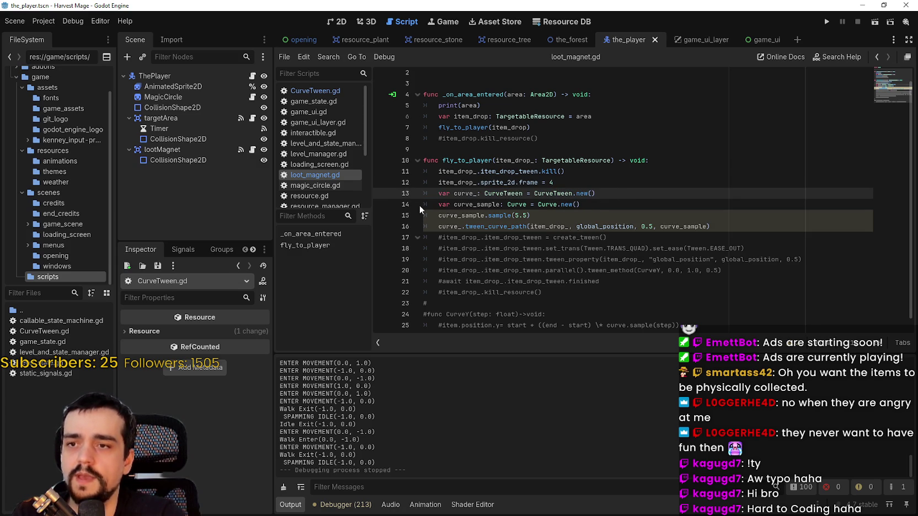
key(ctrl+shift+Right)
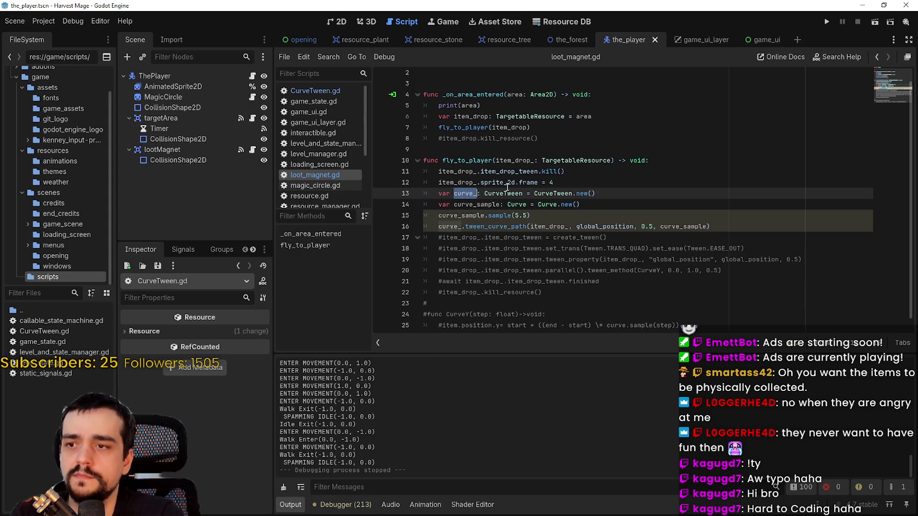
click(646, 198)
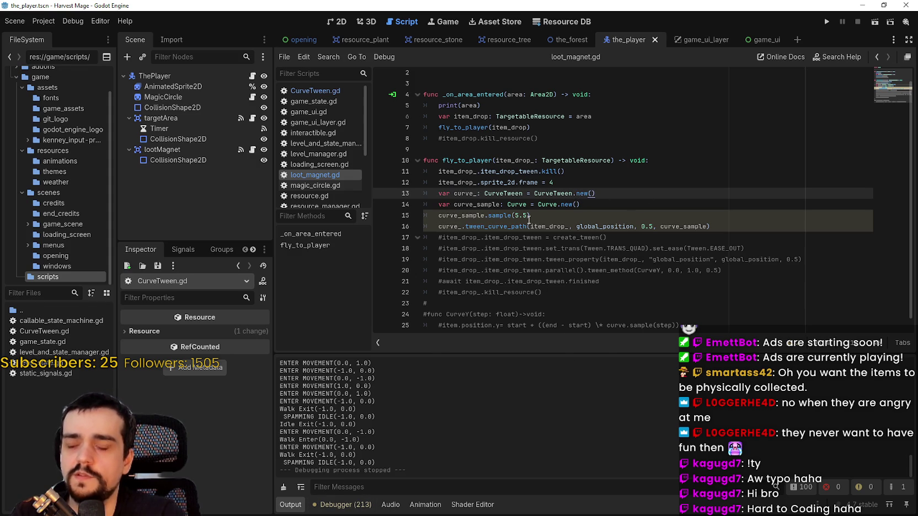
drag(576, 192, 596, 193)
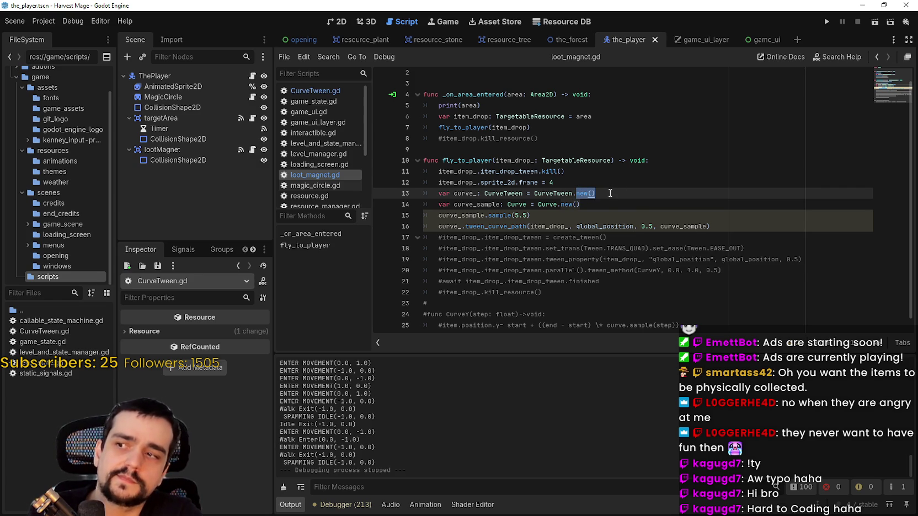
click(606, 192)
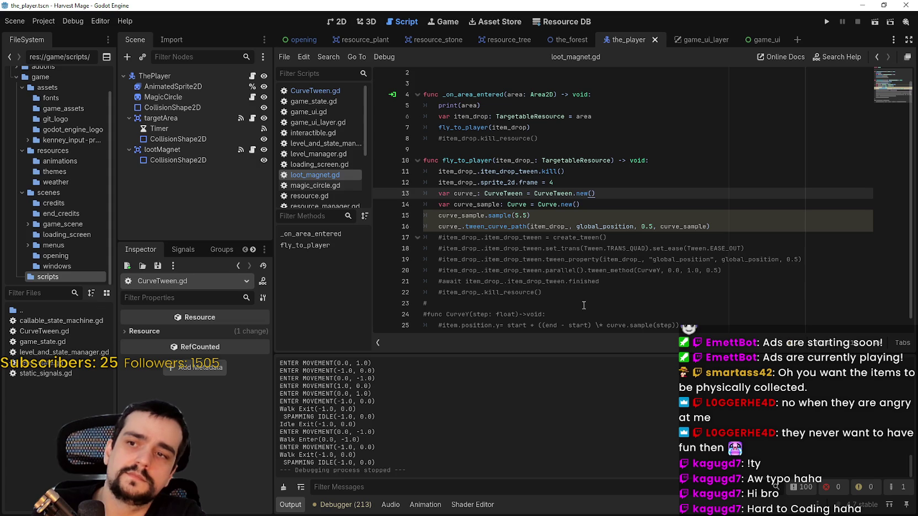
Step: Try a curve_.instant line and replacing new(), then undo back to new()
key(Return)
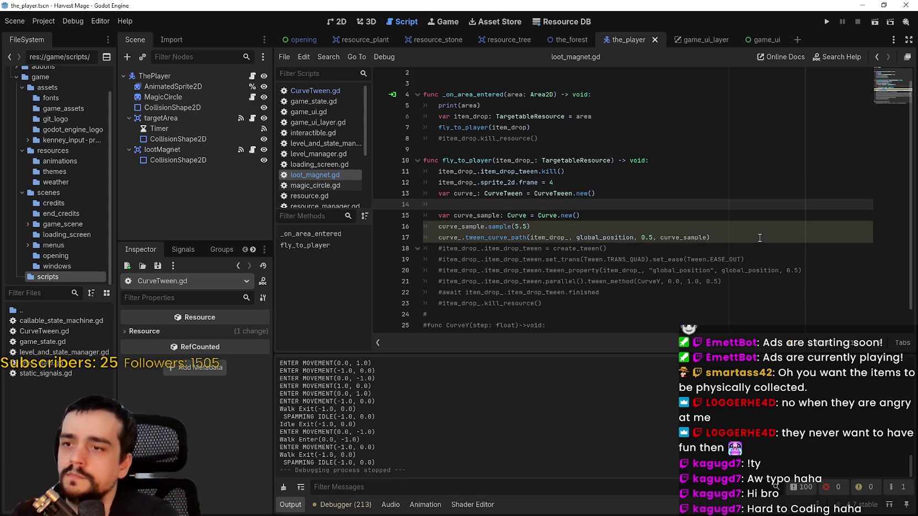
key(BackSpace)
key(BackSpace)
key(Return)
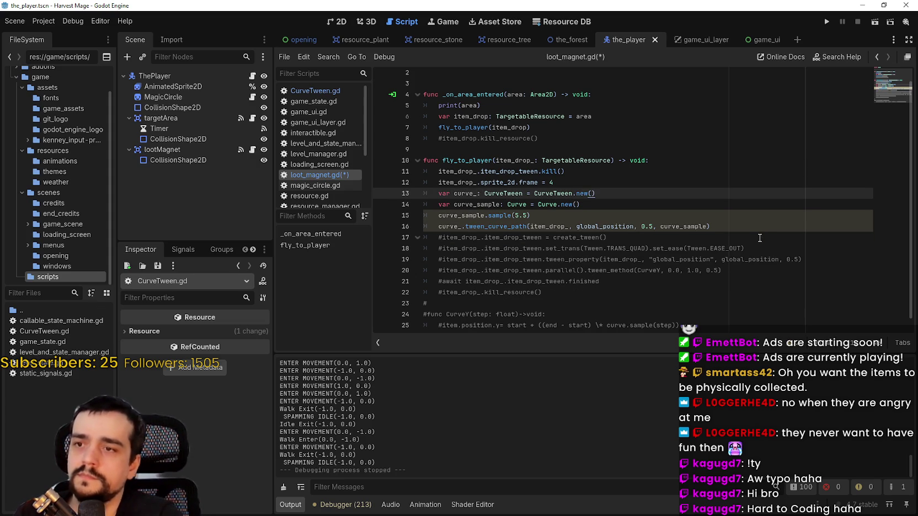
text(curve_.)
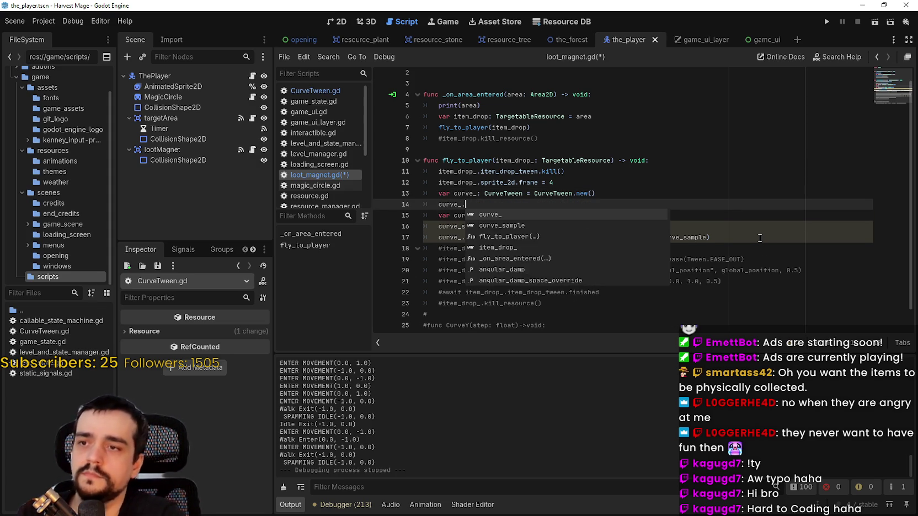
text(instant)
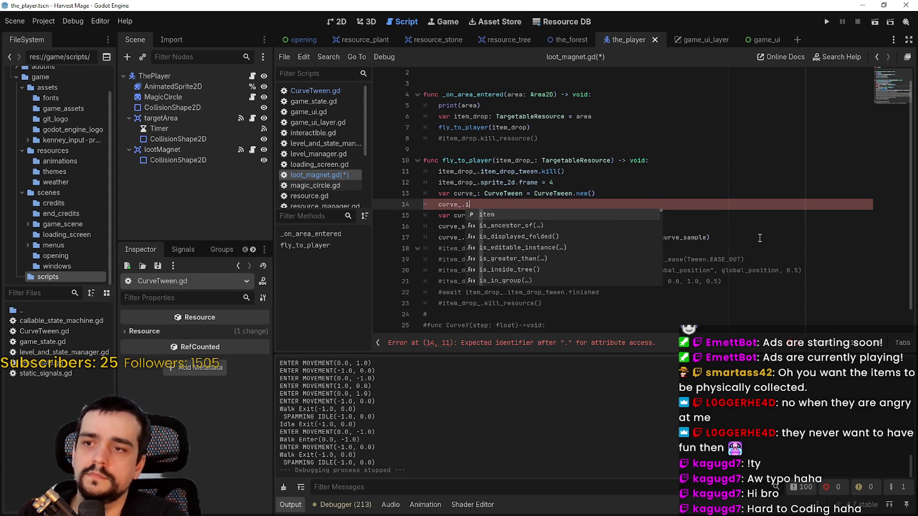
key(BackSpace)
key(BackSpace)
key(BackSpace)
key(BackSpace)
key(BackSpace)
key(BackSpace)
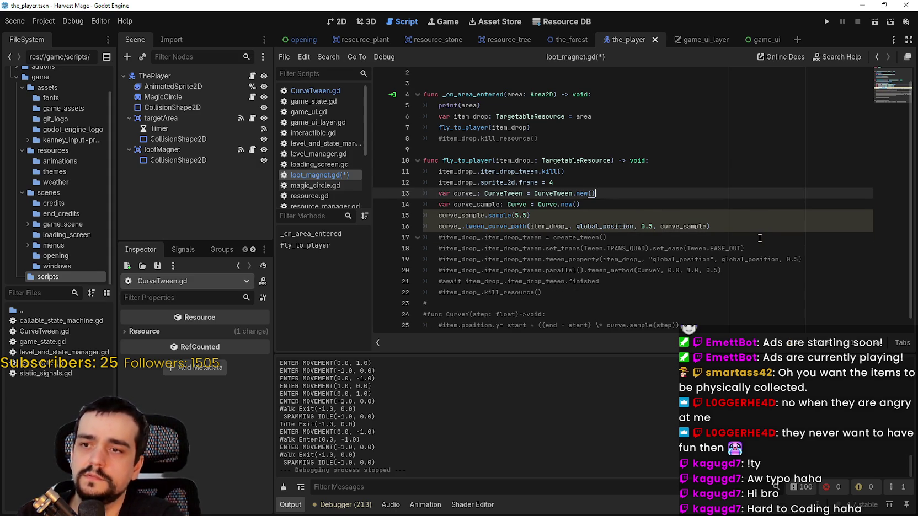
drag(578, 194, 596, 194)
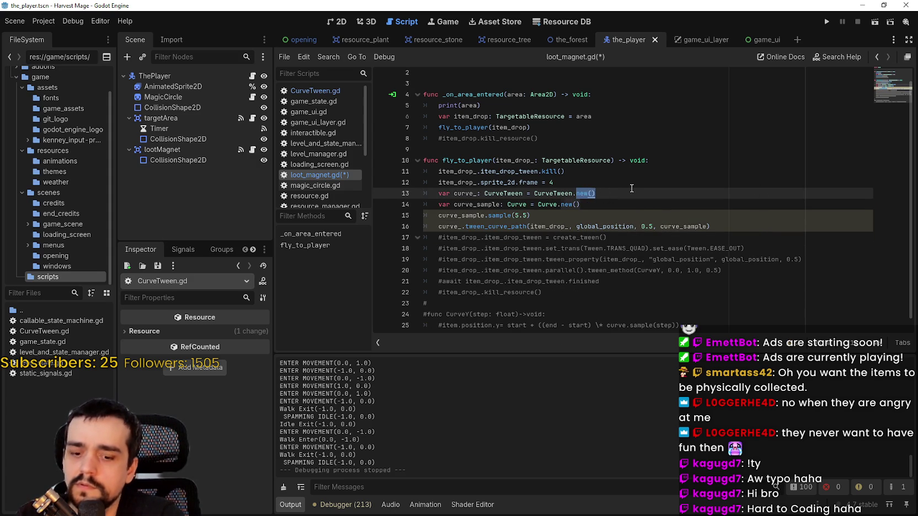
text(instant)
key(ctrl+z)
Step: Add an add_child(cuirve_) line after the curve_sample declaration
click(629, 185)
click(612, 205)
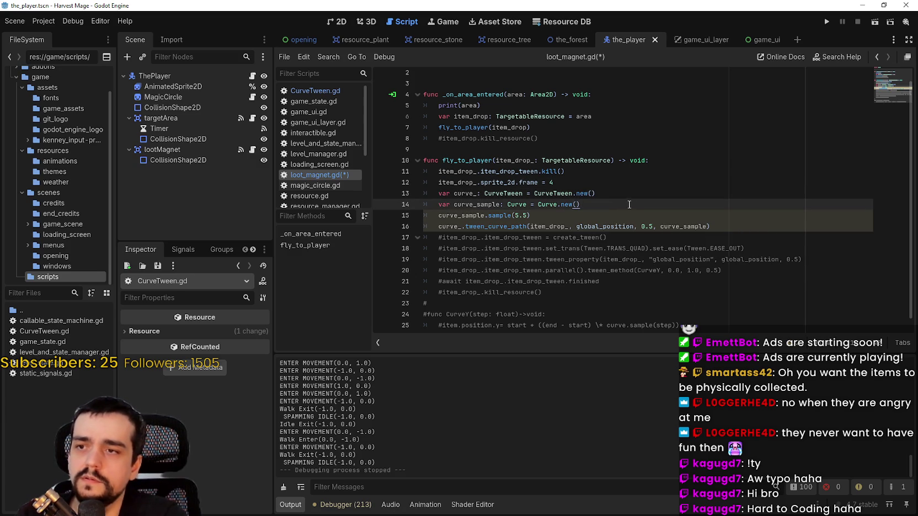
key(Return)
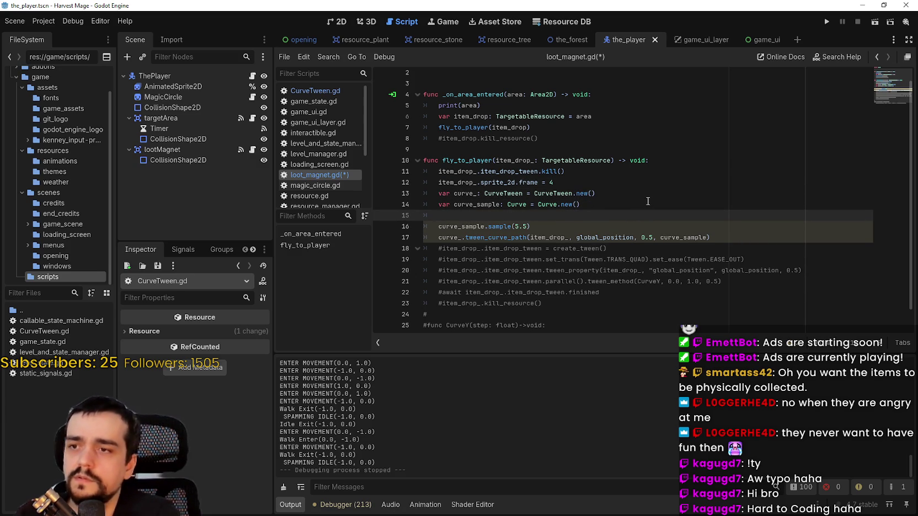
text(var)
key(Escape)
text(dd_c)
key(Return)
text(cuir)
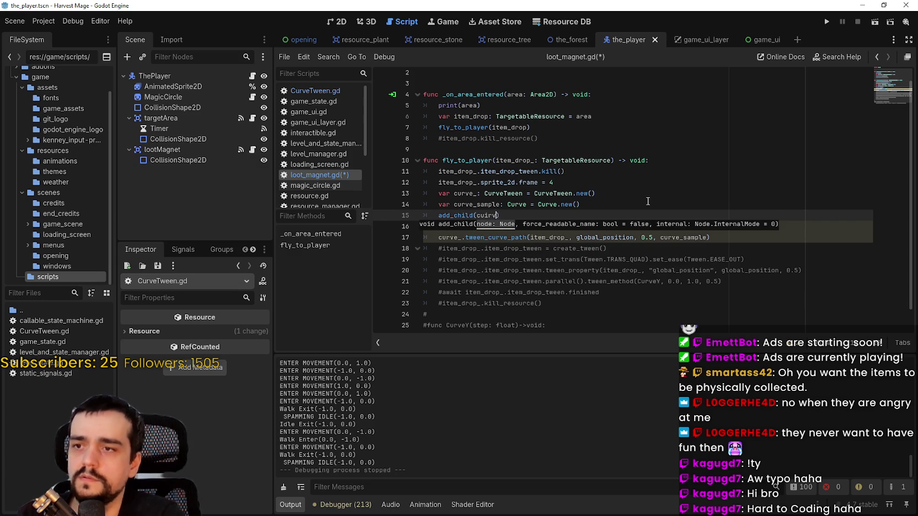
text(ve_)
Step: Fix the typo to add_child(curve_), save loot_magnet.gd and run the game again
click(647, 201)
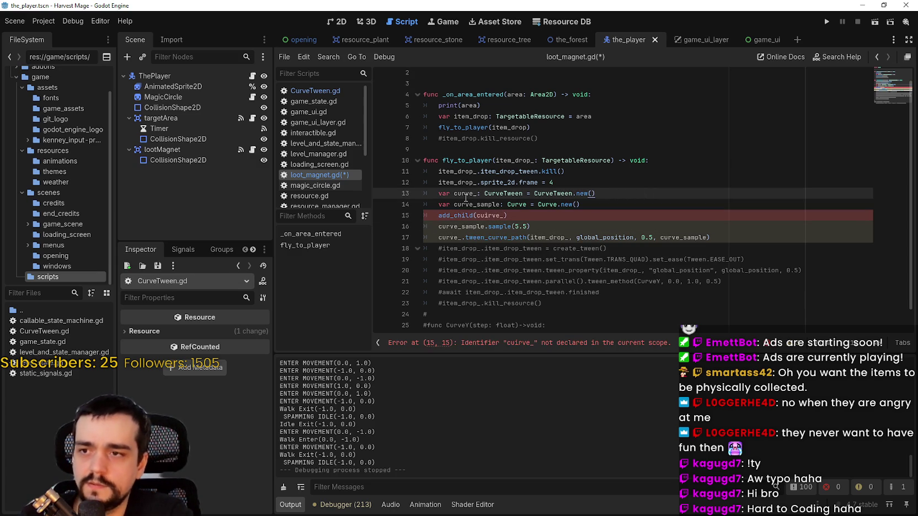
double_click(498, 219)
text(curve_)
click(558, 225)
key(ctrl+s)
click(826, 22)
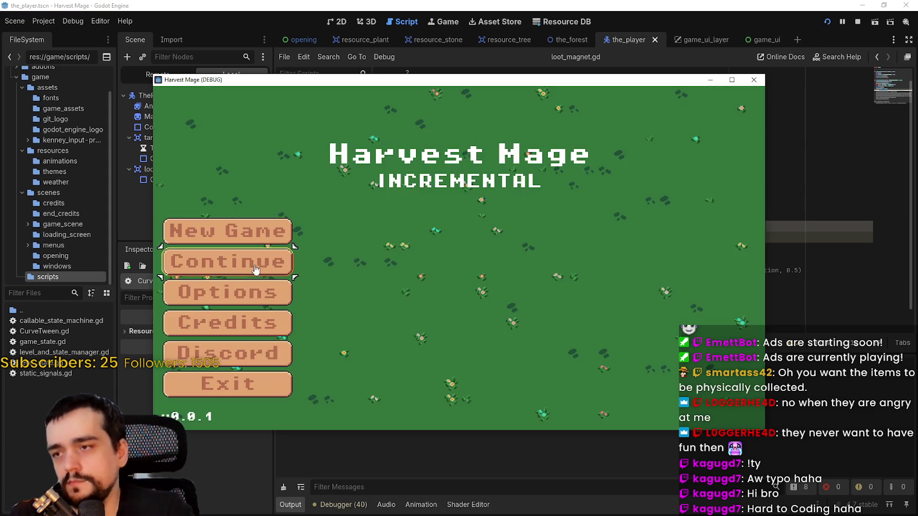
Step: Continue into the saved level, maximize the game window and strike the rock until it breaks
click(255, 269)
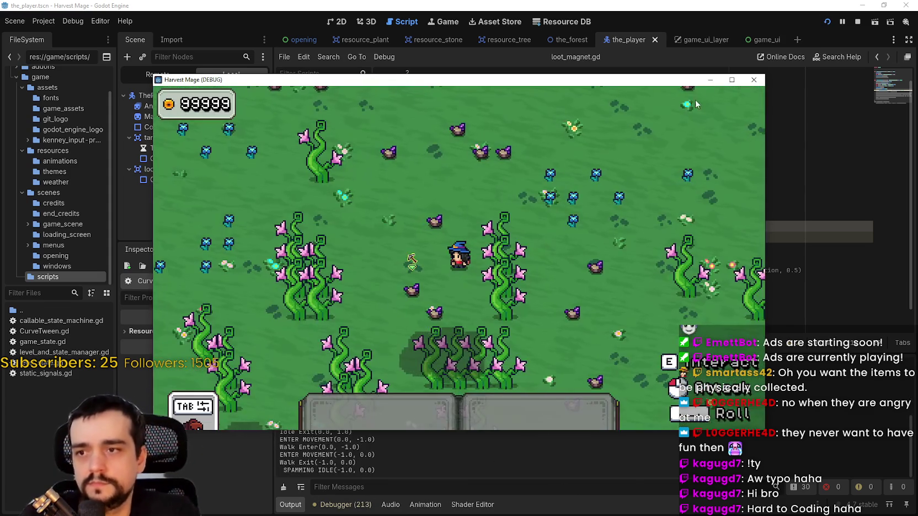
click(723, 80)
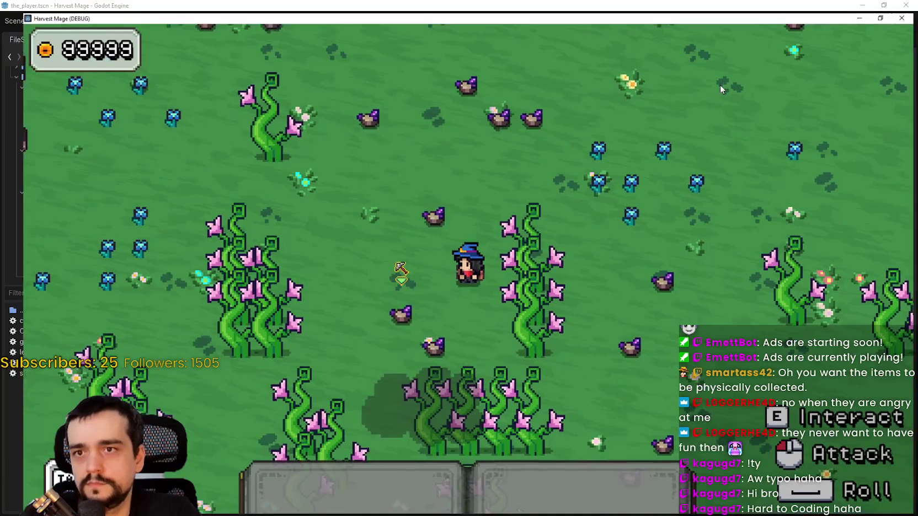
click(637, 267)
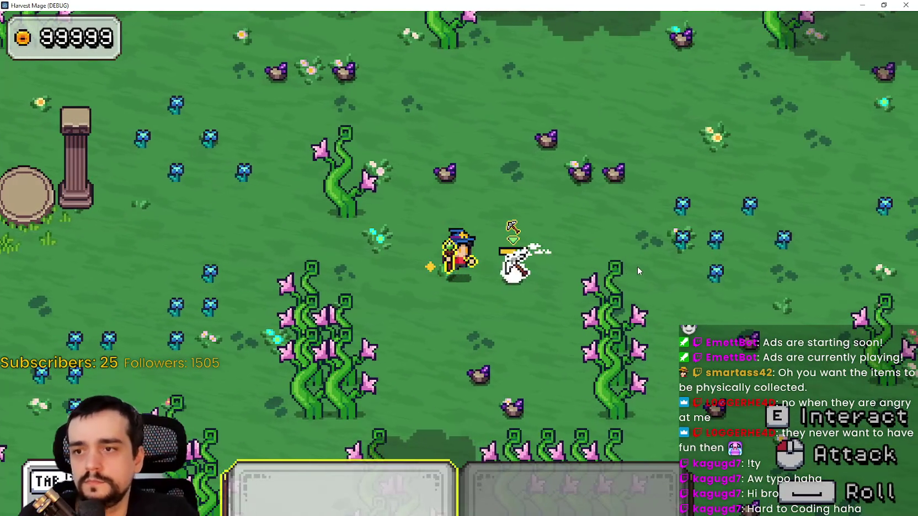
click(637, 267)
click(637, 266)
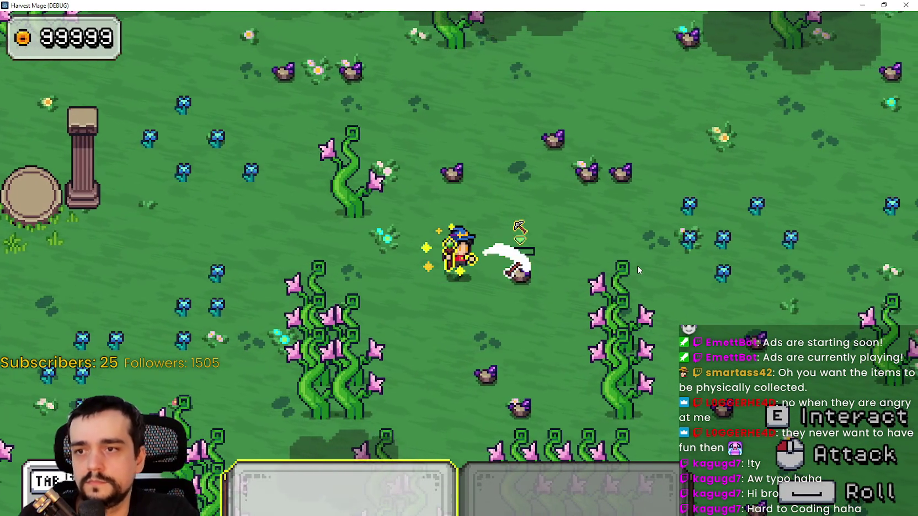
Step: Switch the held item, walk to the dropped loot, then stop the game with F8
key(1)
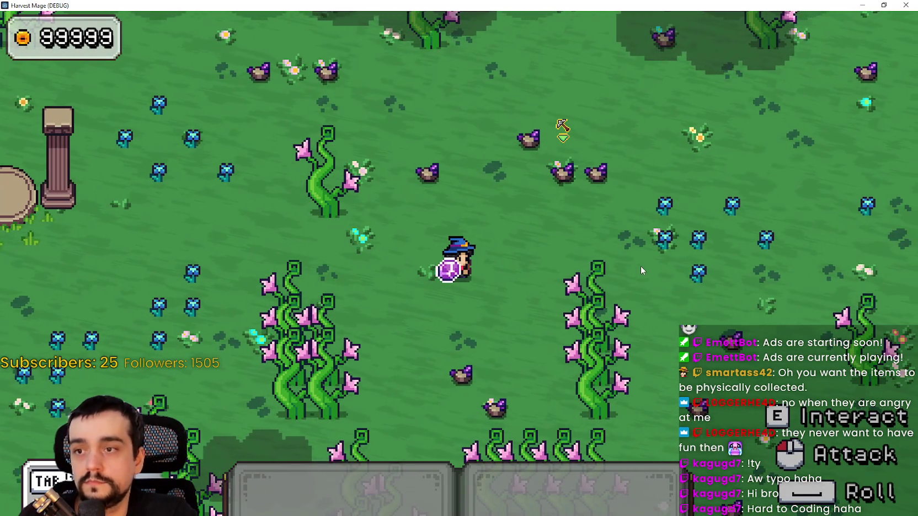
key(s)
key(d)
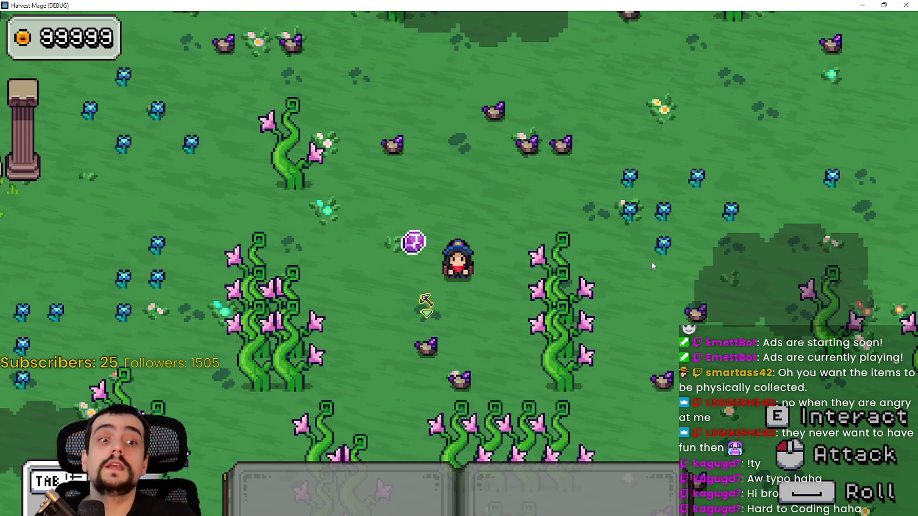
key(F8)
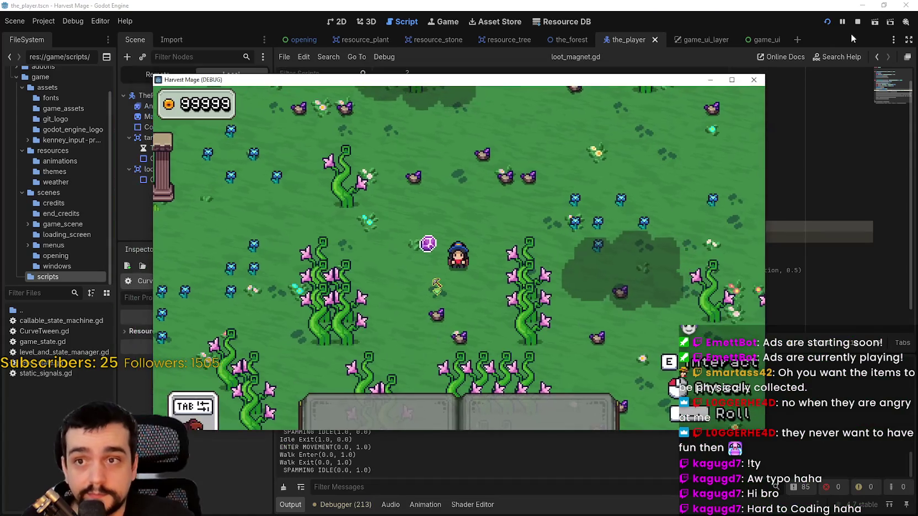
double_click(669, 236)
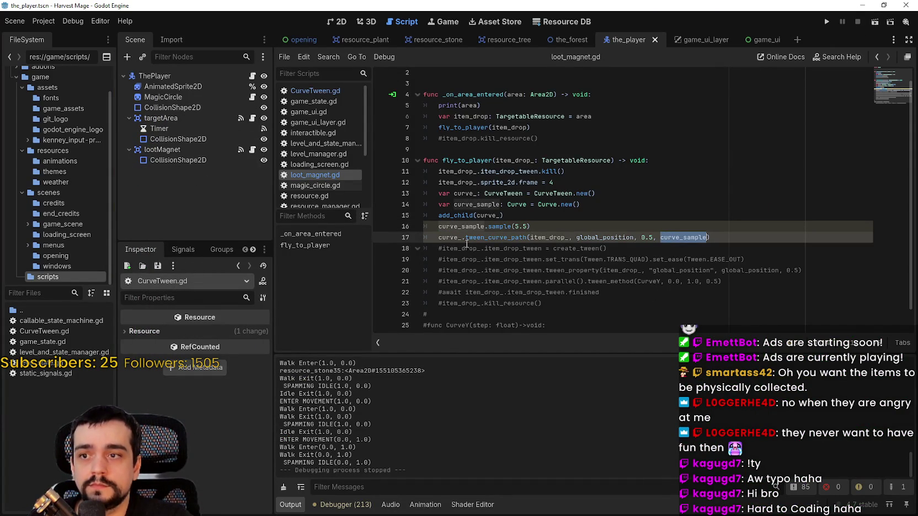
Step: Switch from magic_circle.gd and loot_magnet.gd to the CurveTween.gd script
click(325, 184)
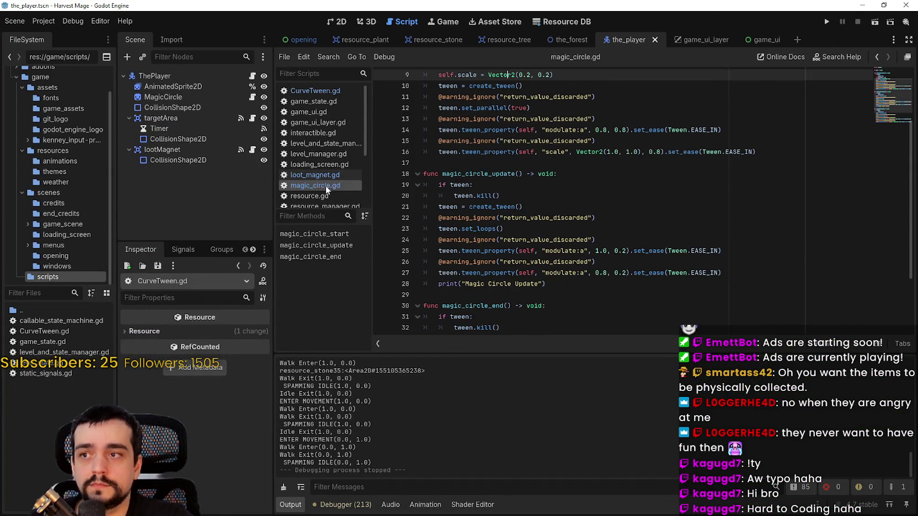
click(330, 175)
click(317, 93)
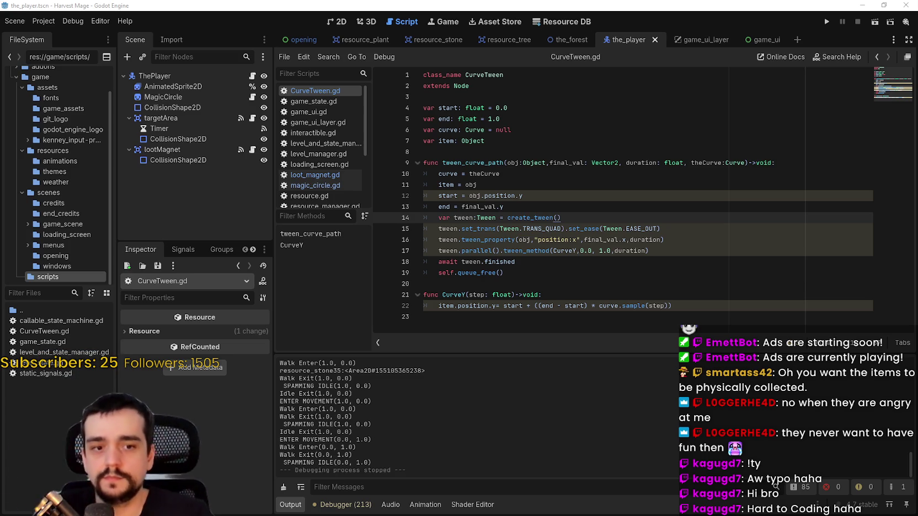
click(689, 242)
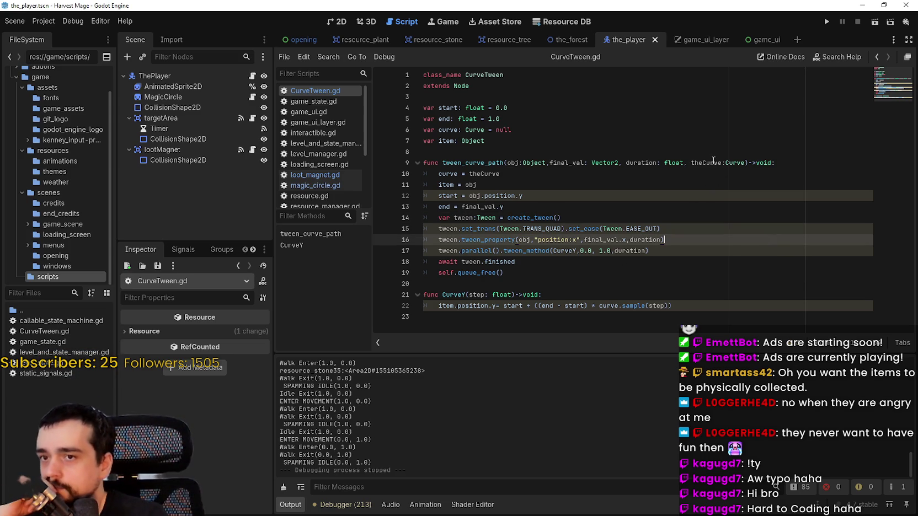
double_click(448, 174)
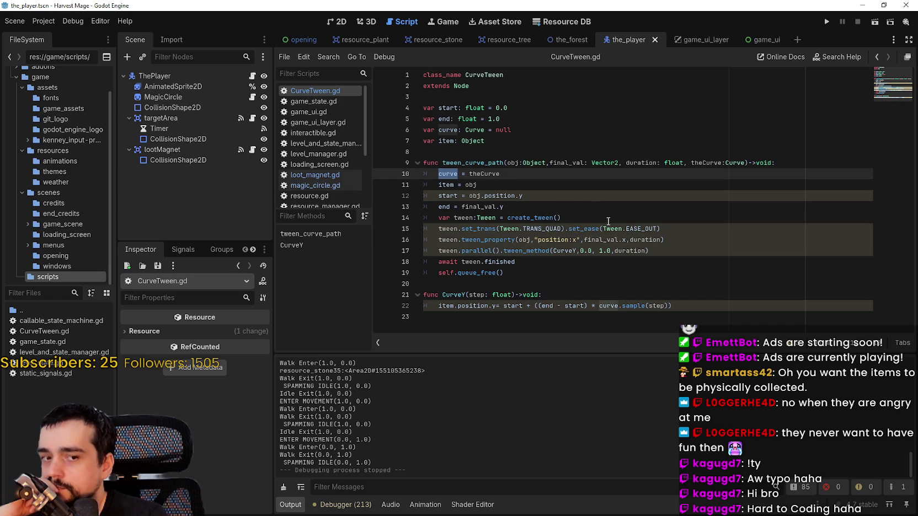
double_click(655, 305)
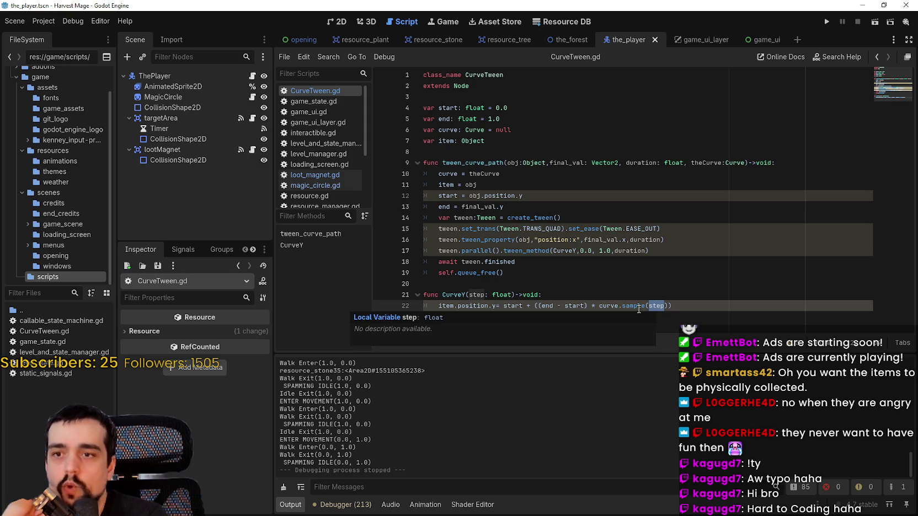
mouse_move(639, 309)
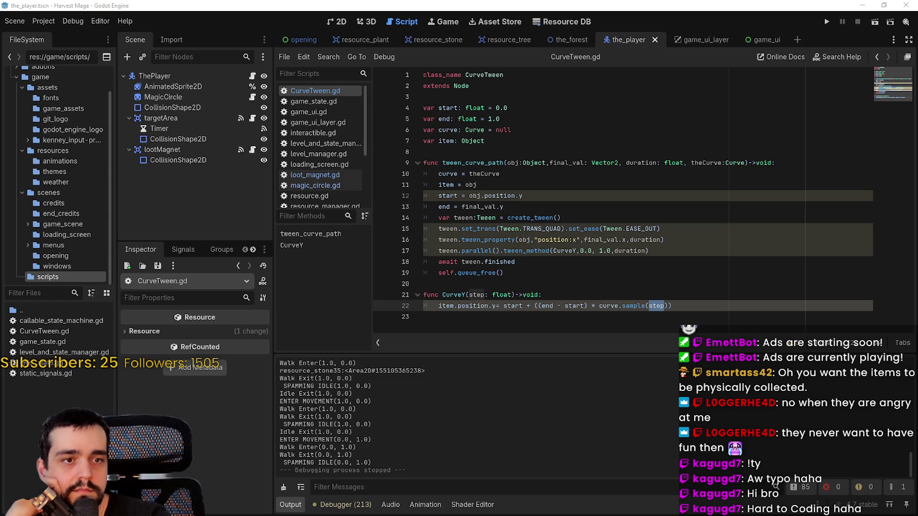
click(431, 243)
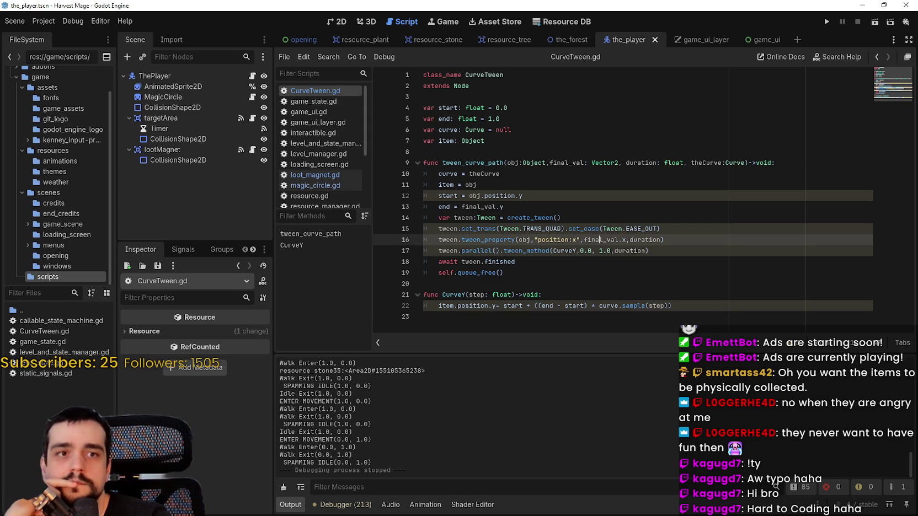
Step: Paste the arc_tween function after line 27 of loot_magnet.gd and remove the extra blank line
click(325, 175)
scroll(733, 312, down, 1)
click(733, 324)
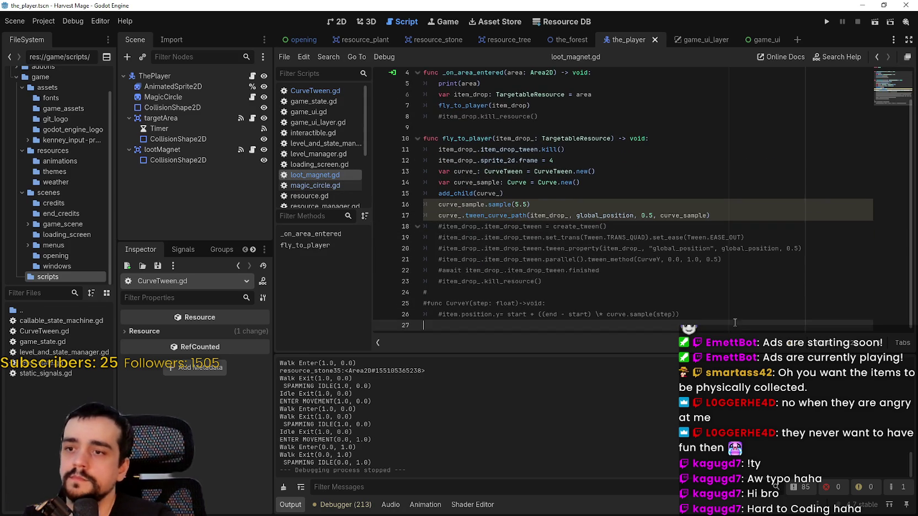
key(ctrl+v)
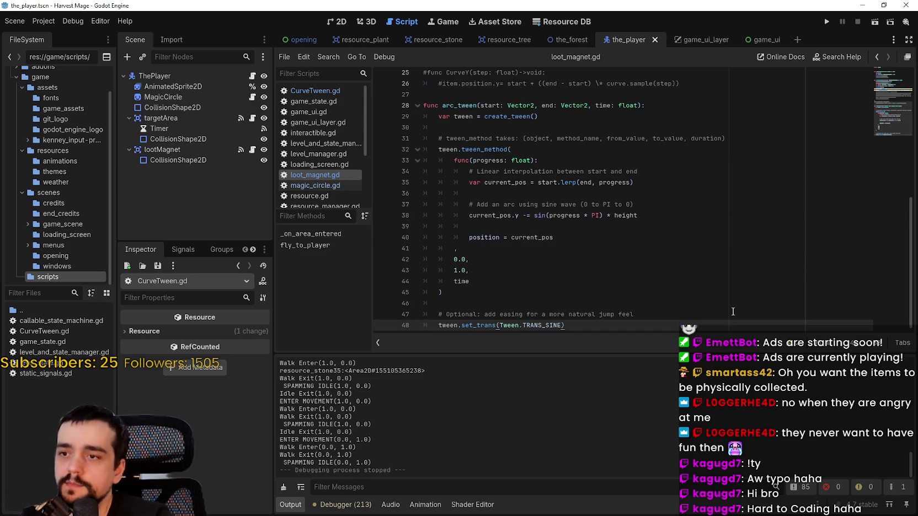
scroll(487, 235, up, 1)
click(460, 160)
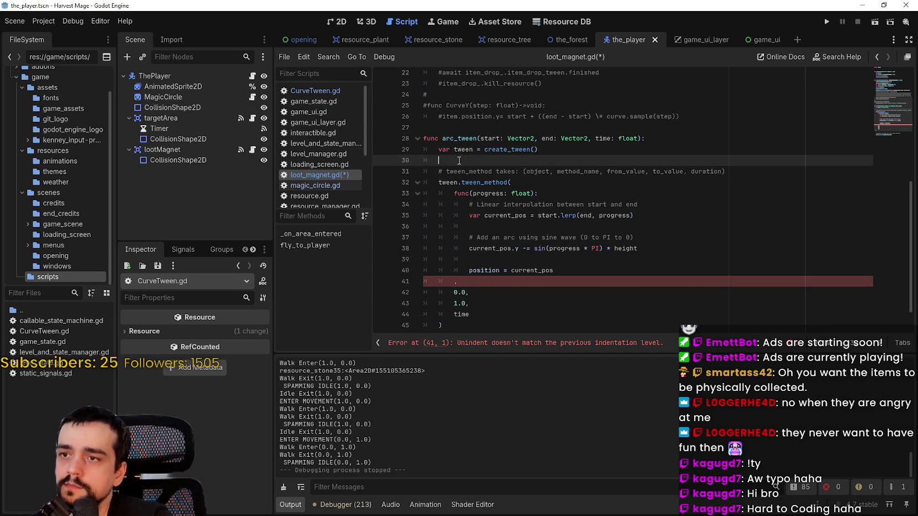
key(BackSpace)
key(Down)
key(Down)
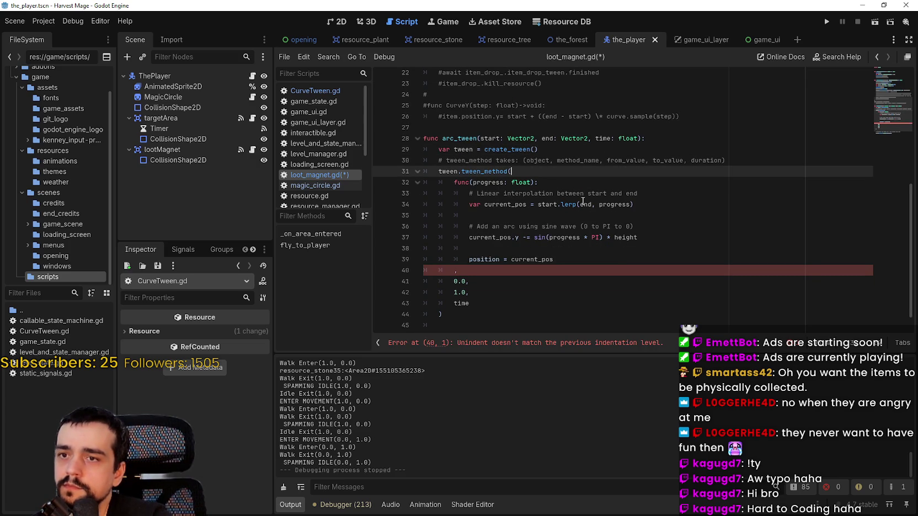
Step: Inspect the tween_method argument lines and their indentation, saving loot_magnet.gd
click(466, 196)
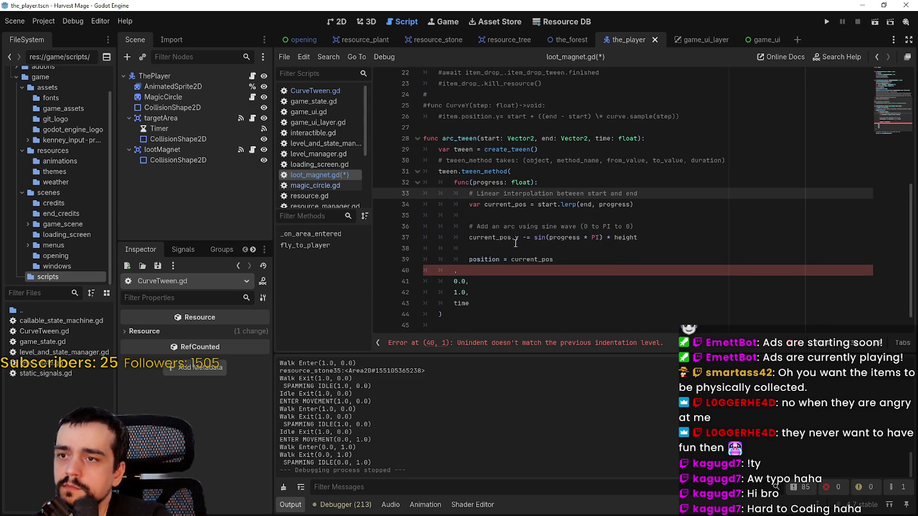
scroll(549, 220, down, 1)
click(475, 251)
drag(474, 251, 398, 253)
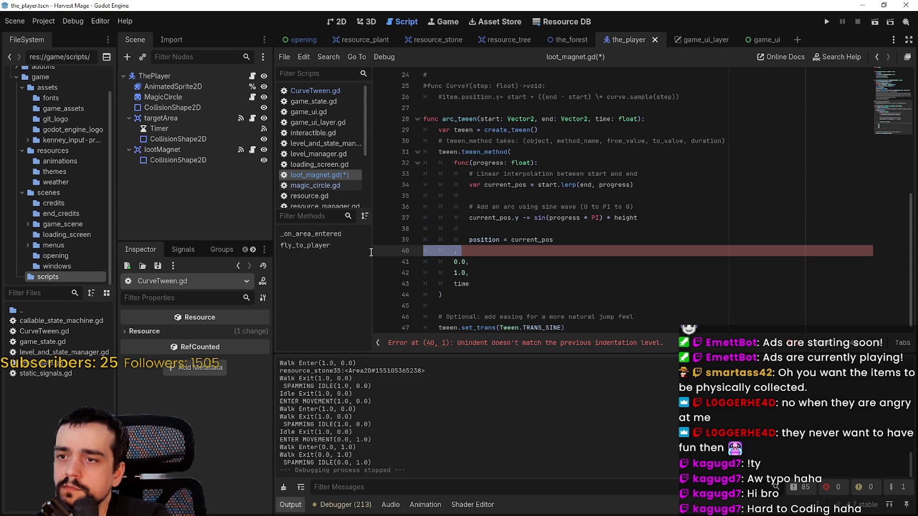
key(ctrl+s)
click(493, 291)
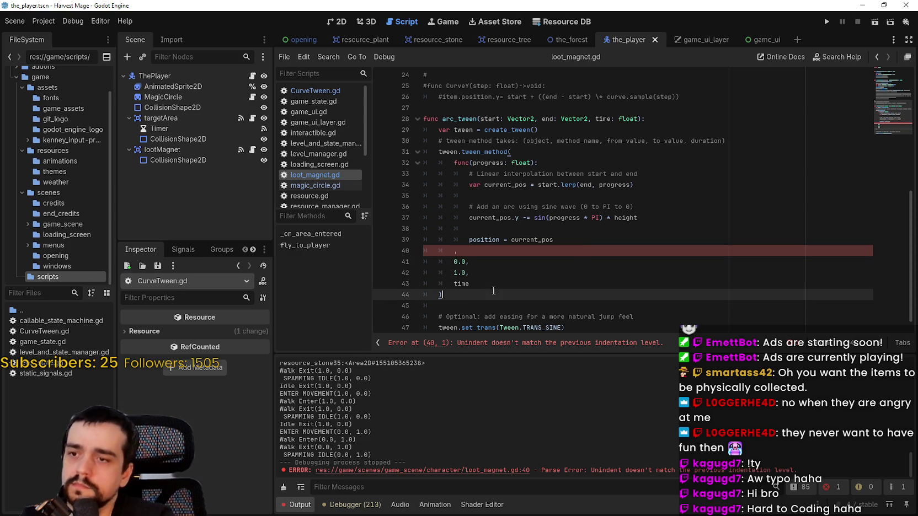
drag(463, 251, 407, 254)
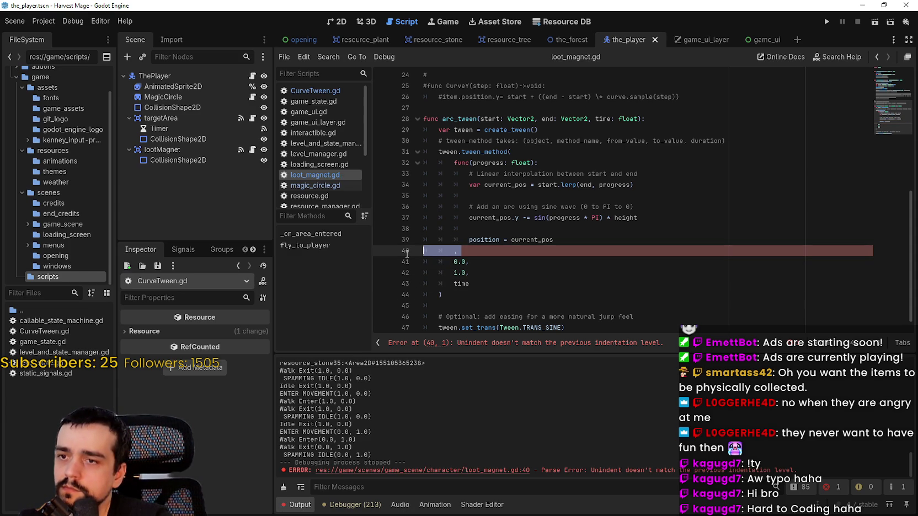
click(520, 151)
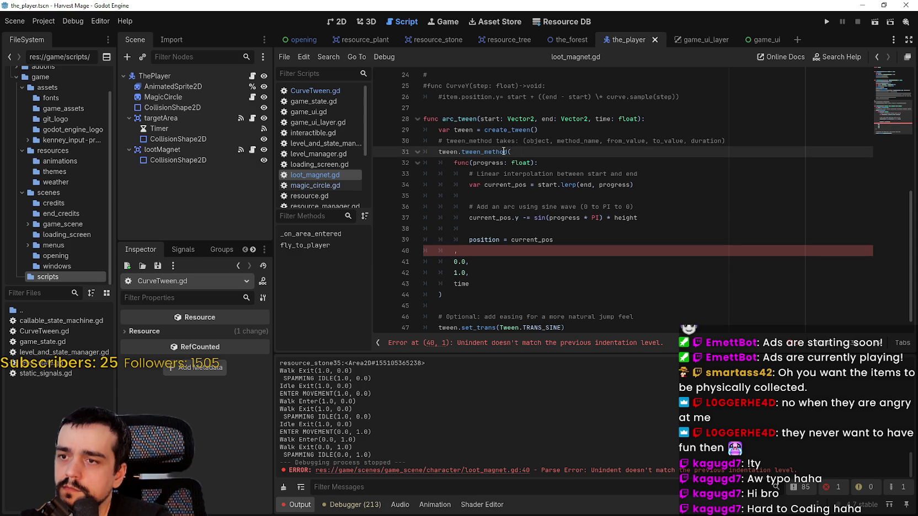
click(449, 295)
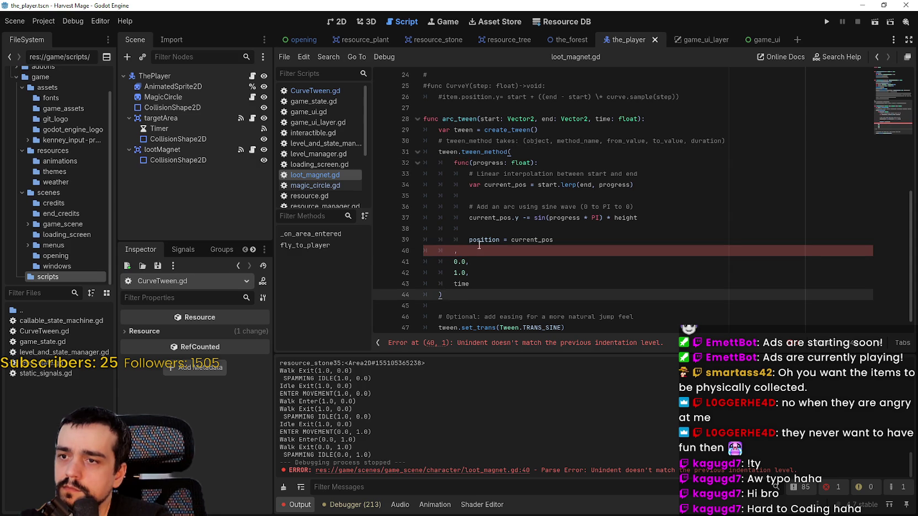
click(423, 251)
key(shift+End)
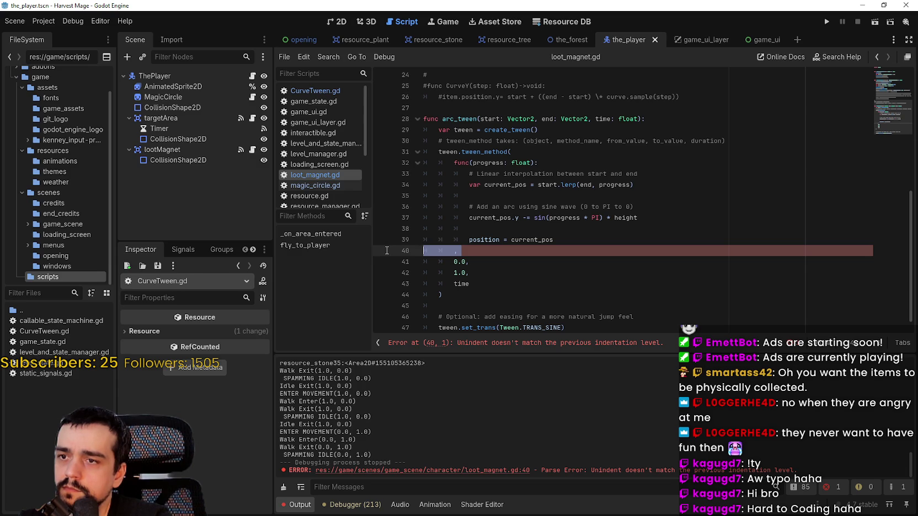
Step: Join the 1.0, time and ) lines into ', 0.0, 1.0, time)'
drag(453, 164, 406, 167)
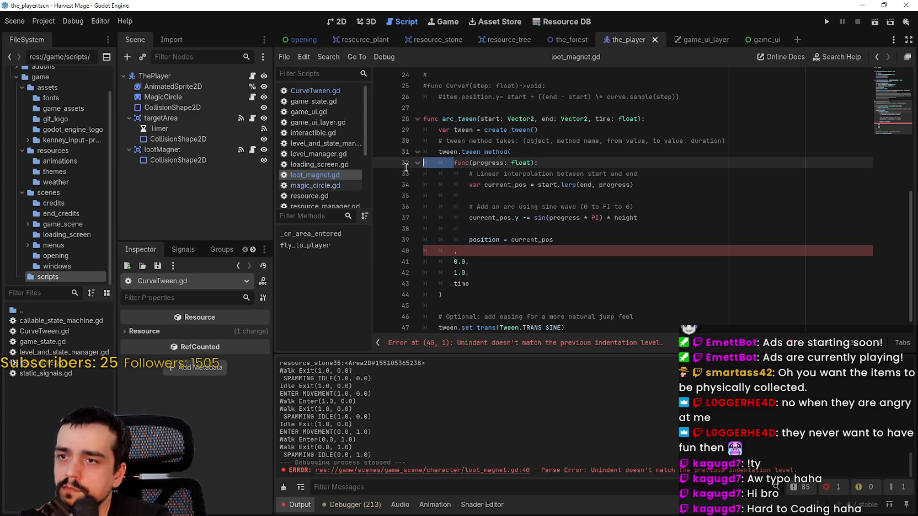
drag(441, 256, 424, 251)
click(453, 251)
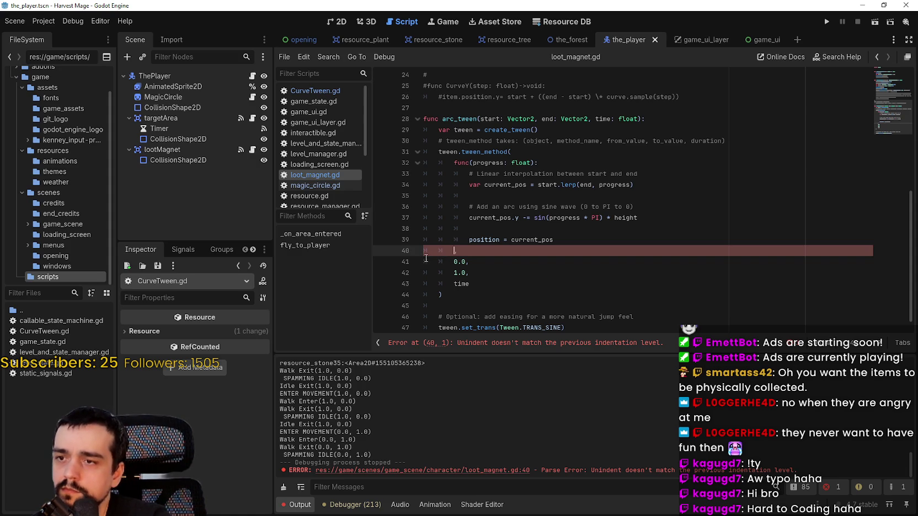
mouse_move(454, 163)
mouse_down()
mouse_move(497, 188)
mouse_move(564, 163)
mouse_move(607, 167)
mouse_move(469, 196)
mouse_up()
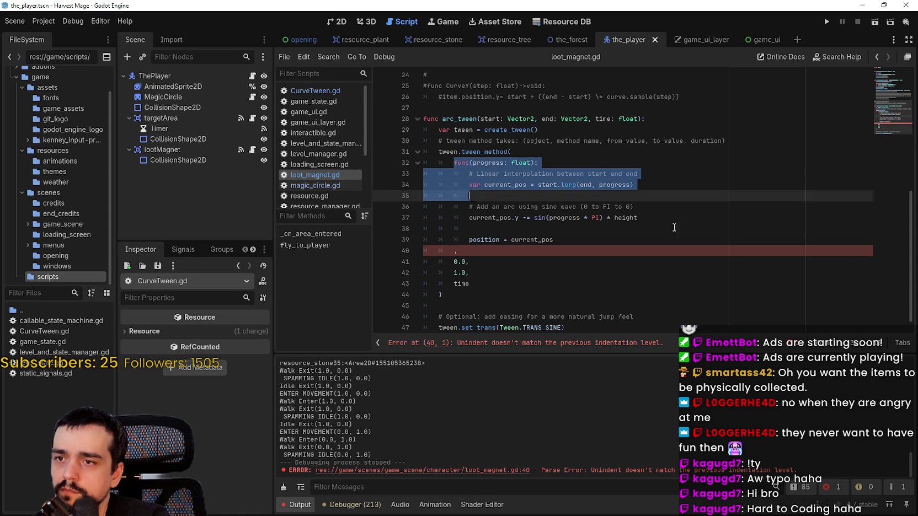
drag(672, 216, 674, 262)
click(535, 297)
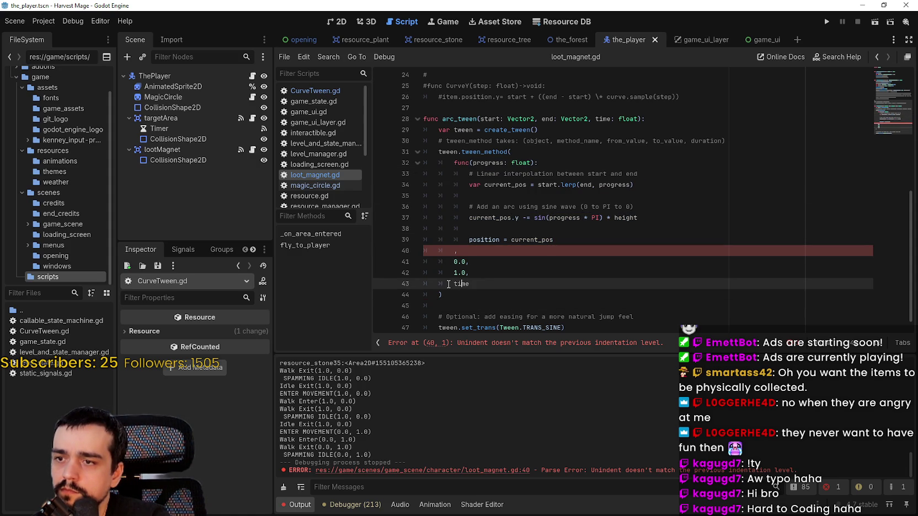
drag(453, 284, 387, 278)
click(424, 295)
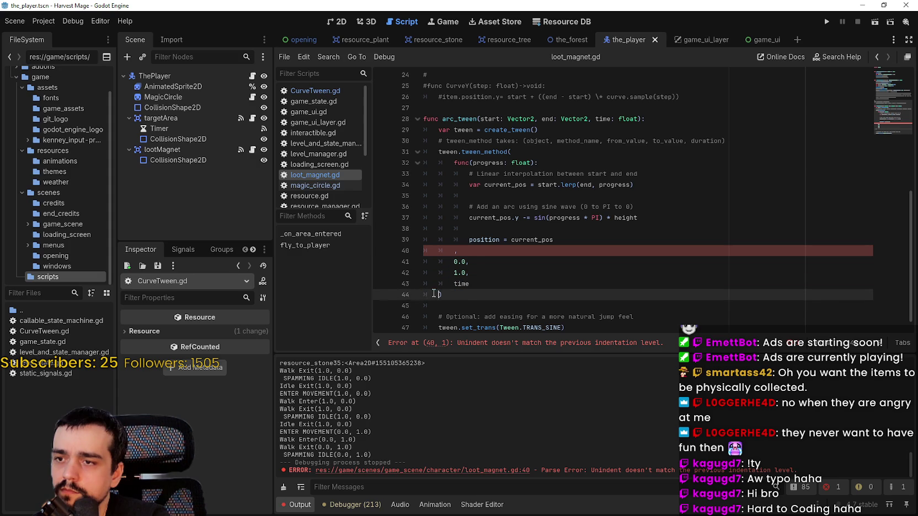
key(BackSpace)
mouse_move(454, 283)
mouse_down()
mouse_move(423, 284)
mouse_move(422, 260)
mouse_move(397, 252)
mouse_up()
key(BackSpace)
key(BackSpace)
key(BackSpace)
key(BackSpace)
key(BackSpace)
key(BackSpace)
key(BackSpace)
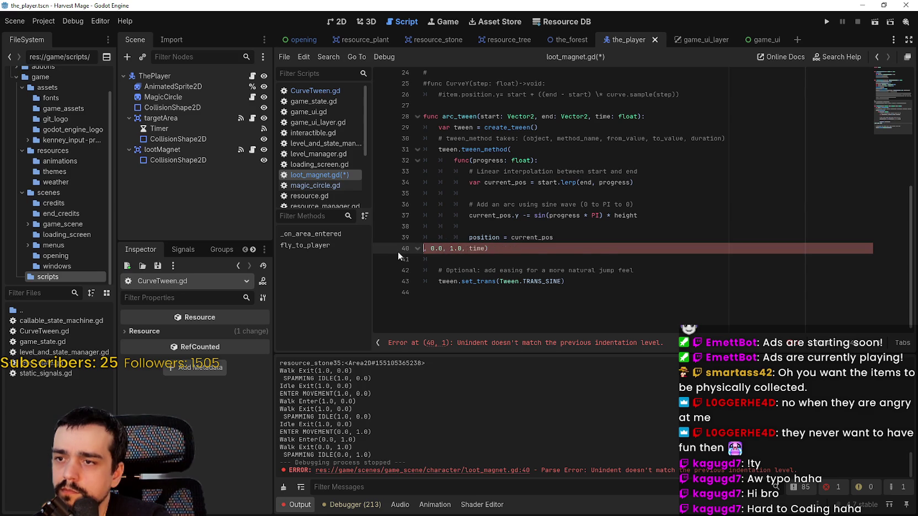
key(BackSpace)
Step: Join the func(progress: float) header and lerp line onto tween_method, deleting the interpolation comment
click(475, 227)
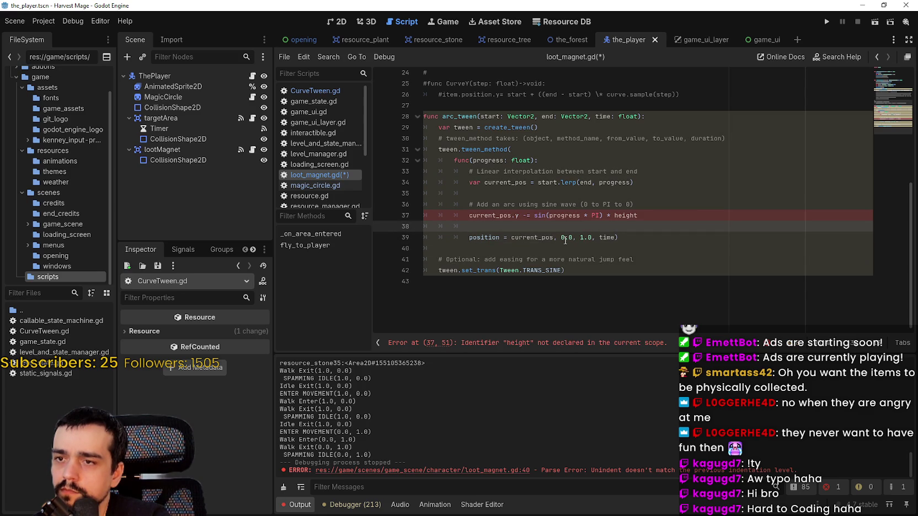
drag(453, 160, 426, 160)
key(BackSpace)
key(BackSpace)
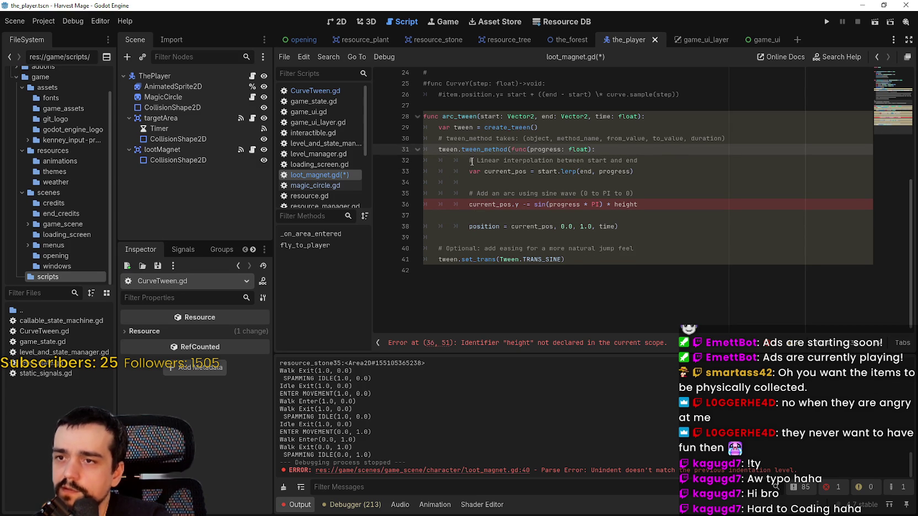
click(564, 160)
key(shift+End)
key(shift+Home)
key(ctrl+shift+k)
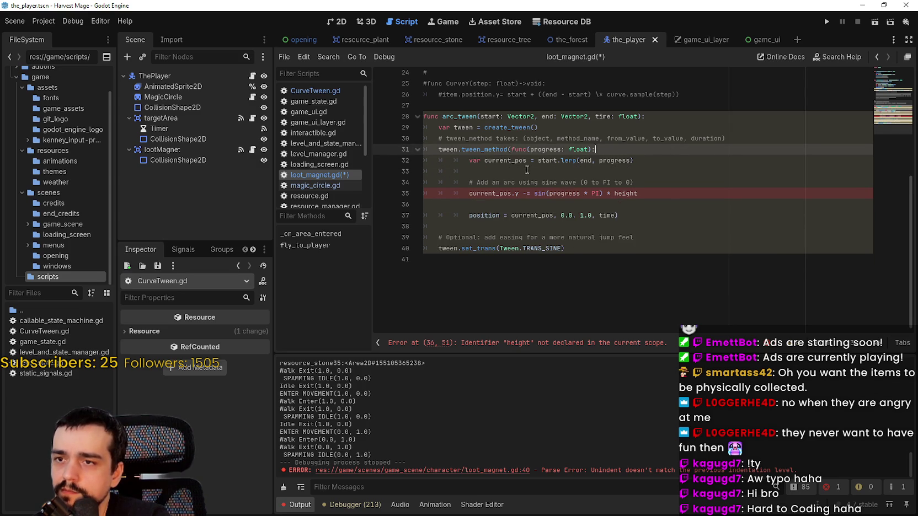
key(Home)
key(BackSpace)
key(BackSpace)
key(BackSpace)
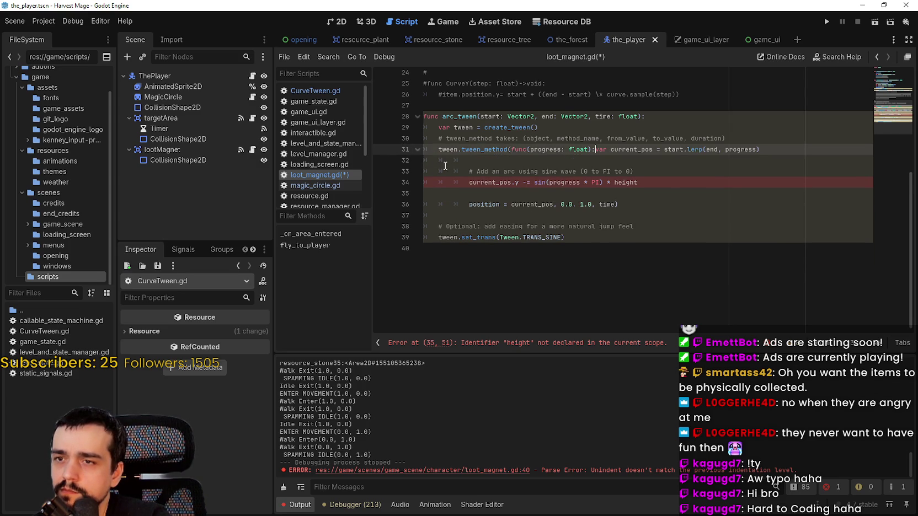
Step: Fold the sine offset and position assignment lines into the same long line
click(507, 164)
key(ctrl+shift+k)
key(ctrl+shift+k)
key(Up)
key(End)
click(470, 164)
key(shift+Home)
key(BackSpace)
key(BackSpace)
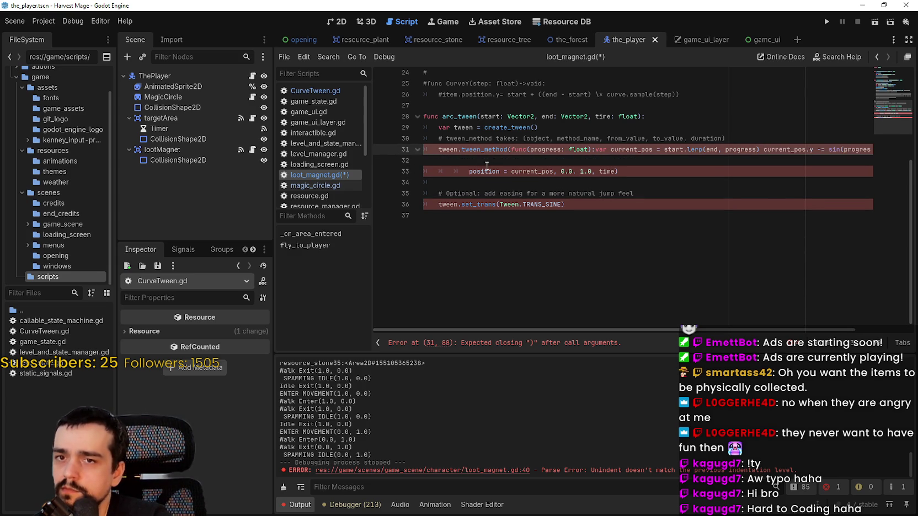
click(479, 171)
key(shift+Home)
key(BackSpace)
key(BackSpace)
key(BackSpace)
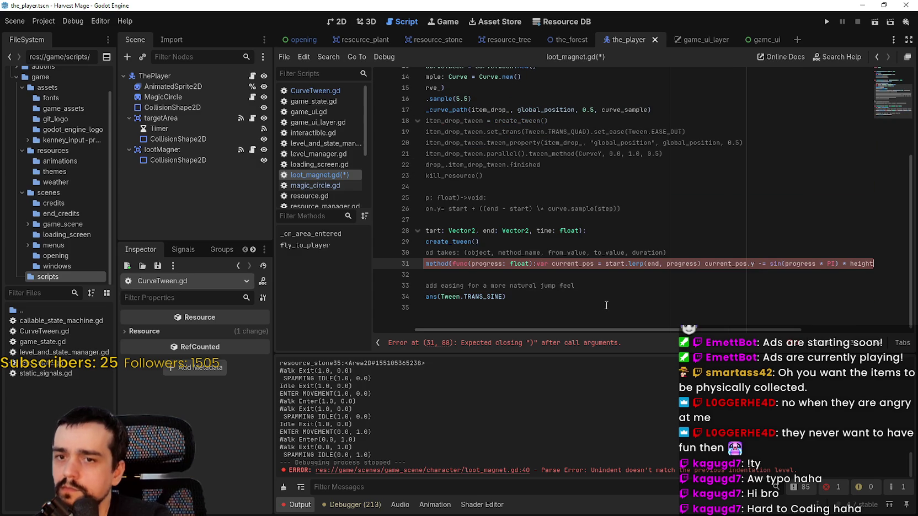
Step: Review the one-line lambda, then undo back to the multi-line version
text(posi)
scroll(730, 332, right, 3)
mouse_move(664, 334)
mouse_down()
mouse_move(554, 327)
mouse_move(822, 319)
mouse_up()
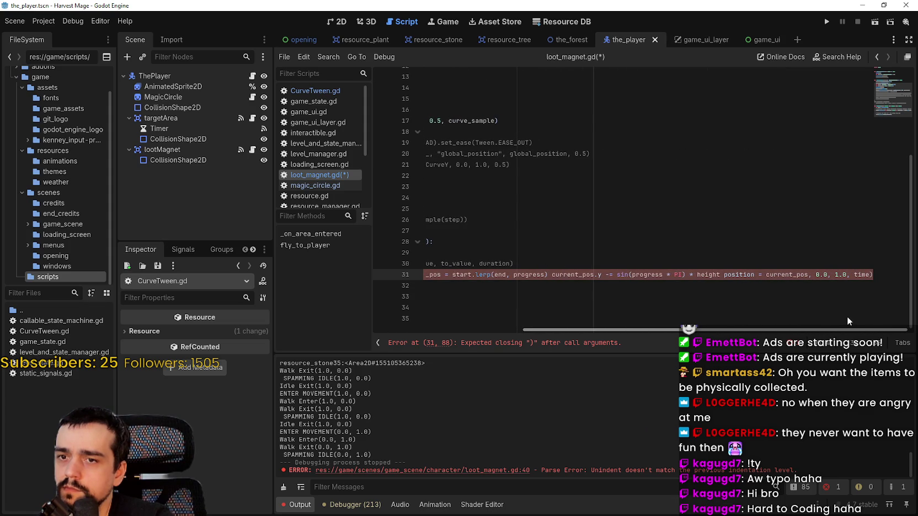
drag(848, 317, 645, 336)
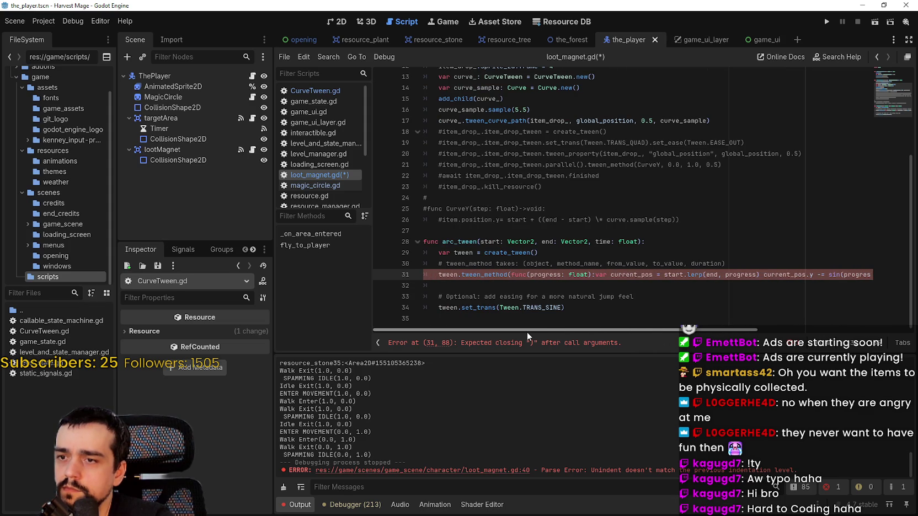
click(463, 287)
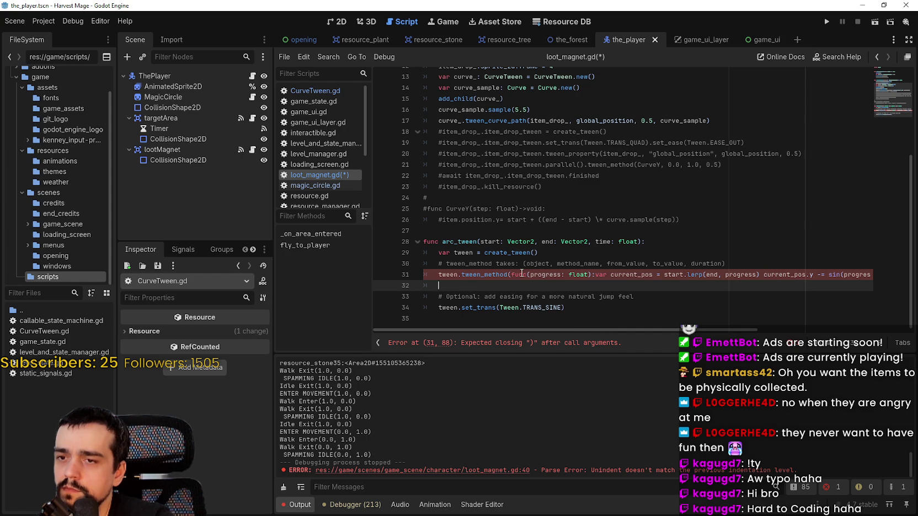
key(ctrl+z)
key(ctrl+z)
key(ctrl+z)
key(ctrl+z)
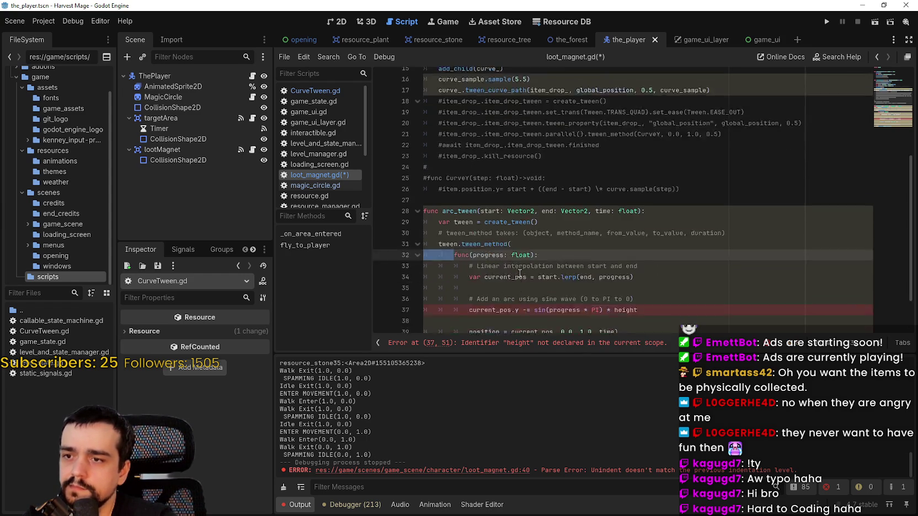
Step: Undo the argument joins so 0.0, 1.0 and time sit on separate lines again
scroll(517, 274, down, 2)
click(510, 262)
click(530, 273)
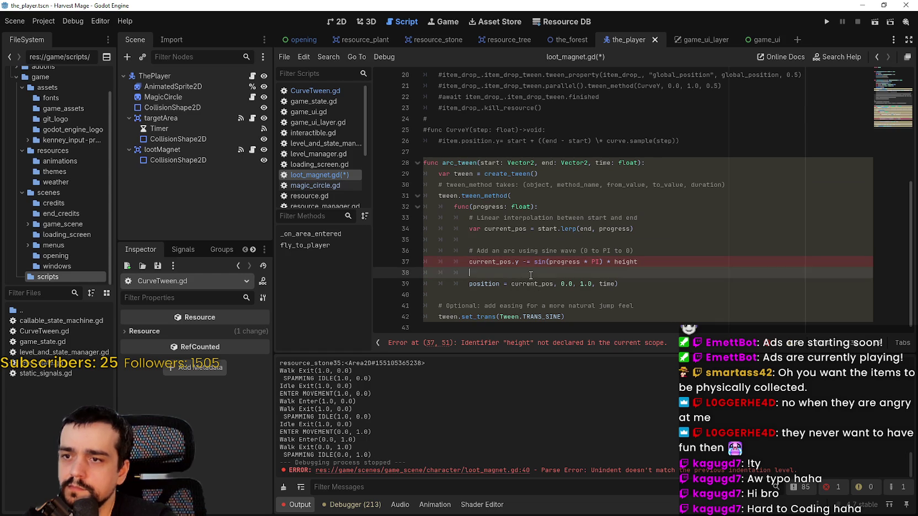
key(ctrl+z)
key(ctrl+z)
key(ctrl+z)
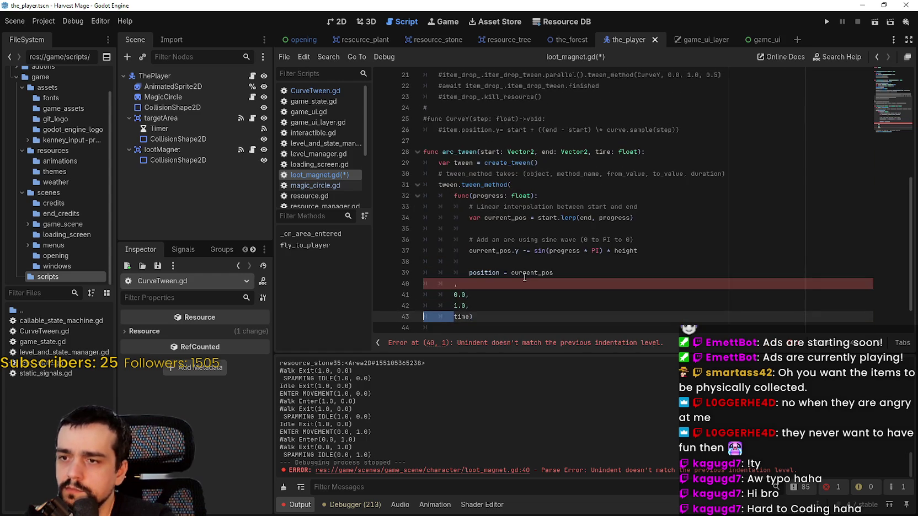
key(ctrl+z)
key(ctrl+z)
scroll(441, 259, down, 1)
shift+click(411, 252)
key(BackSpace)
key(BackSpace)
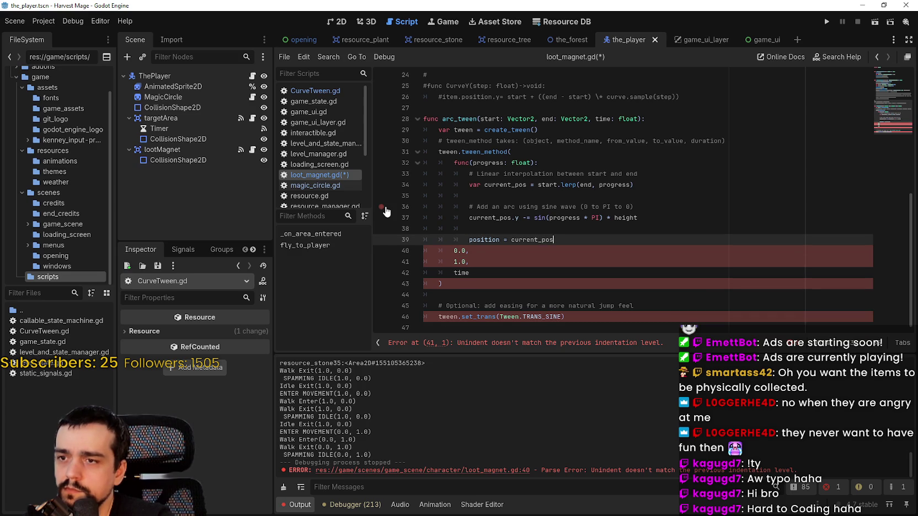
key(ctrl+z)
key(ctrl+z)
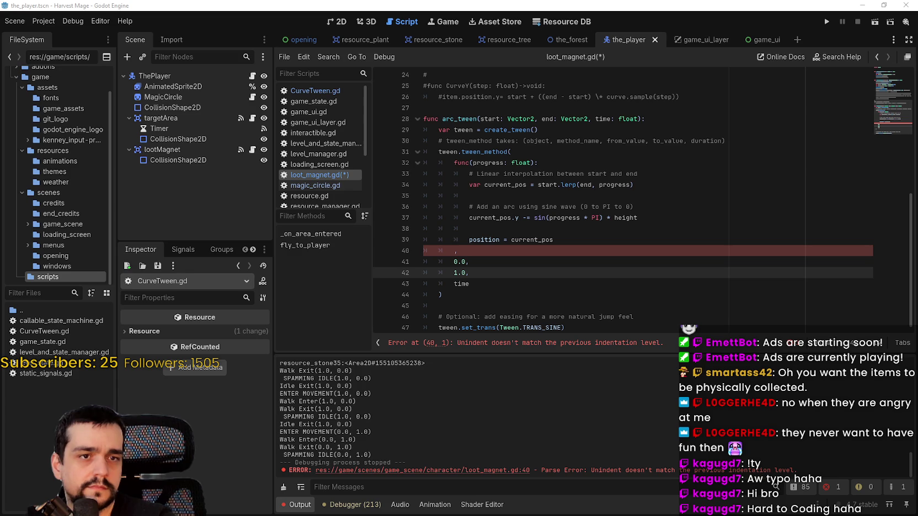
Step: Select the func(progress: float) lambda block, from func down to the position line, for copying
click(472, 261)
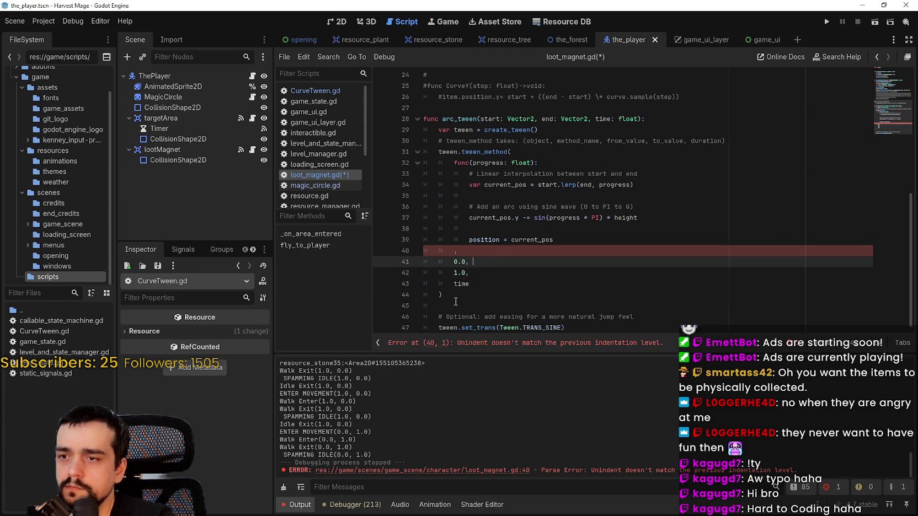
click(614, 327)
click(453, 294)
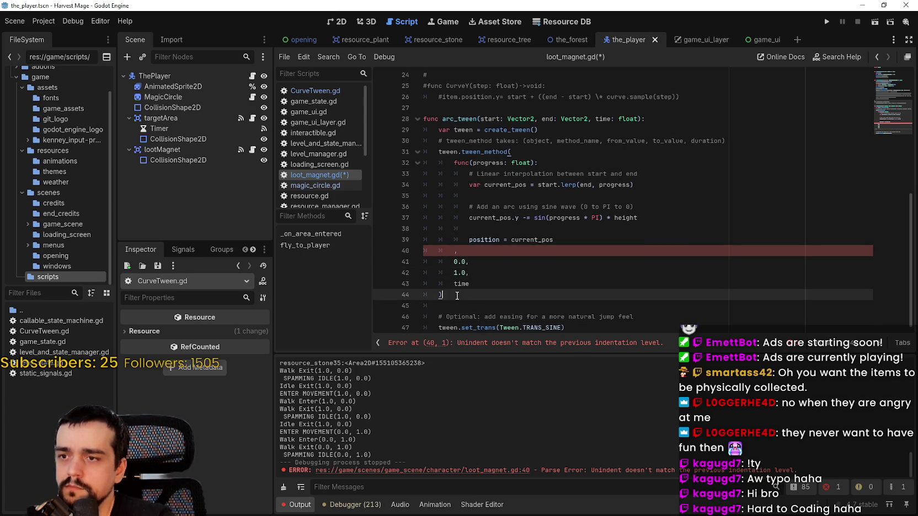
mouse_move(469, 284)
mouse_down()
mouse_move(454, 216)
mouse_move(424, 262)
mouse_up()
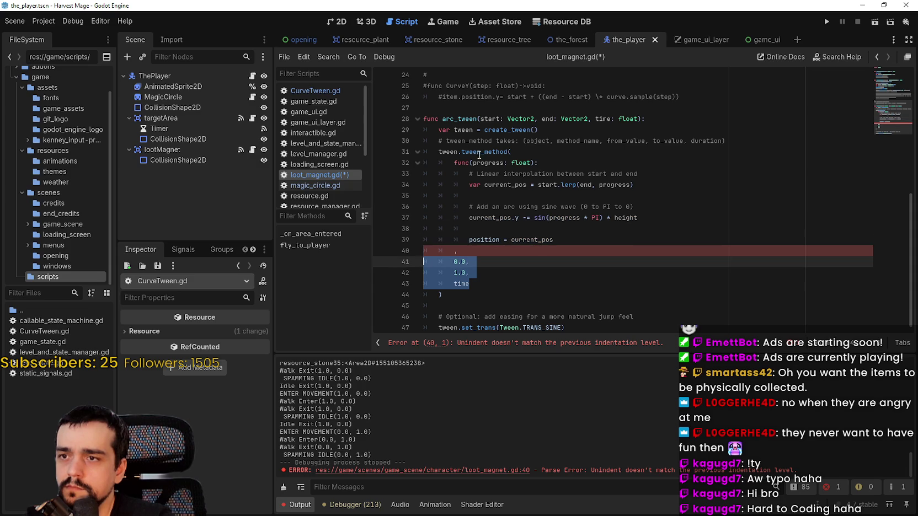
mouse_move(479, 152)
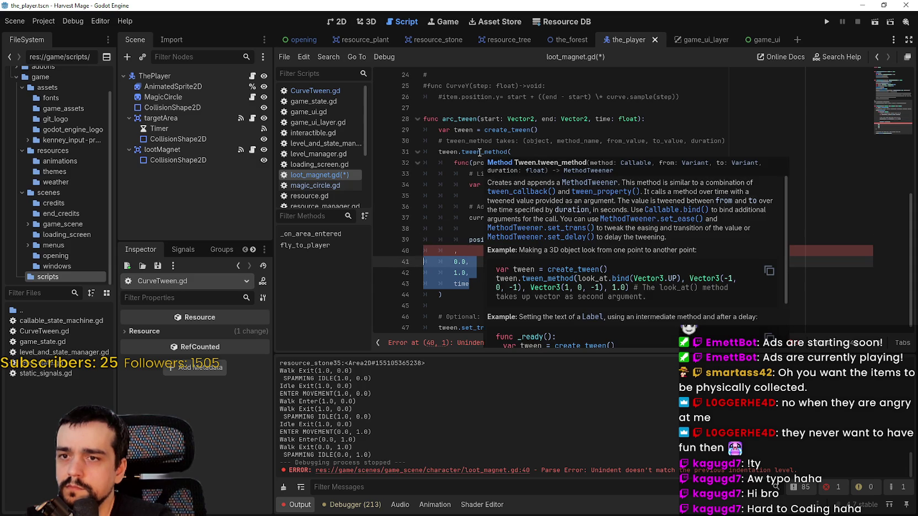
mouse_move(460, 248)
mouse_down()
mouse_move(566, 240)
mouse_move(407, 161)
mouse_up()
key(ctrl+c)
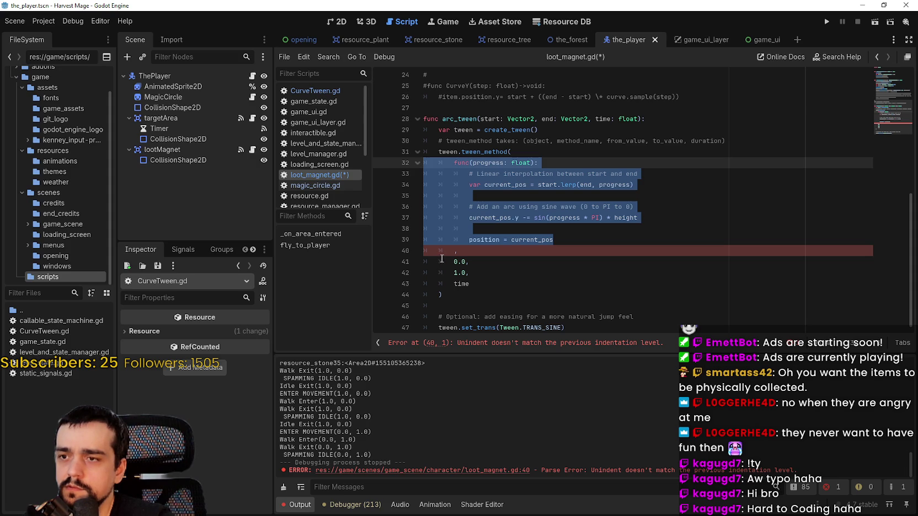
key(ctrl+End)
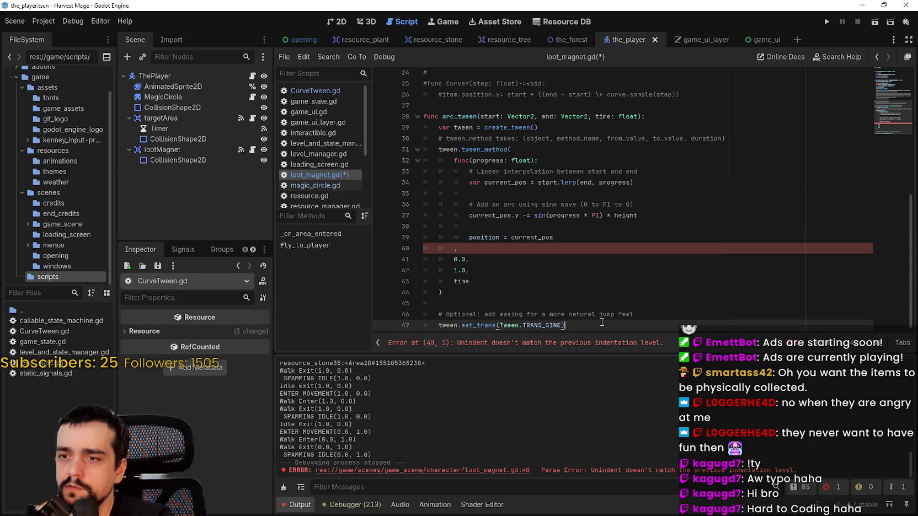
Step: Paste the lambda block at the end of the script and remove its linear interpolation comment
key(ctrl+v)
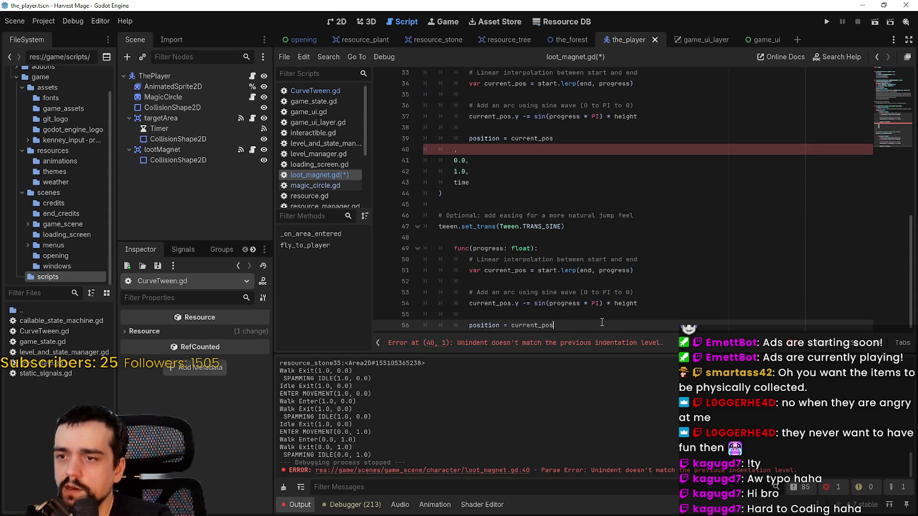
click(489, 239)
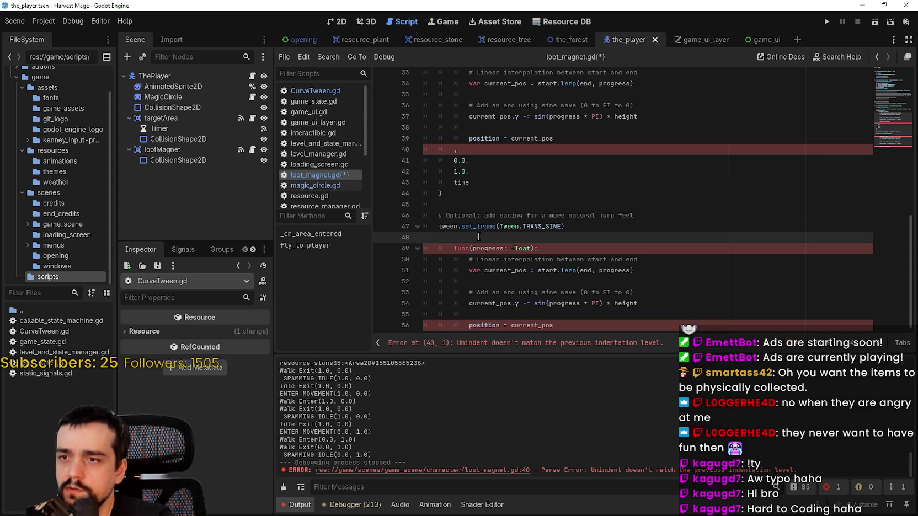
click(416, 251)
key(Delete)
key(Delete)
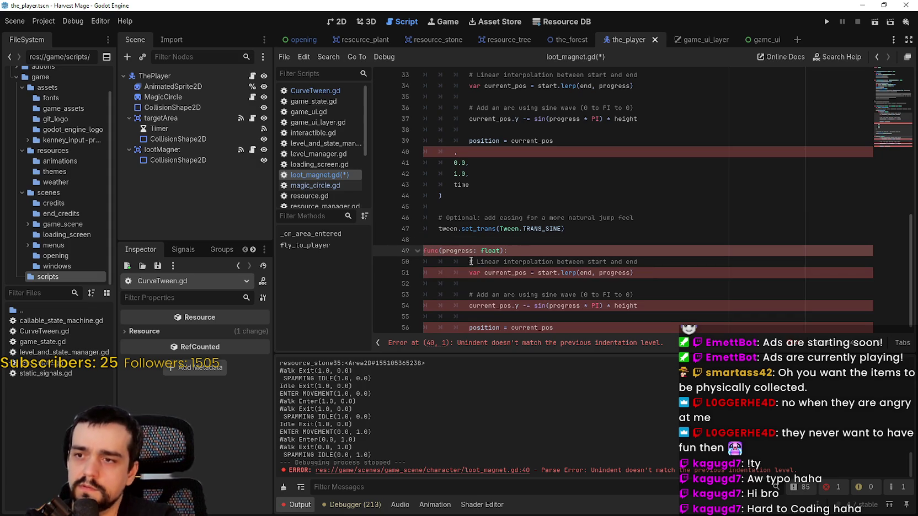
triple_click(418, 261)
key(Delete)
key(Delete)
key(BackSpace)
key(BackSpace)
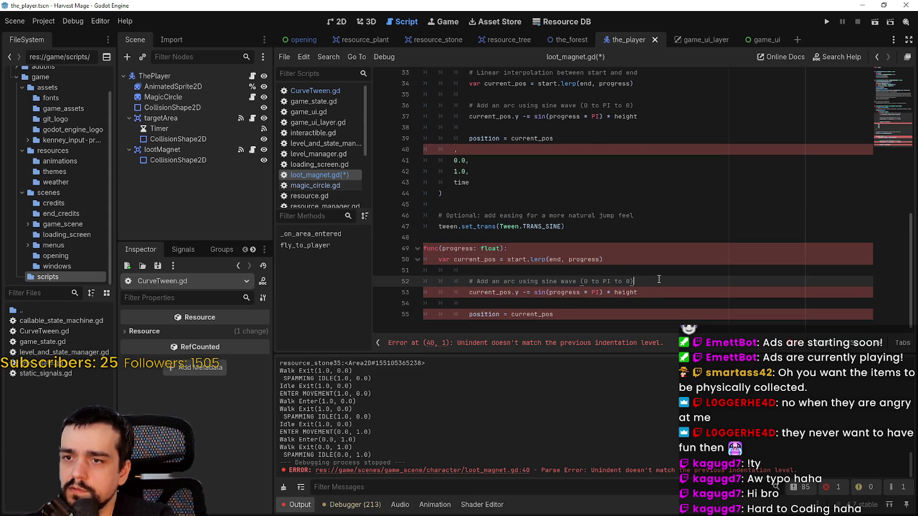
Step: Re-indent the pasted blank line, arc comment, sine offset and position lines
click(479, 272)
click(468, 283)
key(Up)
key(BackSpace)
key(BackSpace)
key(Delete)
key(Down)
key(BackSpace)
key(BackSpace)
key(Up)
key(Delete)
key(Delete)
click(452, 300)
key(BackSpace)
key(BackSpace)
key(BackSpace)
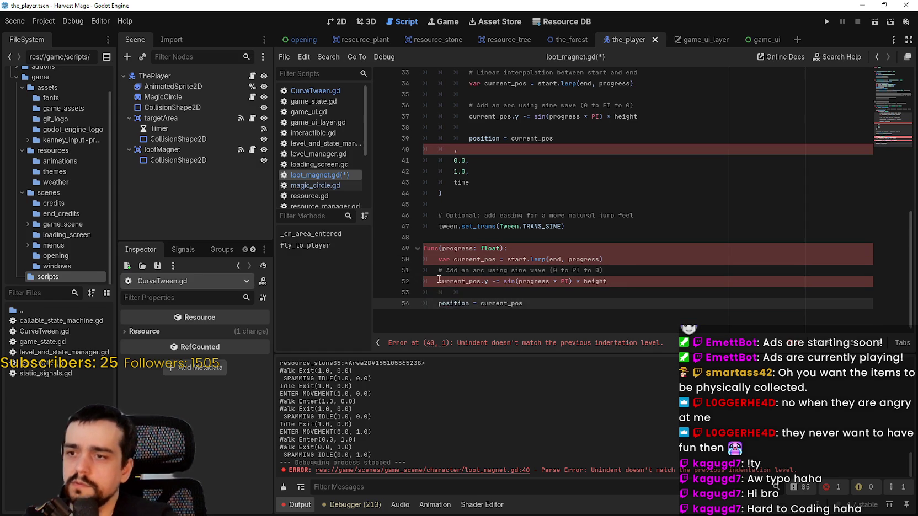
key(Tab)
Step: Highlight where current_pos, progress and end are used in the script
double_click(452, 281)
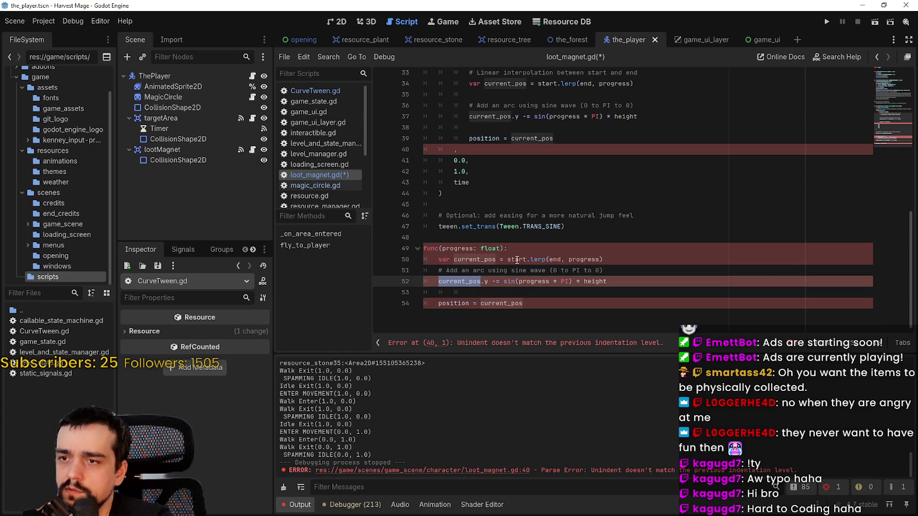
click(566, 259)
double_click(584, 259)
scroll(600, 296, up, 3)
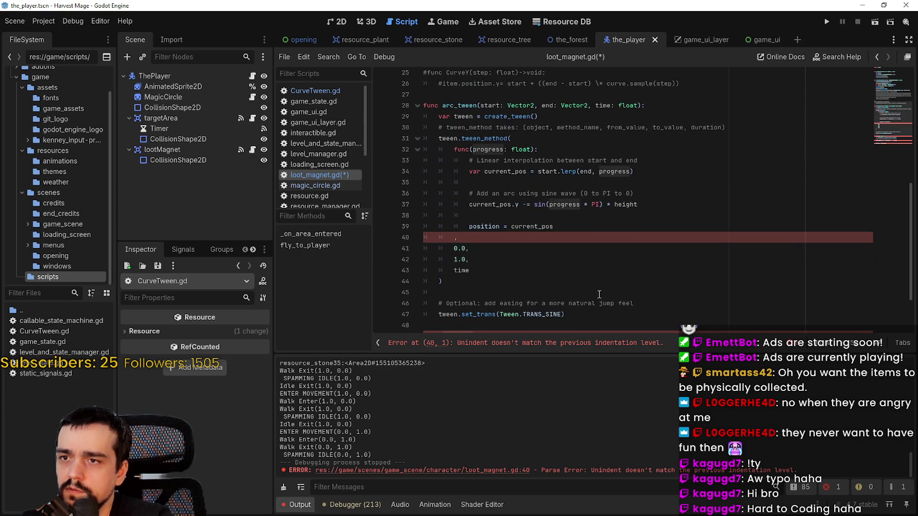
scroll(599, 294, down, 1)
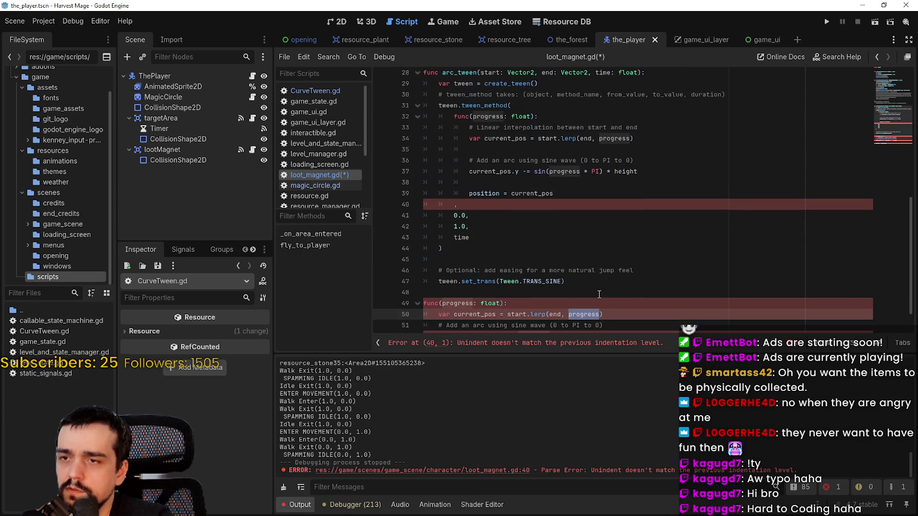
scroll(609, 176, up, 2)
double_click(586, 204)
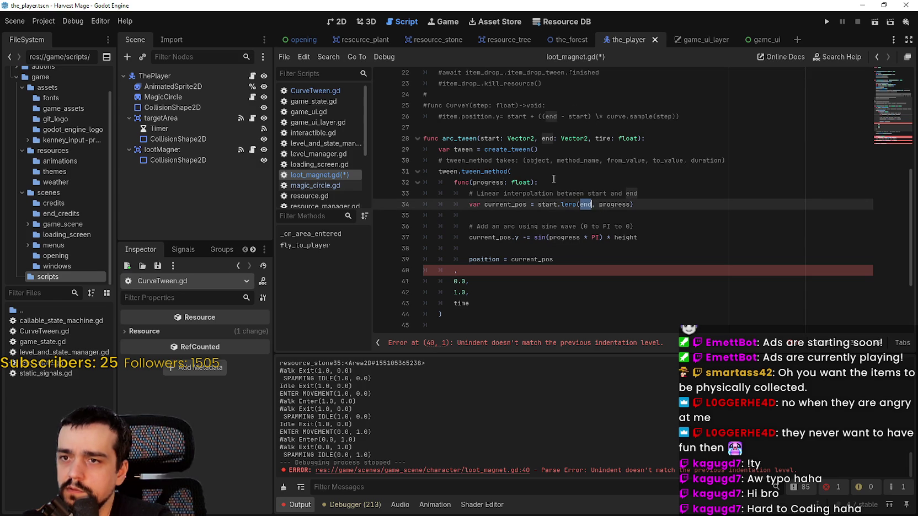
scroll(604, 240, down, 2)
Step: Undo the paste to remove the duplicated lambda block
click(541, 268)
key(ctrl+z)
key(ctrl+z)
key(ctrl+z)
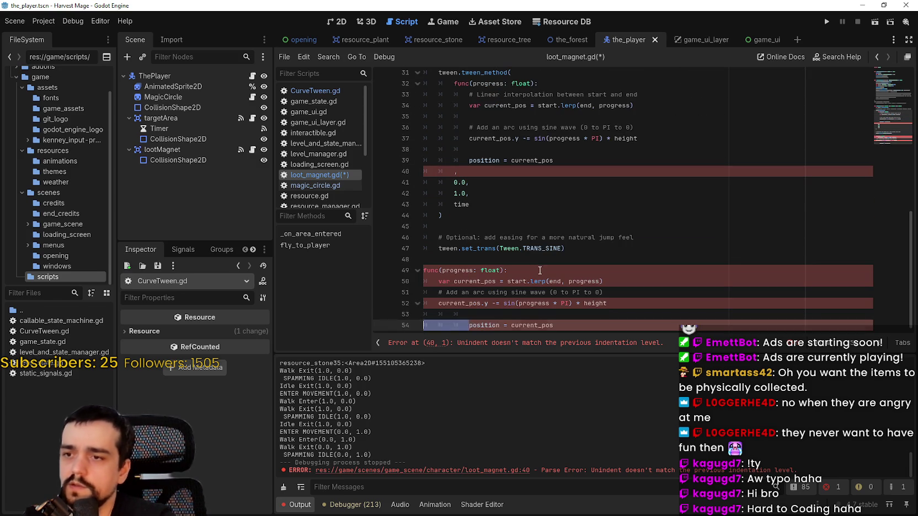
key(ctrl+z)
key(ctrl+z)
key(ctrl+z)
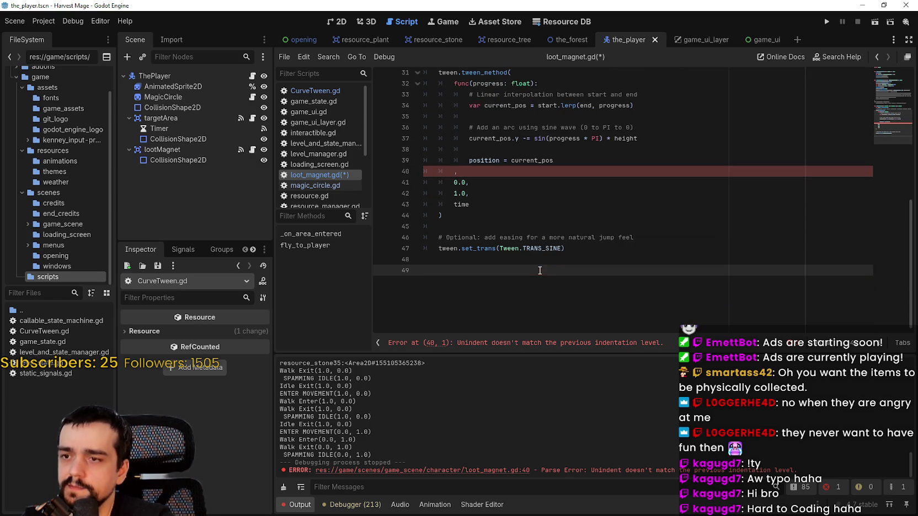
scroll(468, 278, up, 4)
Step: Delete the blank lines 35 and 37 inside the lambda
click(556, 292)
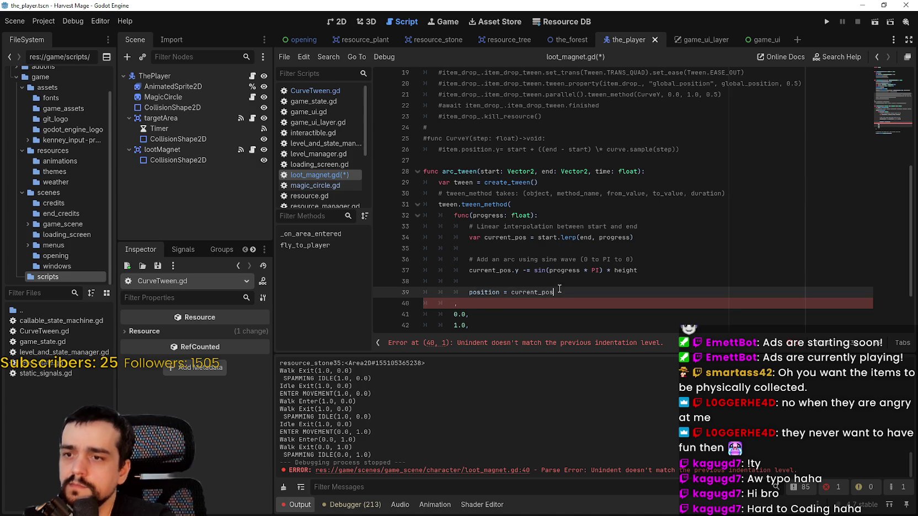
click(475, 230)
click(480, 248)
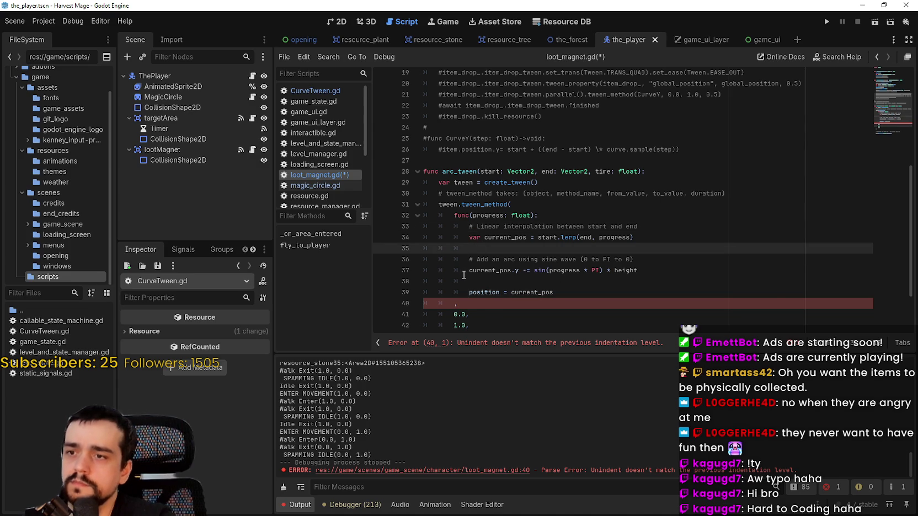
key(BackSpace)
click(510, 270)
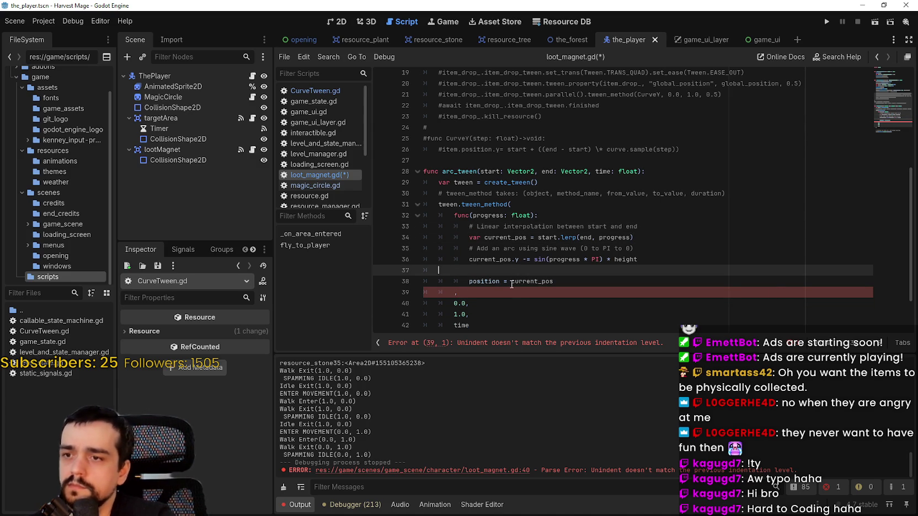
key(BackSpace)
Step: Join the closing parenthesis onto the time line and add a comma on line 38
click(453, 282)
scroll(452, 285, down, 1)
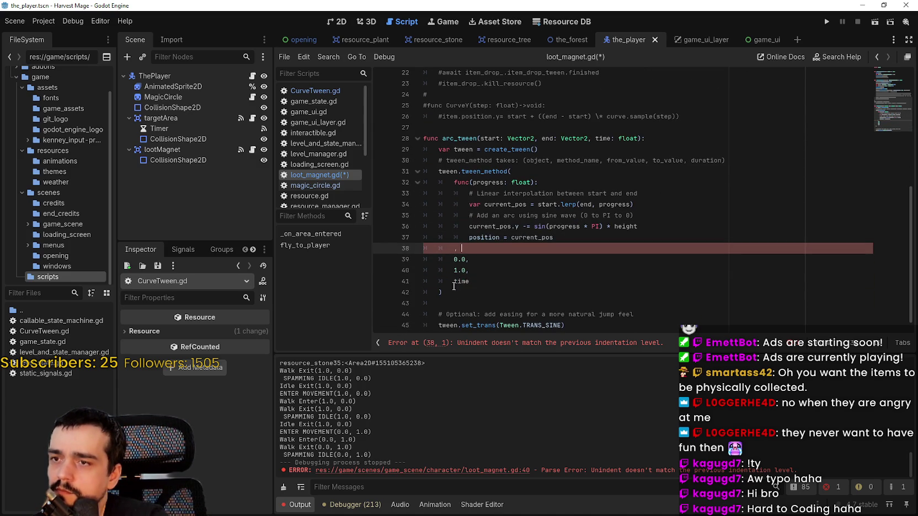
click(437, 292)
key(BackSpace)
key(Up)
key(Up)
key(Up)
text(,)
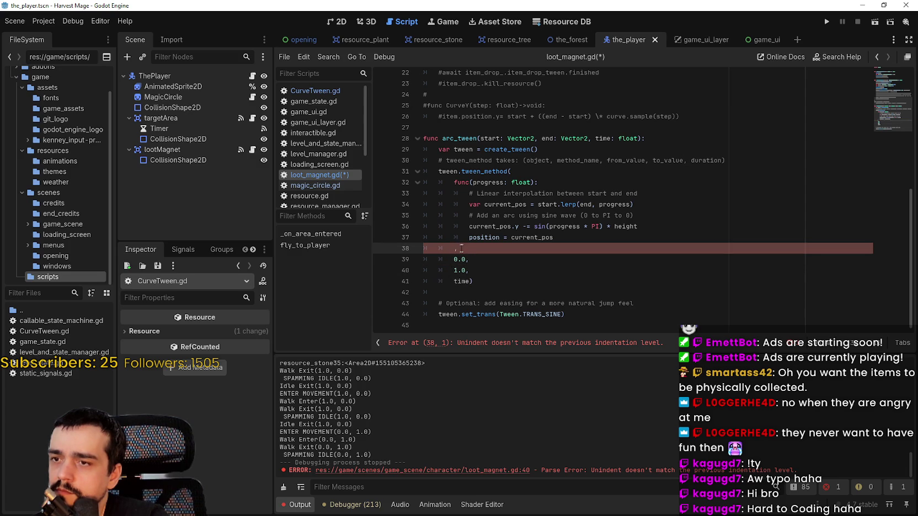
drag(453, 249, 437, 251)
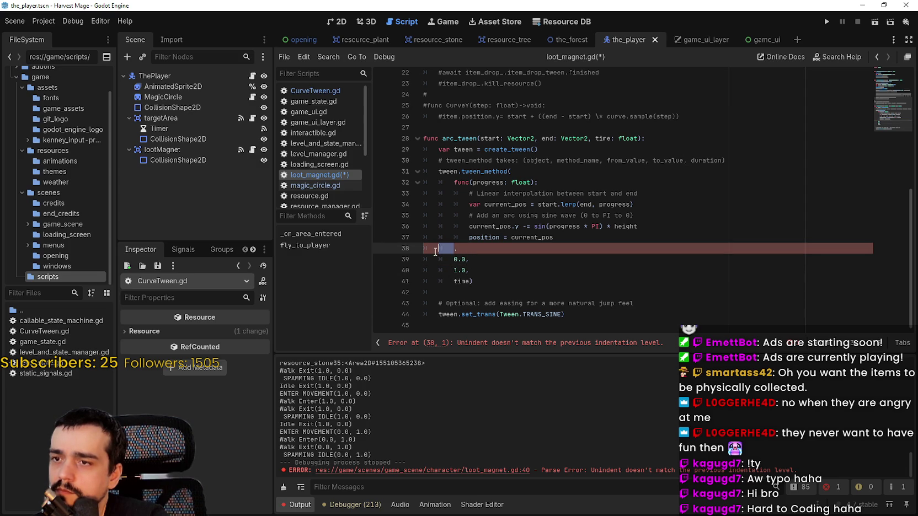
Step: Remove the tab before line 38's comma and replace height on line 36 with 16
key(BackSpace)
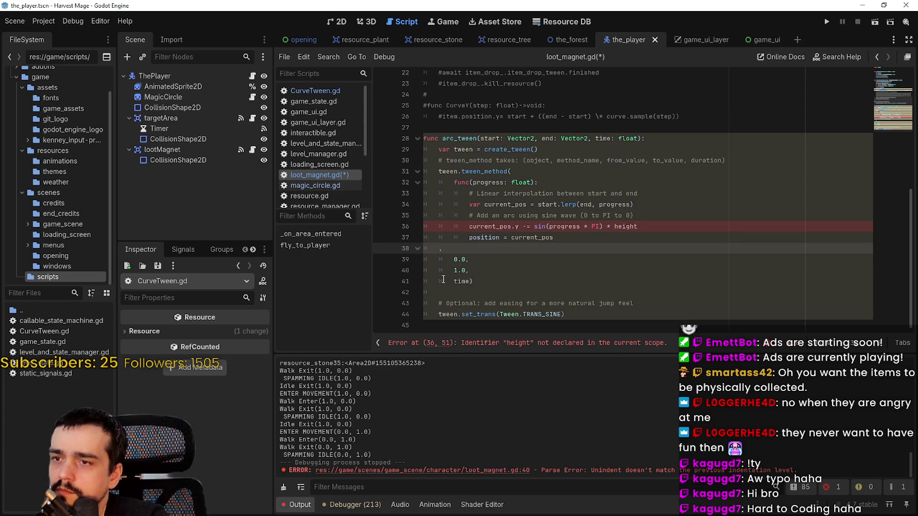
click(598, 349)
double_click(625, 229)
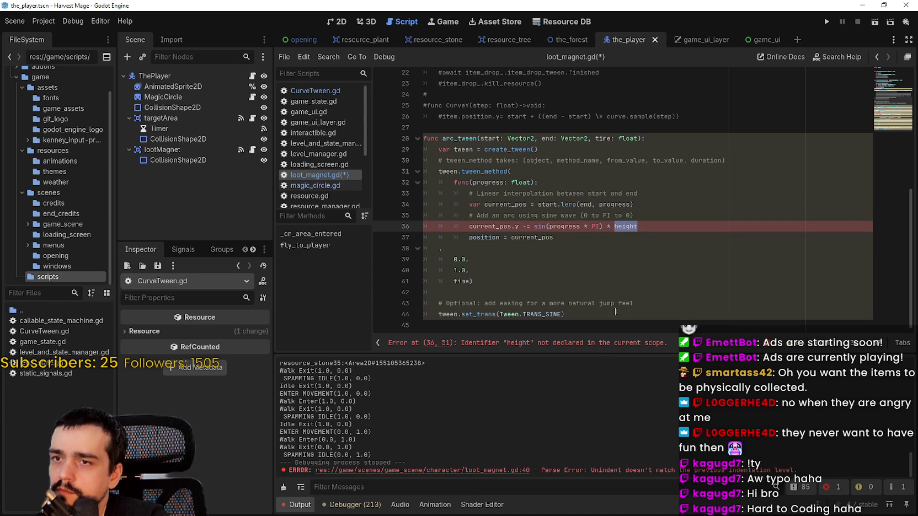
click(527, 251)
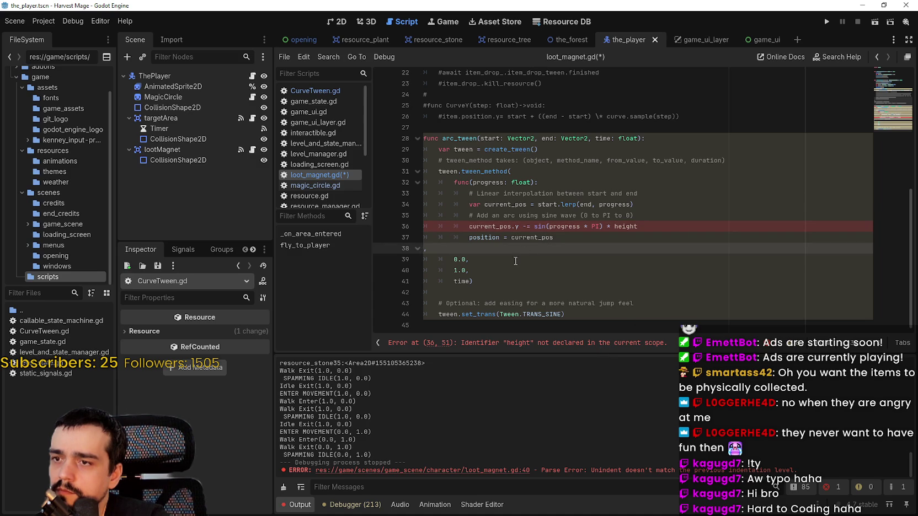
click(635, 226)
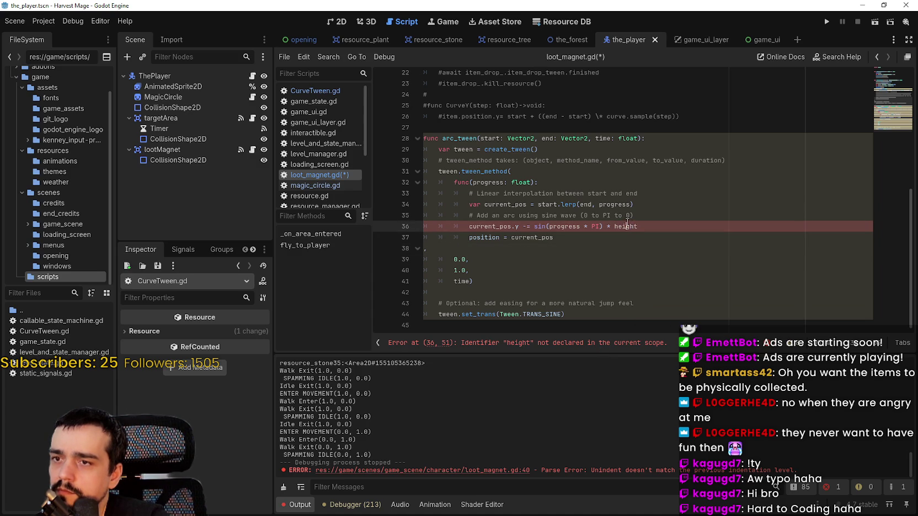
double_click(622, 225)
scroll(658, 256, up, 1)
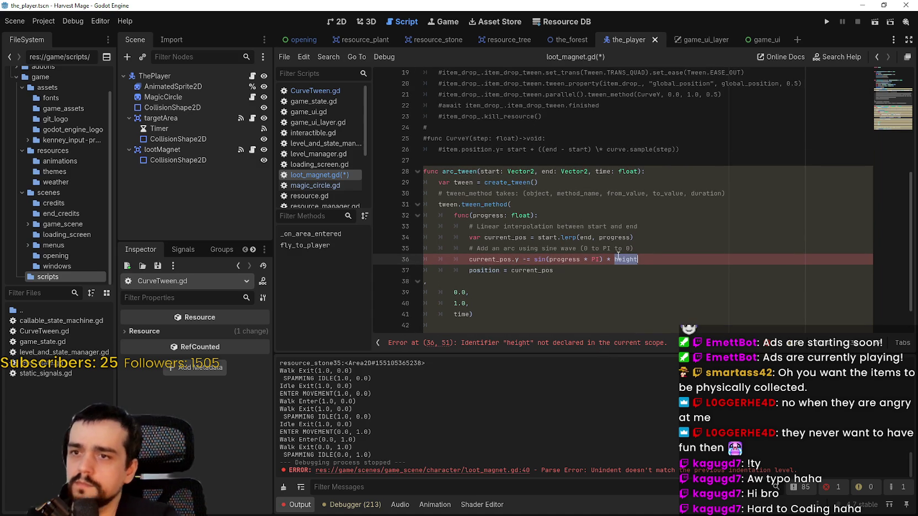
text(16)
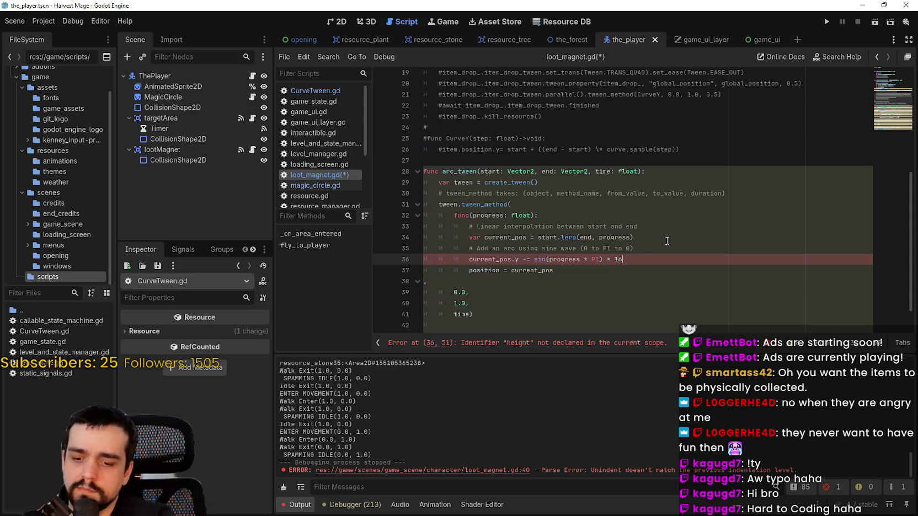
click(624, 281)
scroll(624, 276, down, 1)
Step: Save loot_magnet.gd and confirm arc_tween is listed among its methods
key(ctrl+s)
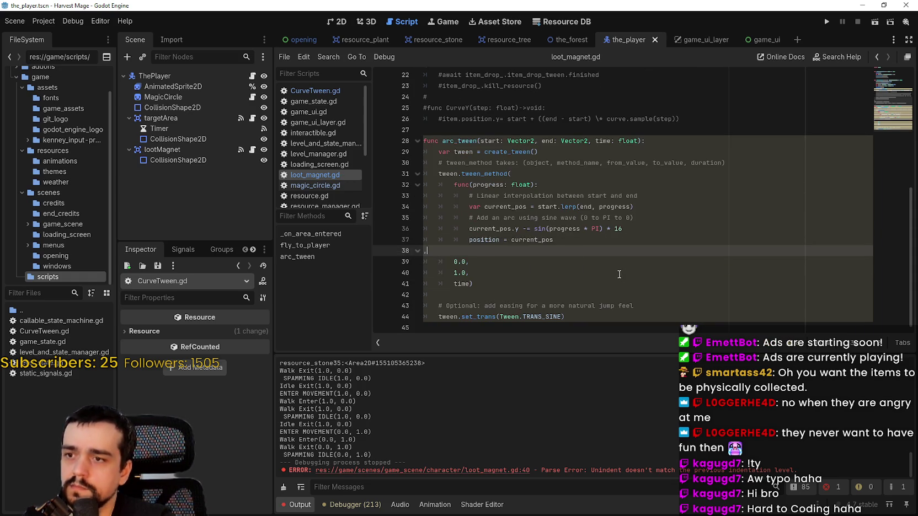
scroll(597, 251, up, 2)
double_click(459, 206)
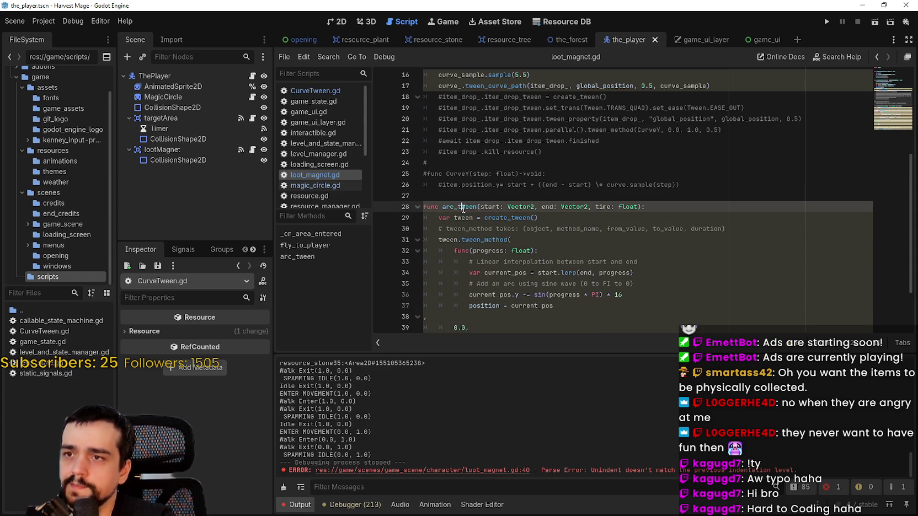
scroll(456, 201, up, 3)
scroll(456, 201, down, 1)
drag(432, 164, 434, 149)
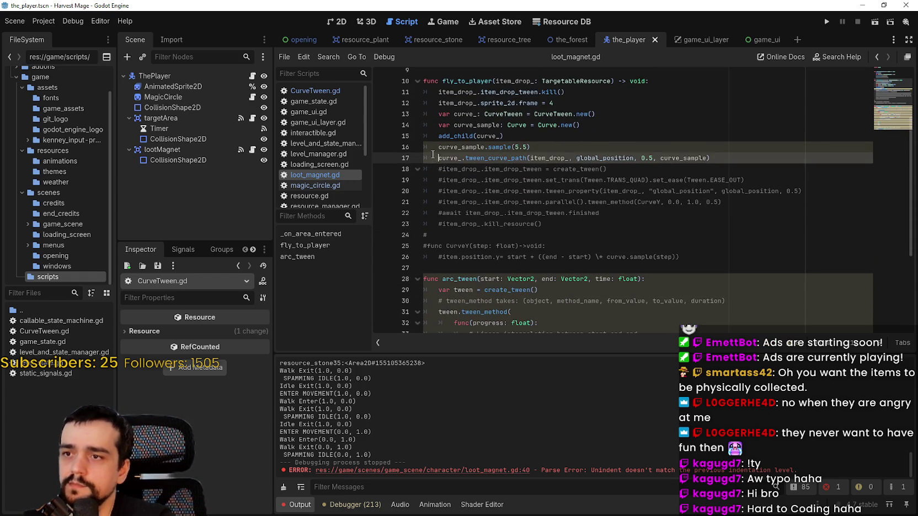
Step: Comment out fly_to_player's old curve code on lines 13–17 with Ctrl+K
key(ctrl+k)
click(433, 136)
key(ctrl+k)
click(434, 125)
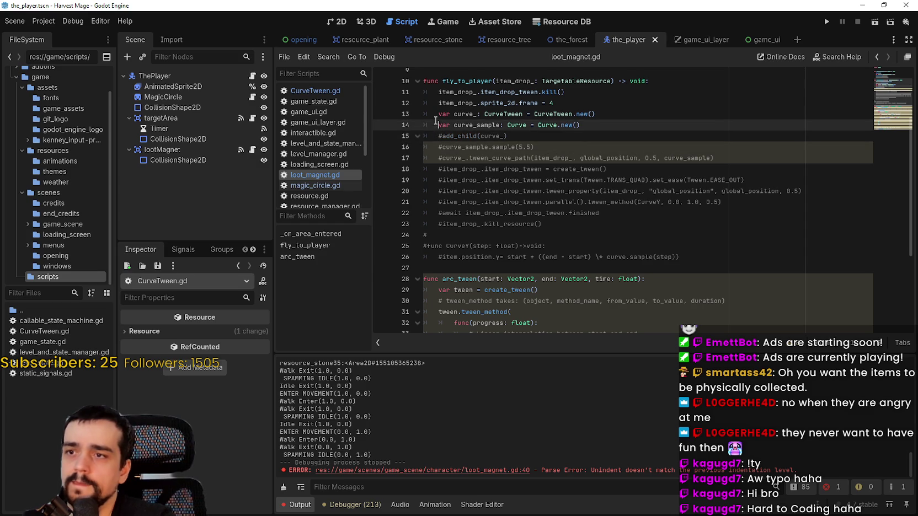
key(ctrl+k)
click(436, 113)
key(ctrl+k)
Step: Add the call arc_tween(item_drop_.global_position, global_position, 0.5) after the frame assignment
click(598, 103)
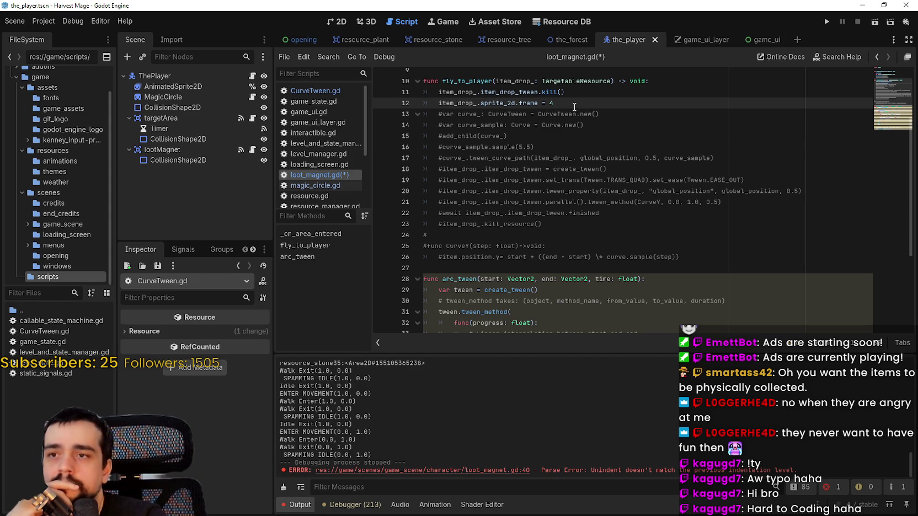
key(Return)
key(Return)
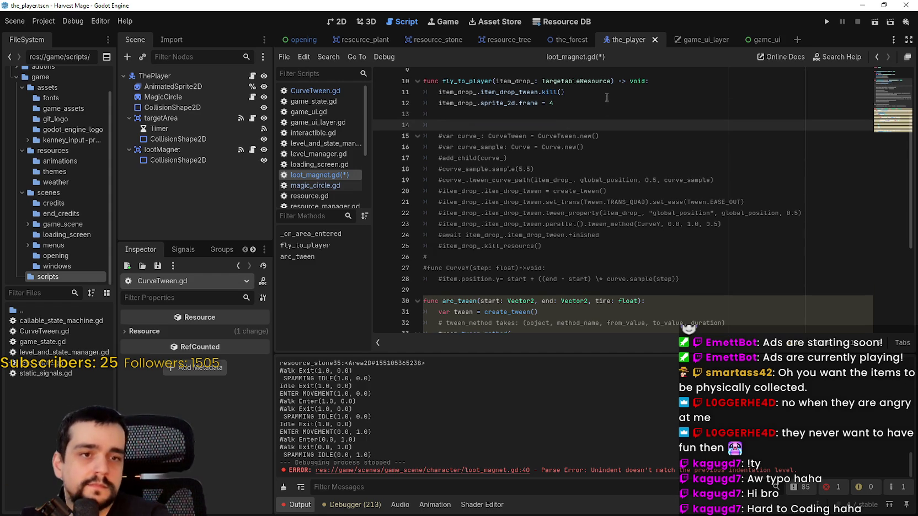
text(arc_t)
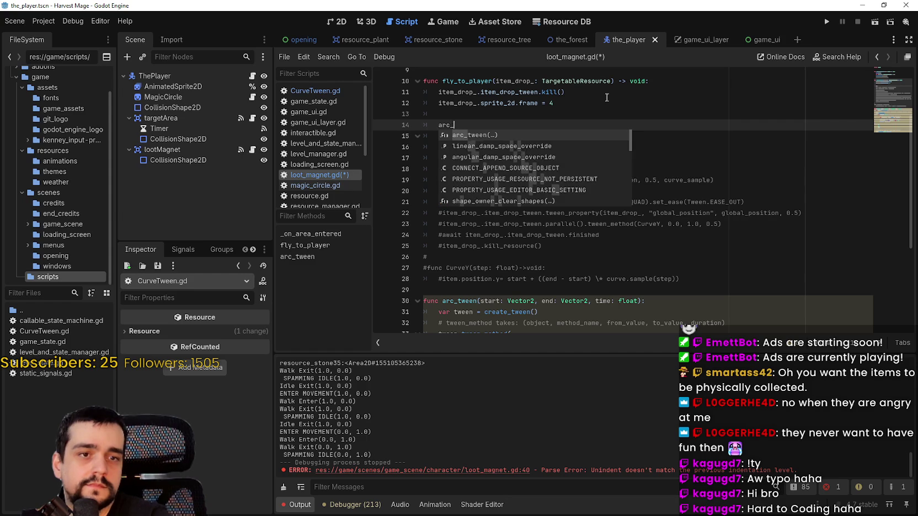
key(Return)
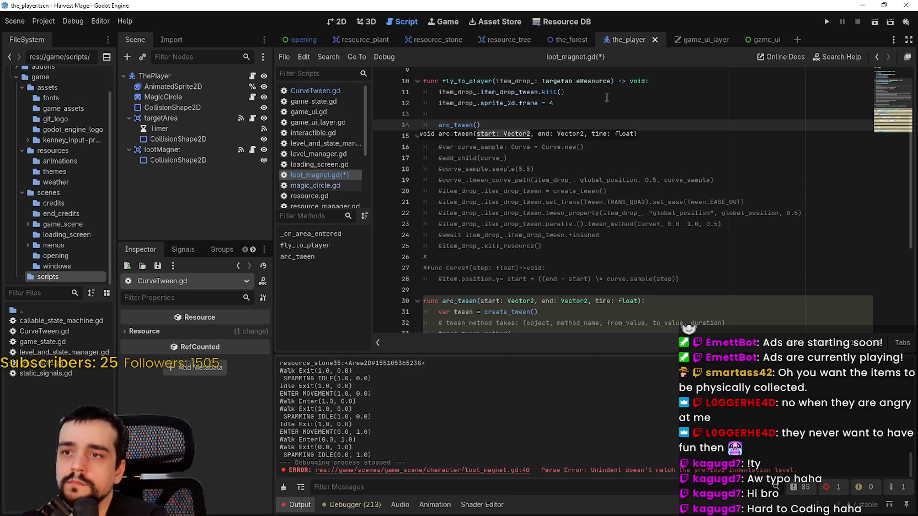
text(item_drop_.global_position)
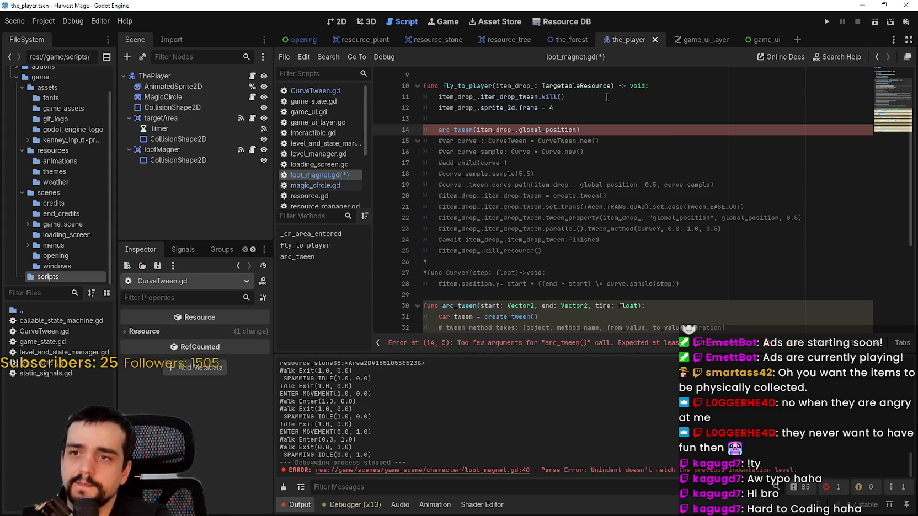
text(, glo)
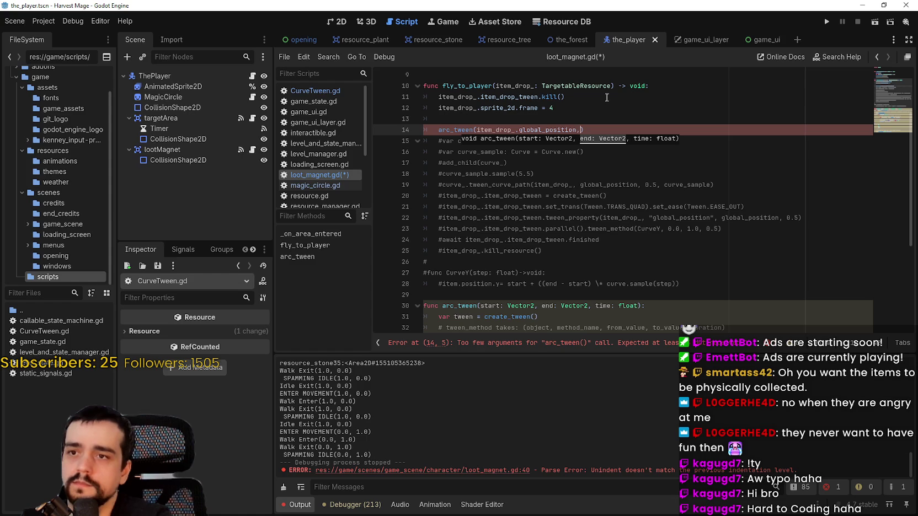
text(bal_position,)
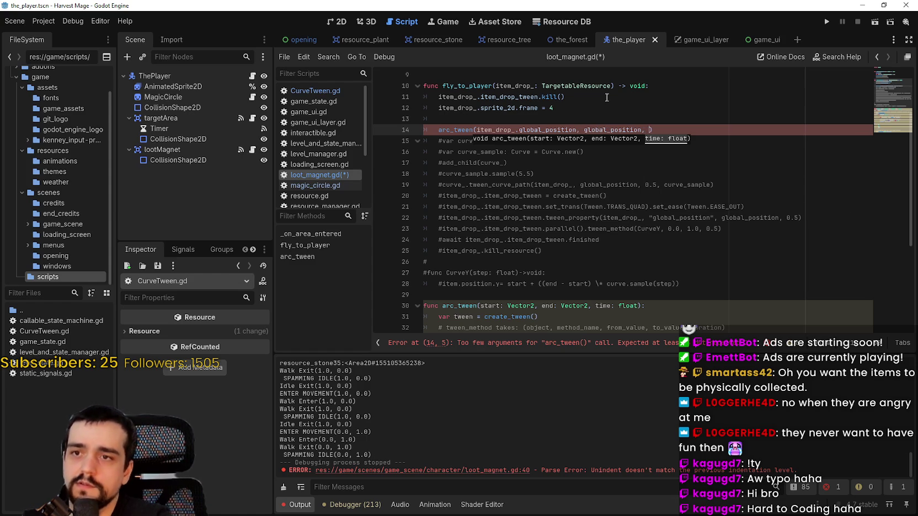
Step: Save loot_magnet.gd and run the game
key(ctrl+s)
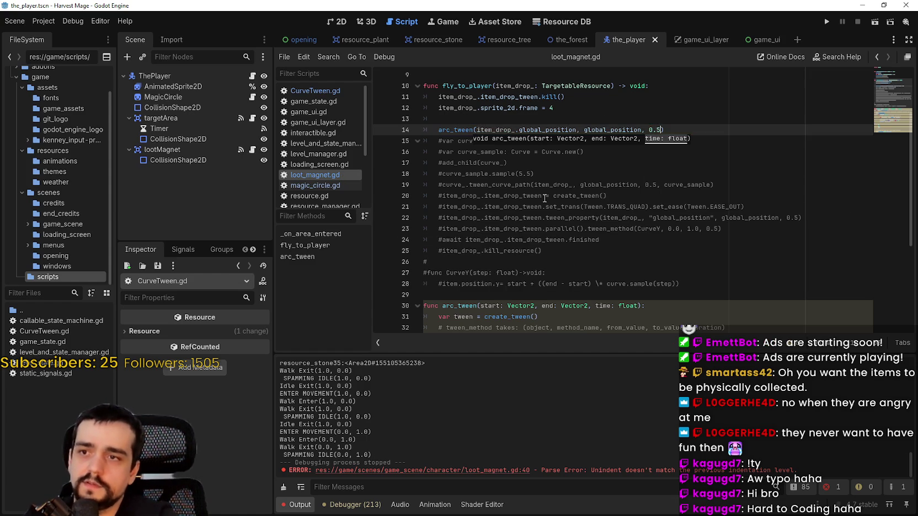
scroll(624, 237, down, 4)
click(825, 17)
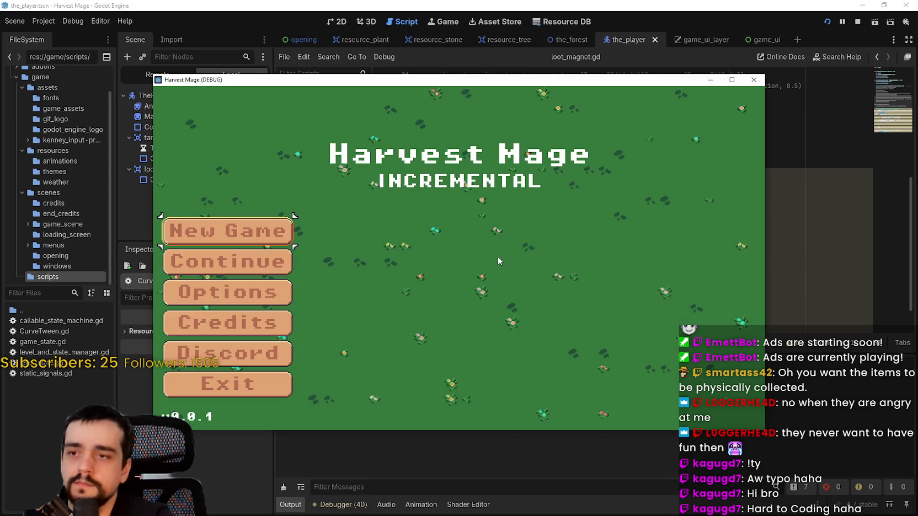
Step: Start a new game, walk to a vine and strike it with the slot 1 tool
click(262, 270)
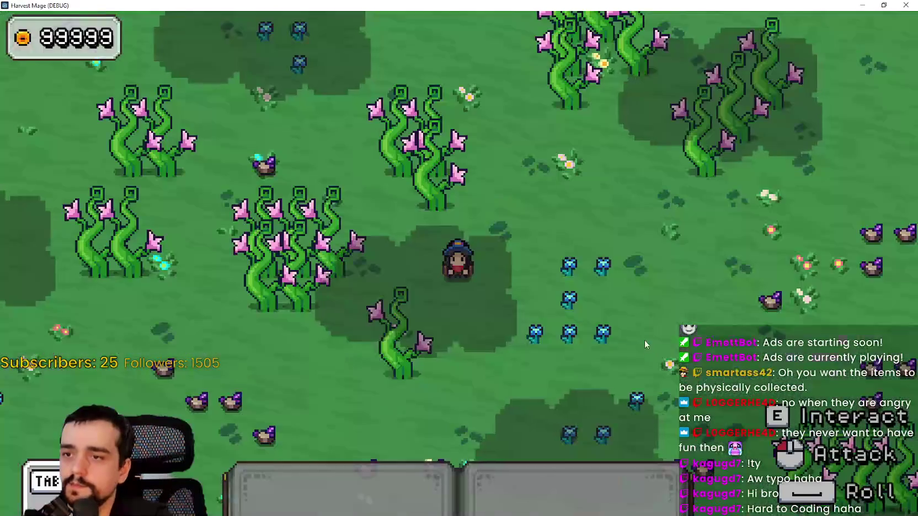
key(a+s)
key(1)
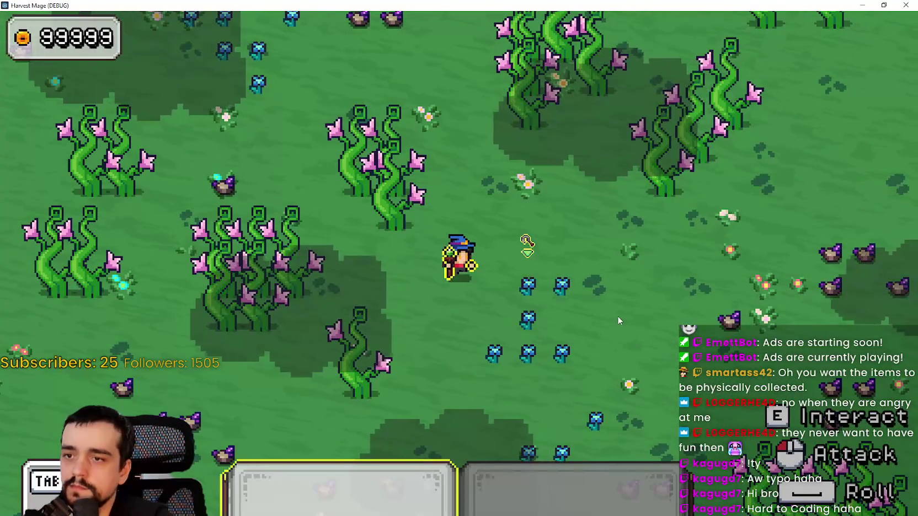
click(618, 315)
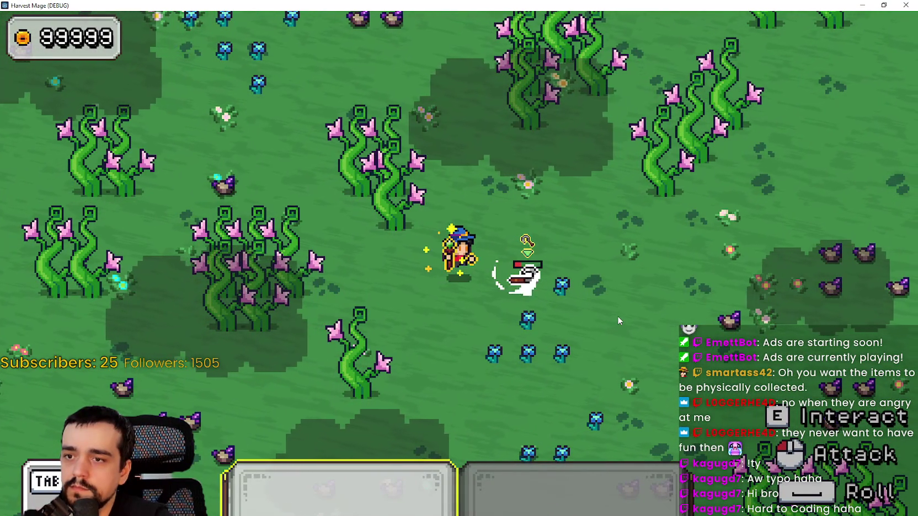
Step: Walk the mage around past the drop, then stop the game with F8
key(1)
key(d+s)
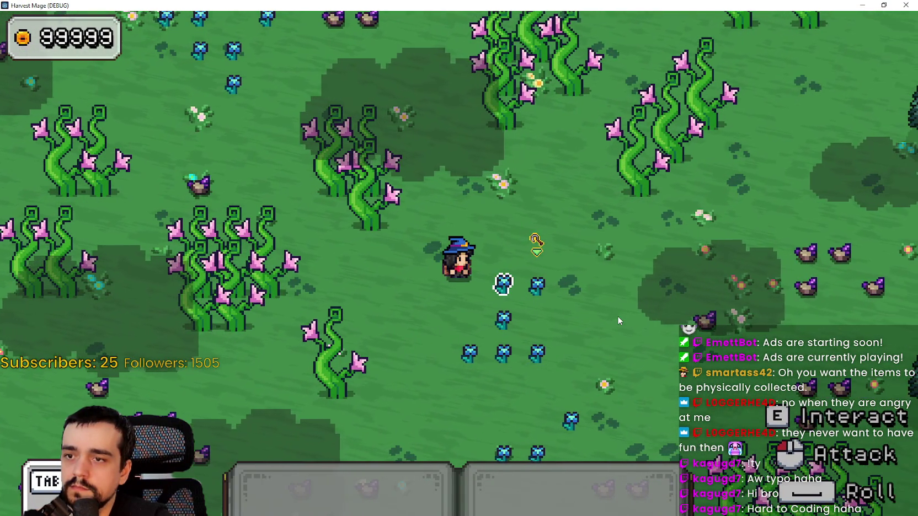
key(a)
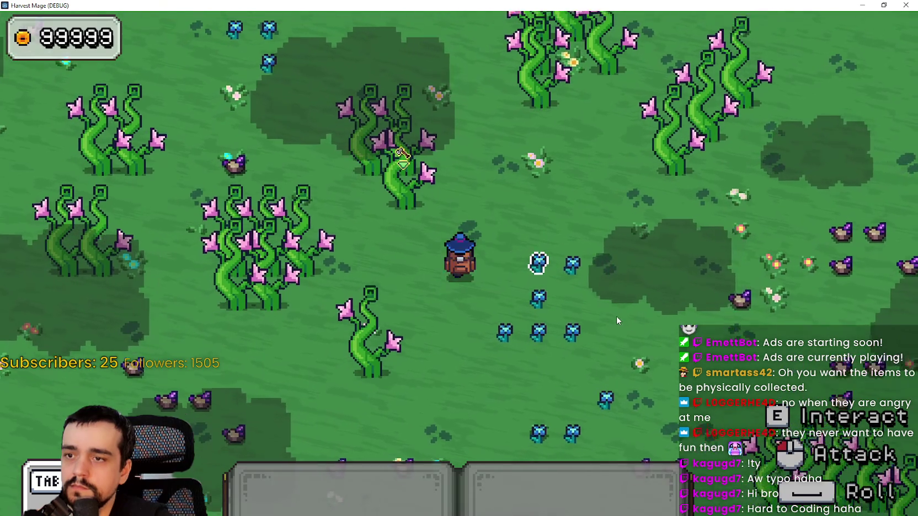
key(w+d)
key(a+s)
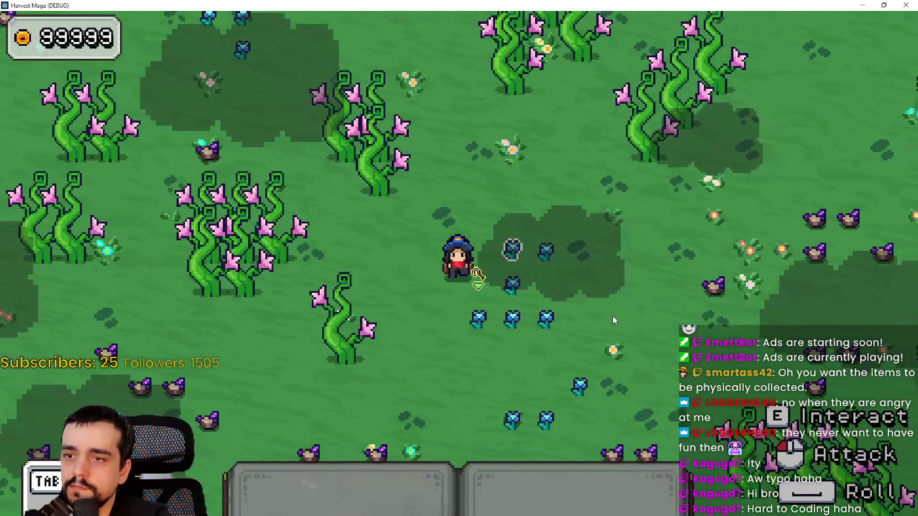
key(F8)
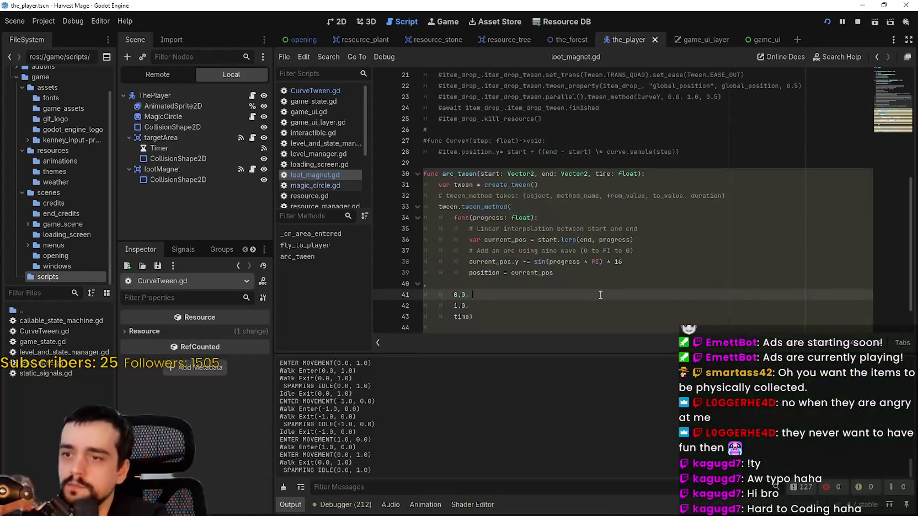
Step: Highlight the tween and progress uses, then put the caret after the 16 multiplier on line 38
click(599, 293)
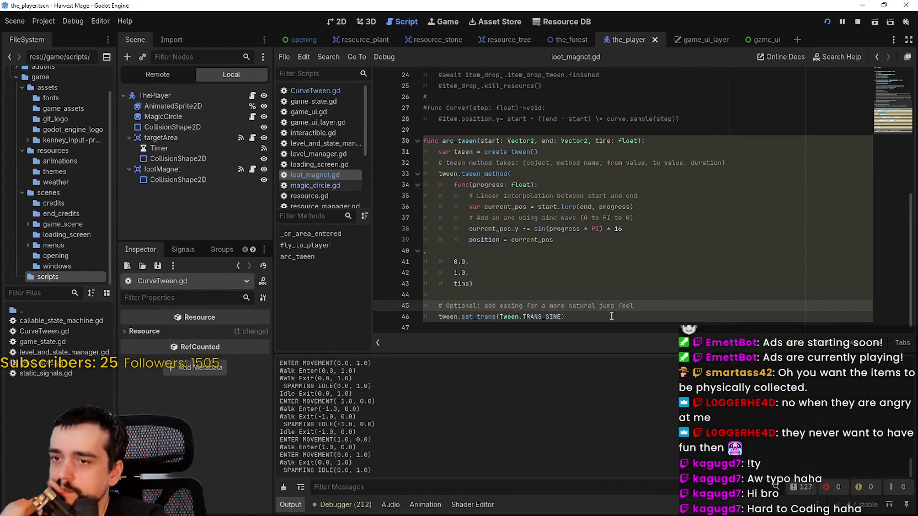
click(457, 317)
double_click(453, 317)
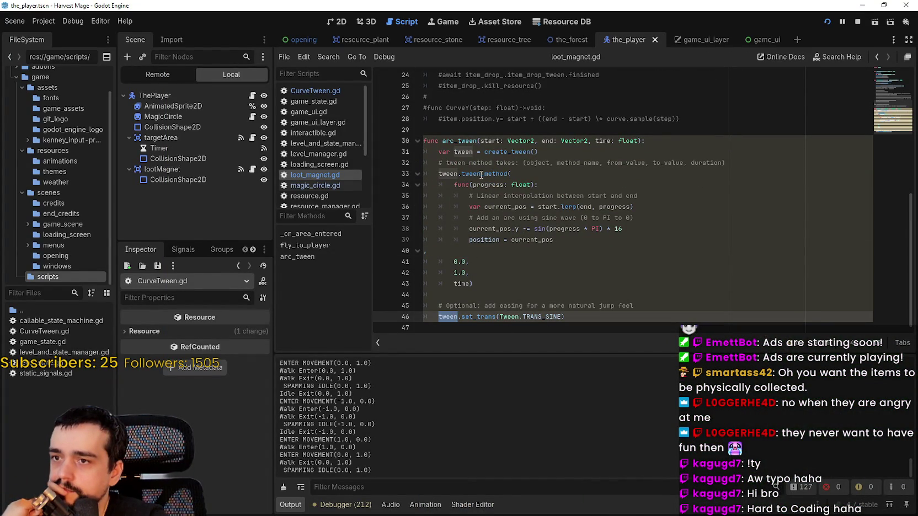
double_click(480, 185)
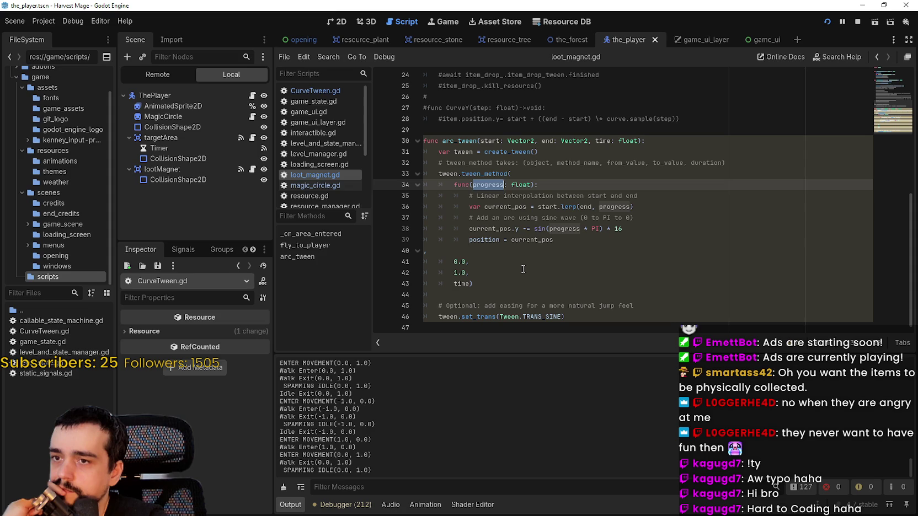
click(638, 229)
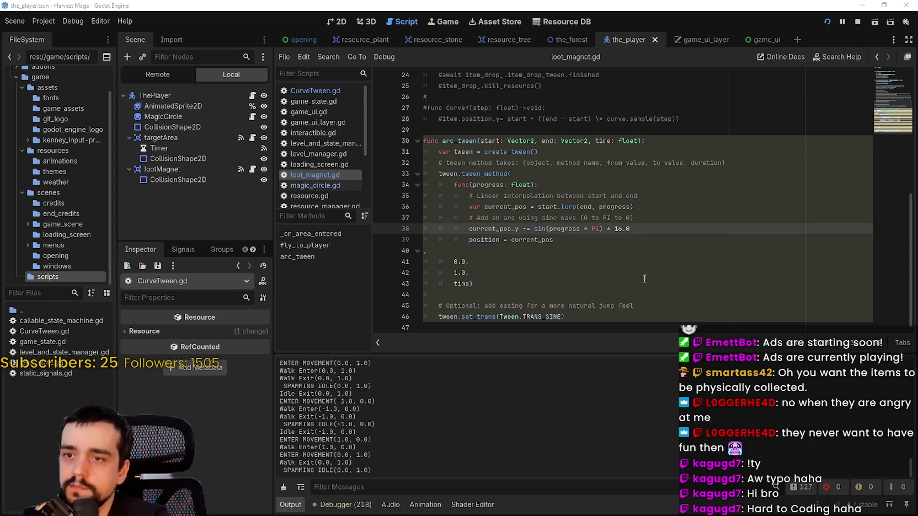
key(alt+Tab)
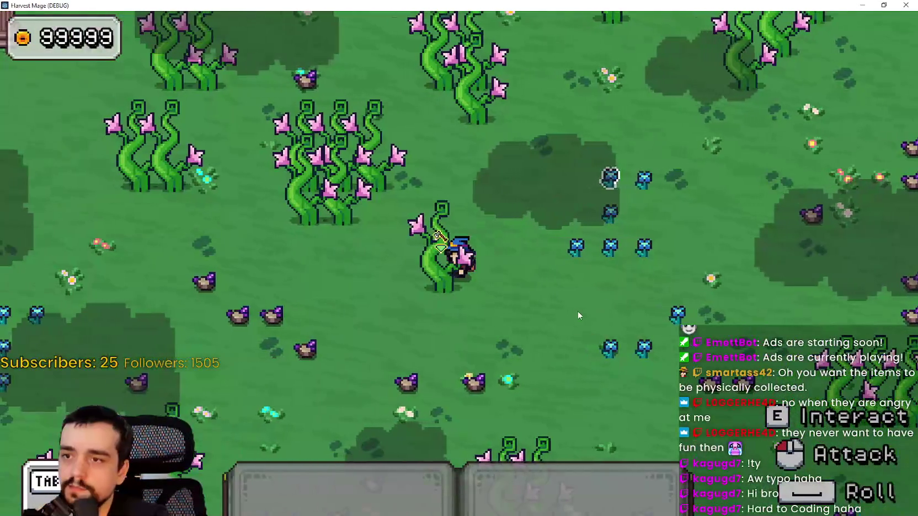
key(1)
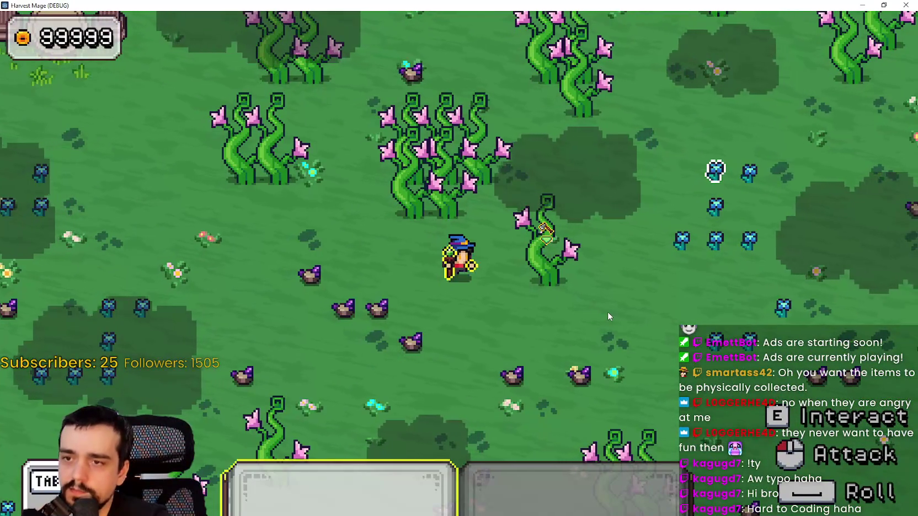
click(604, 315)
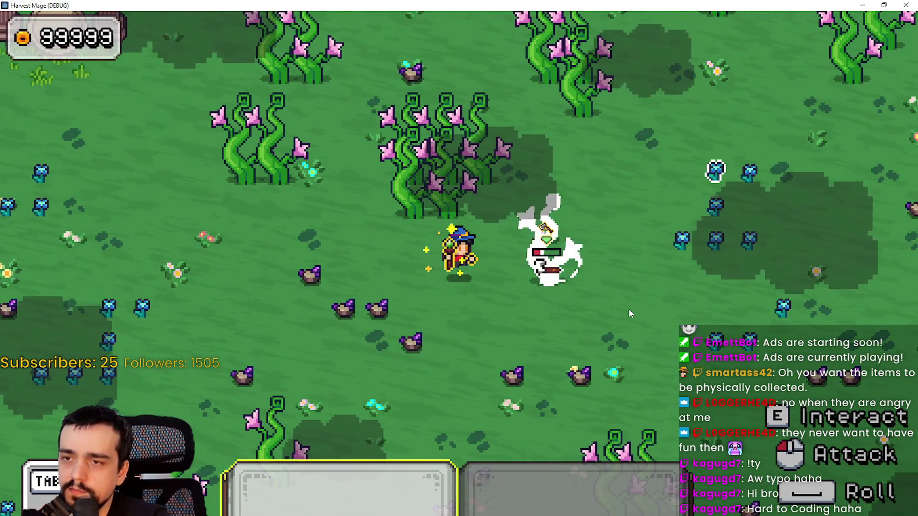
click(629, 308)
key(d)
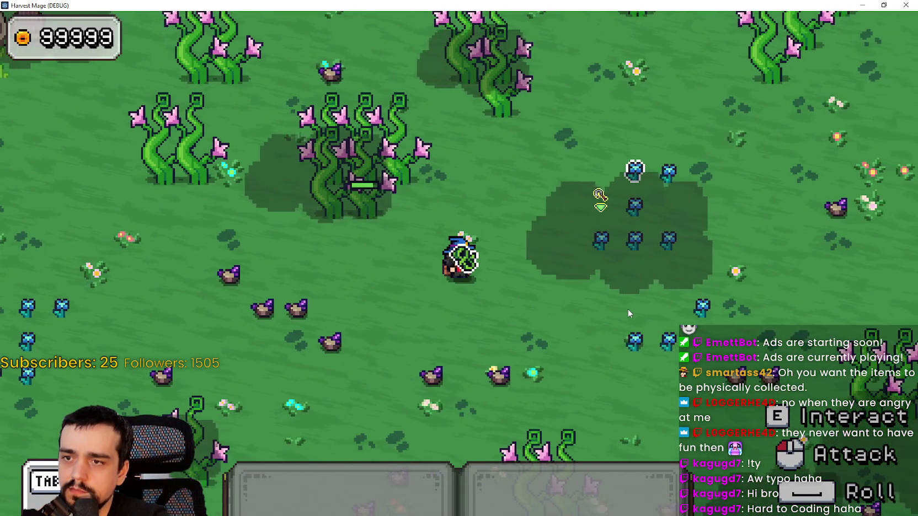
key(s)
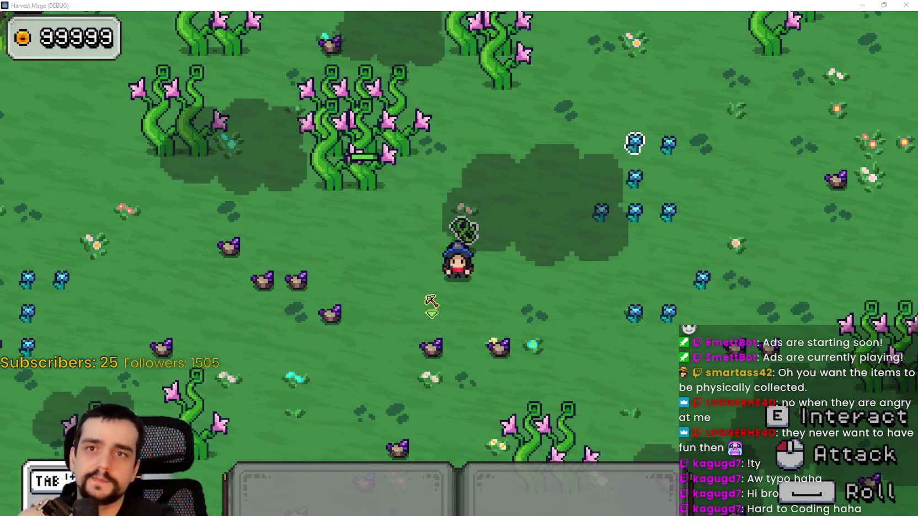
key(alt+Tab)
click(612, 262)
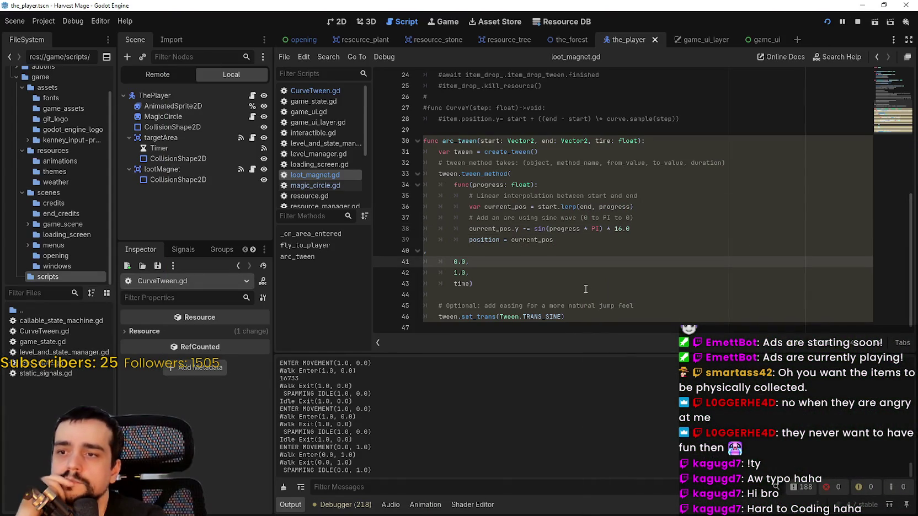
Step: Change line 38's sine multiplier to 100.0 and save loot_magnet.gd
click(586, 289)
scroll(585, 303, up, 6)
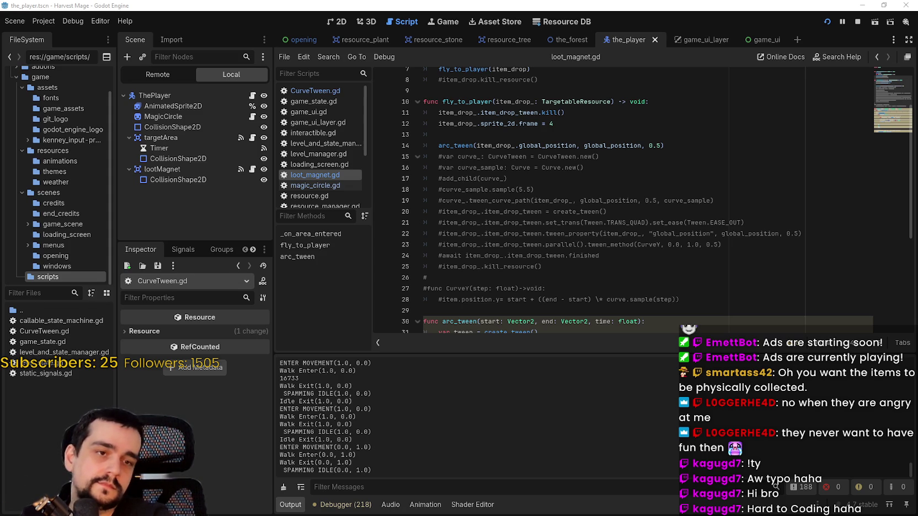
scroll(615, 236, down, 4)
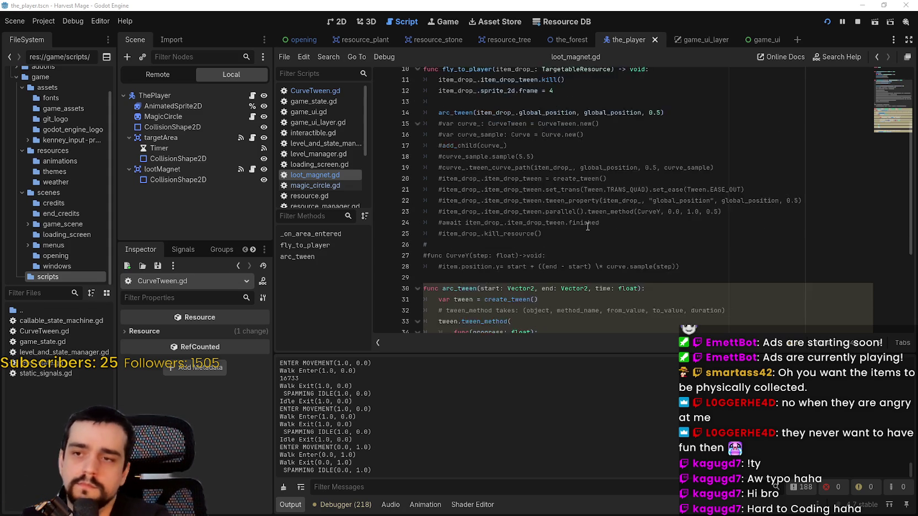
click(620, 279)
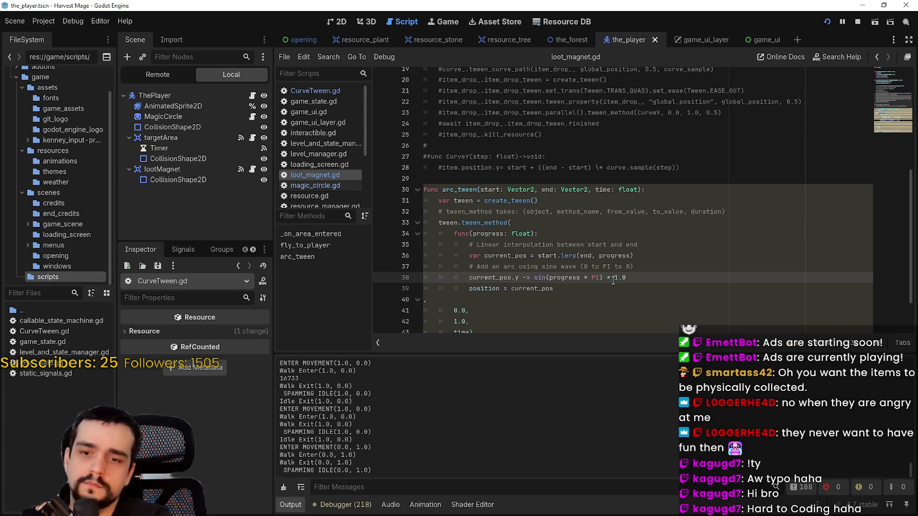
text(00)
click(646, 245)
click(587, 270)
key(ctrl+s)
Step: Select position on line 39 and scroll through arc_tween to review it
drag(469, 289, 486, 290)
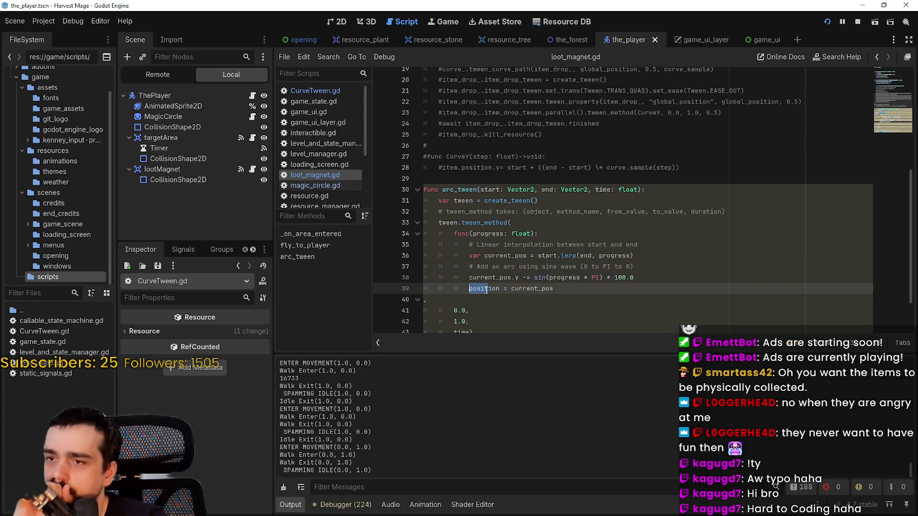
double_click(481, 289)
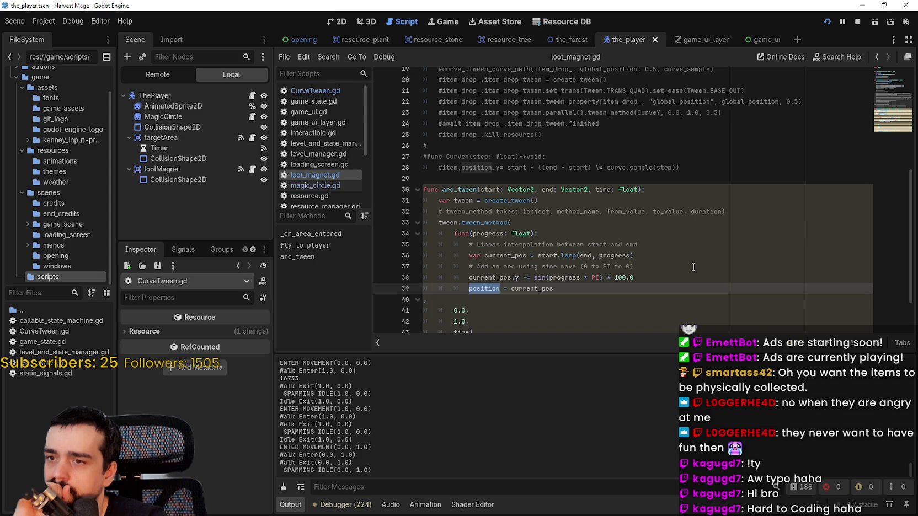
scroll(693, 267, down, 1)
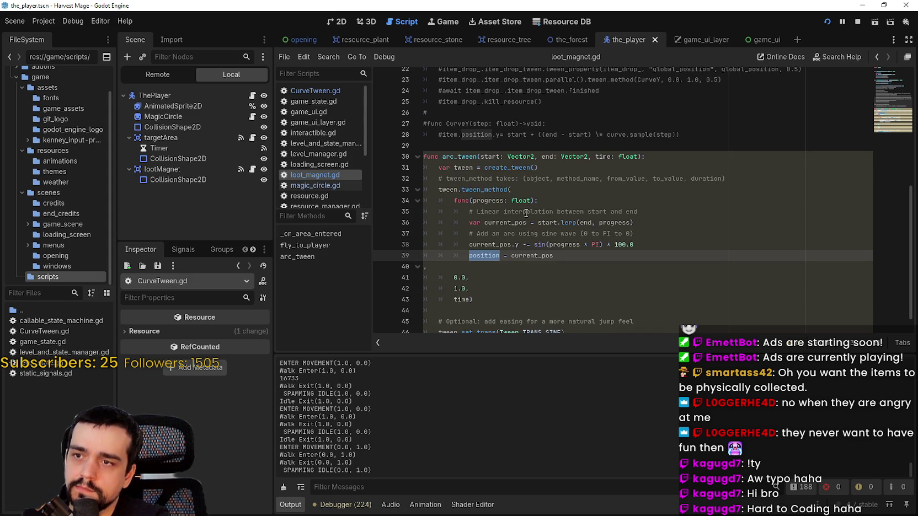
scroll(526, 213, up, 4)
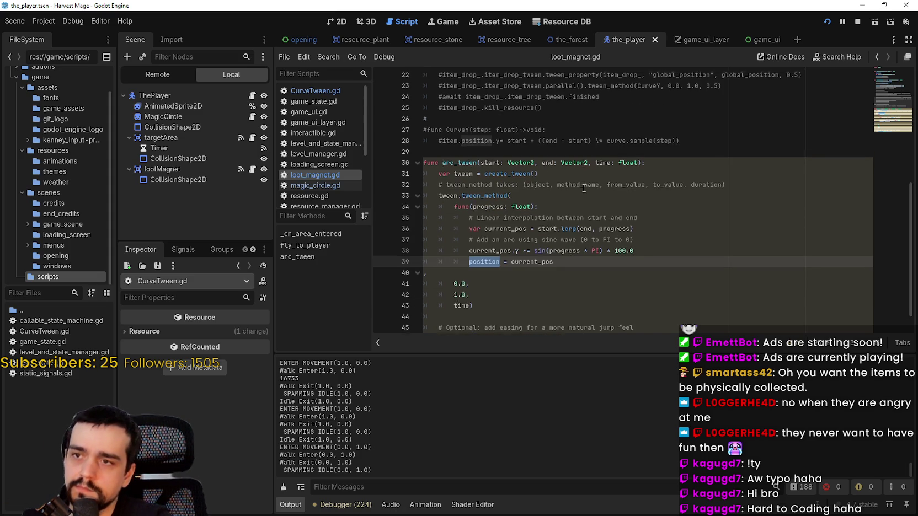
scroll(584, 188, down, 3)
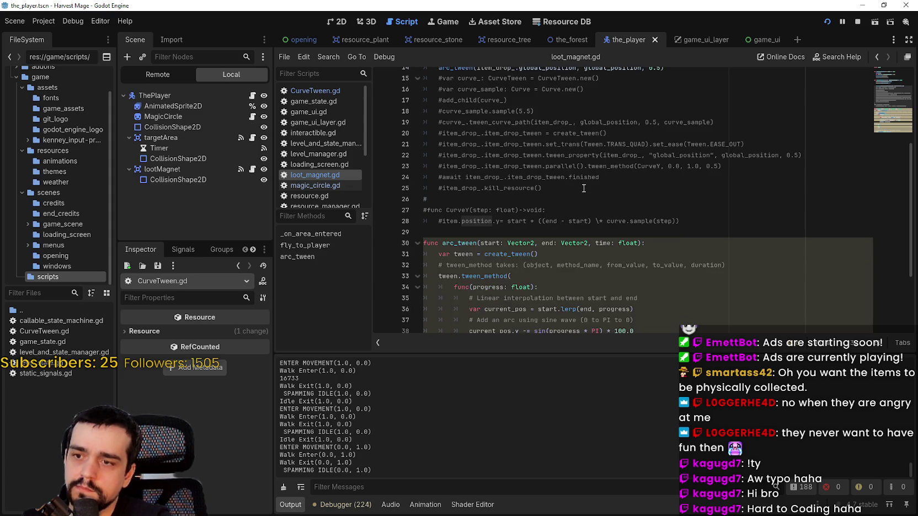
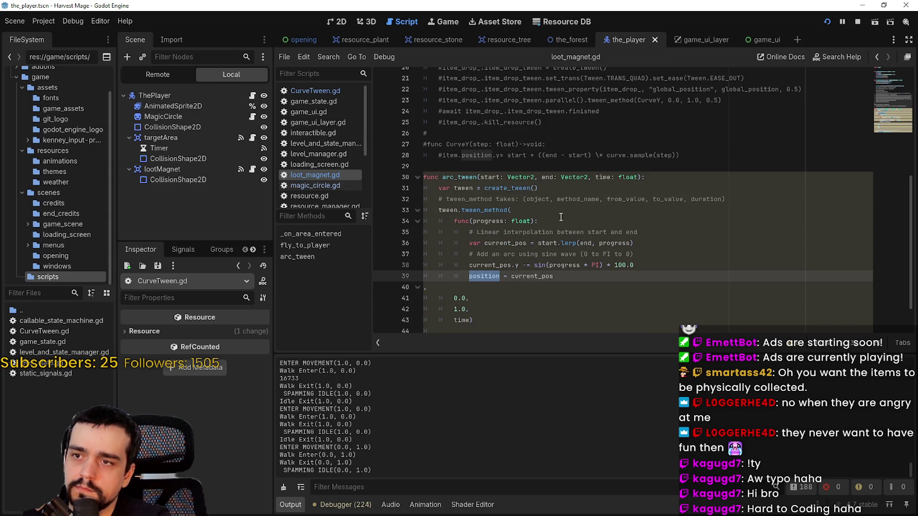
Step: Select the position expression on line 39 of loot_magnet.gd
scroll(494, 193, down, 1)
double_click(532, 243)
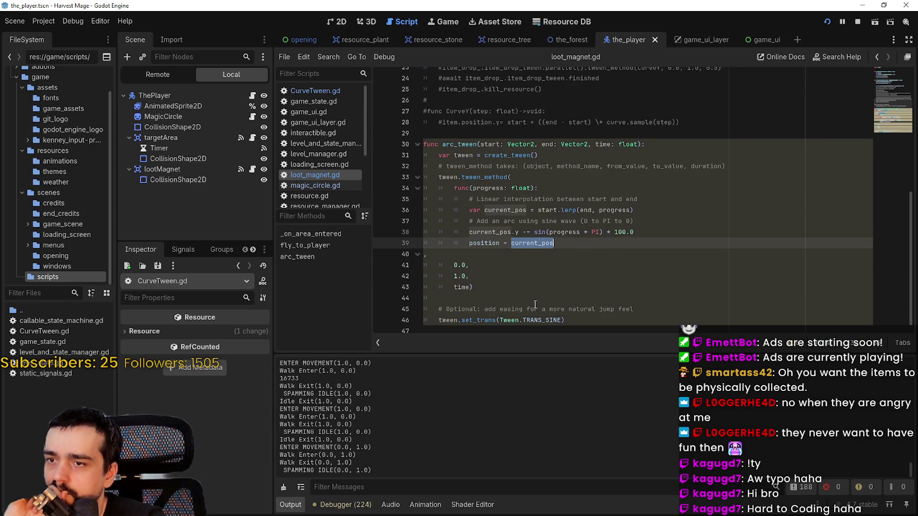
scroll(536, 304, down, 1)
double_click(474, 238)
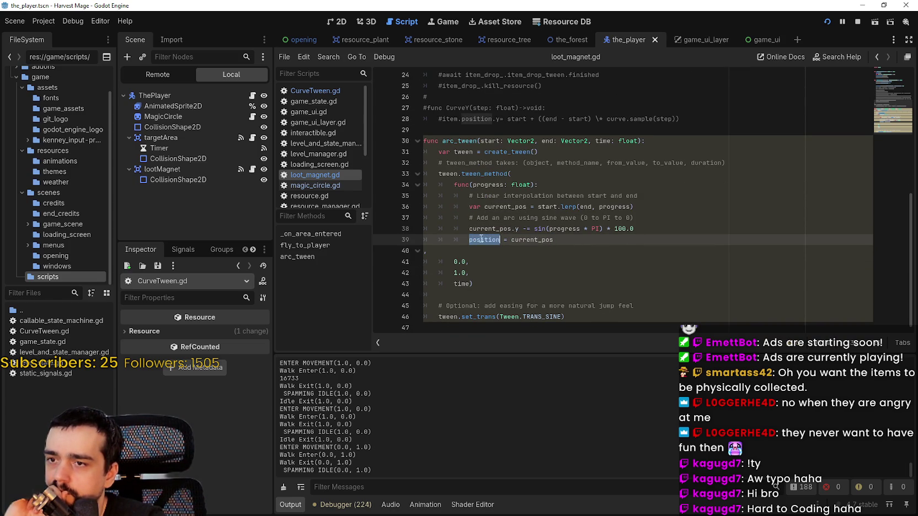
key(shift+End)
Step: Copy the arc_tween function (lines 30–46) from loot_magnet.gd and switch to resource.gd
scroll(618, 292, up, 2)
scroll(618, 292, down, 2)
drag(565, 317, 416, 140)
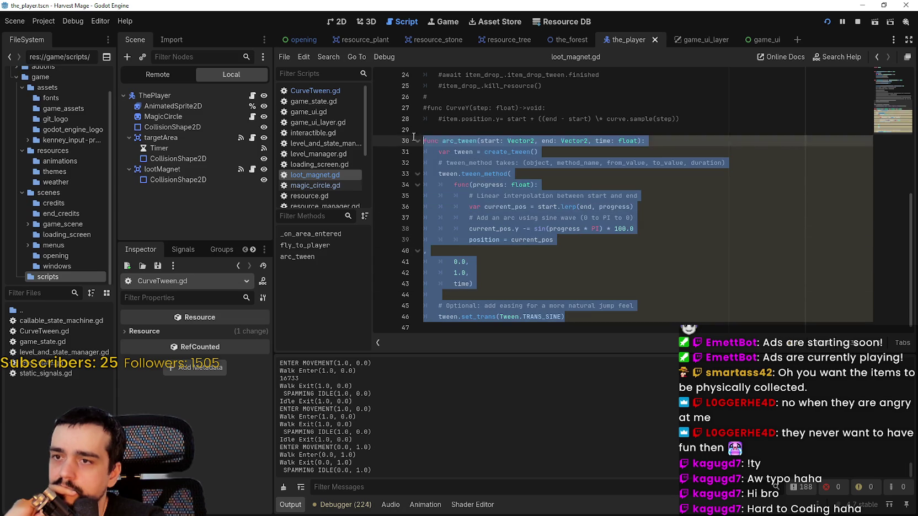
scroll(496, 197, up, 8)
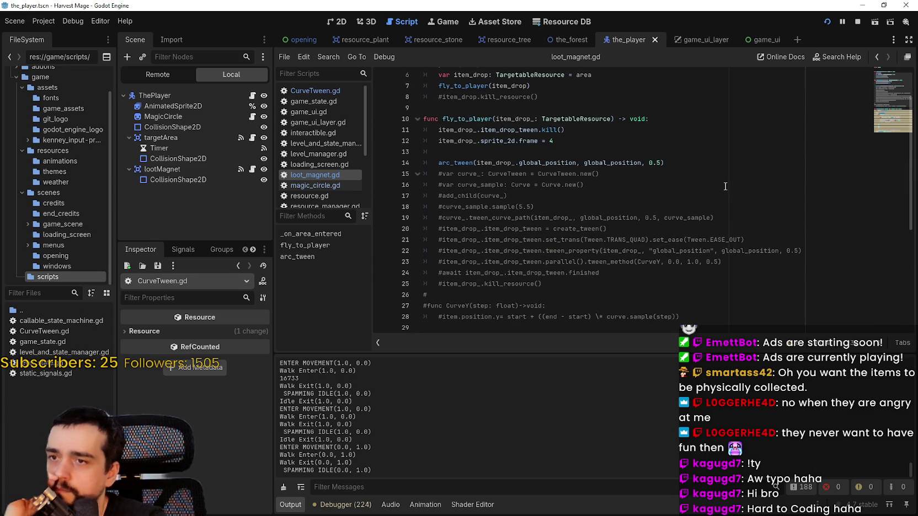
scroll(672, 183, down, 6)
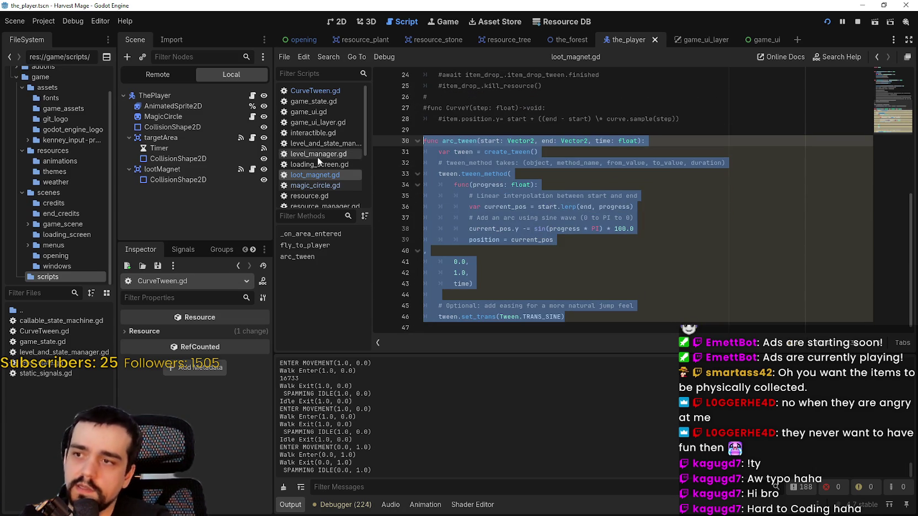
scroll(310, 141, down, 2)
scroll(331, 166, up, 2)
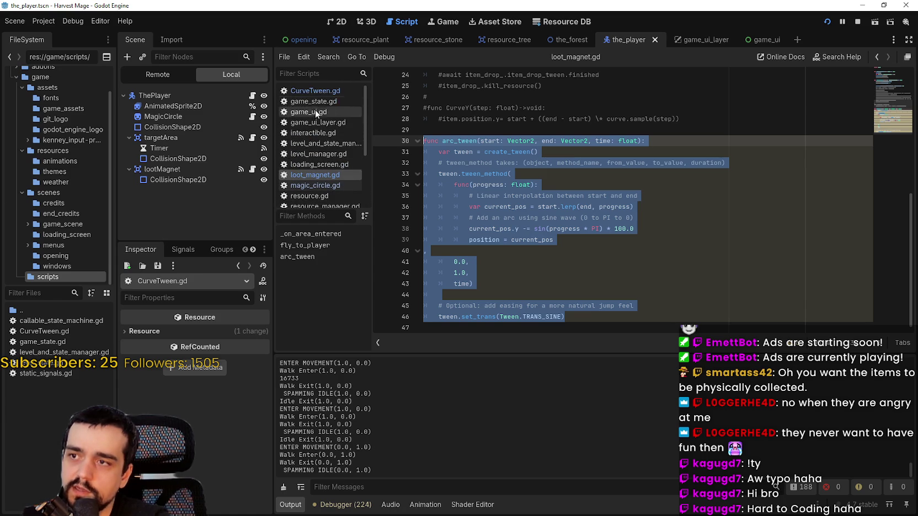
scroll(334, 169, down, 2)
click(333, 164)
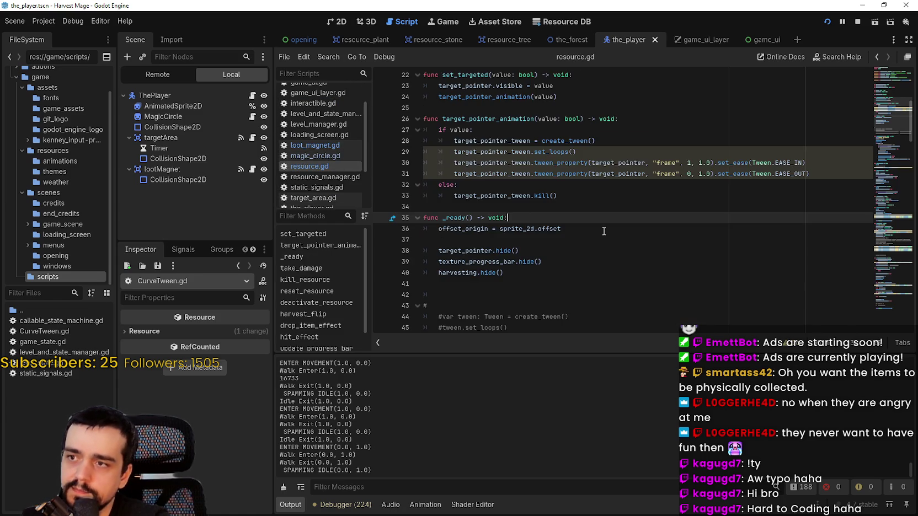
Step: Place the arc_tween function in resource.gd with a blank line above it
scroll(463, 212, down, 1)
scroll(463, 213, up, 2)
scroll(463, 212, down, 6)
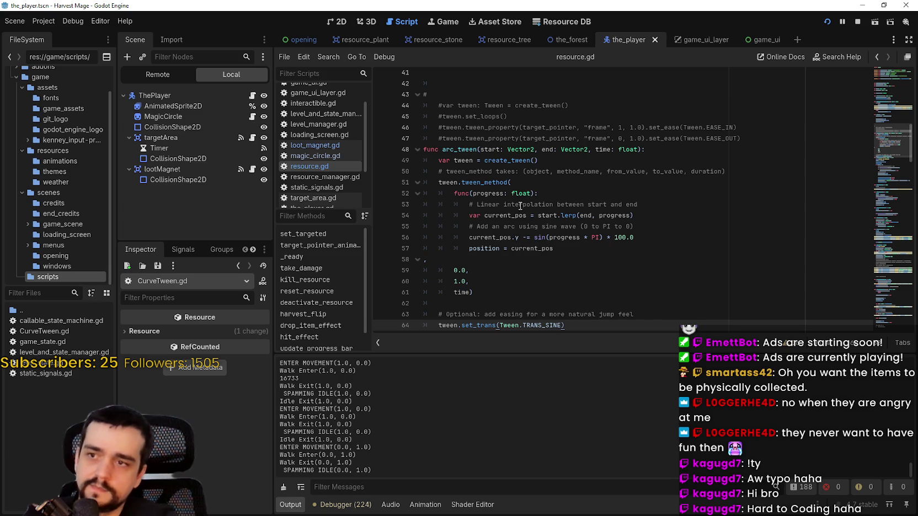
key(Down)
click(742, 128)
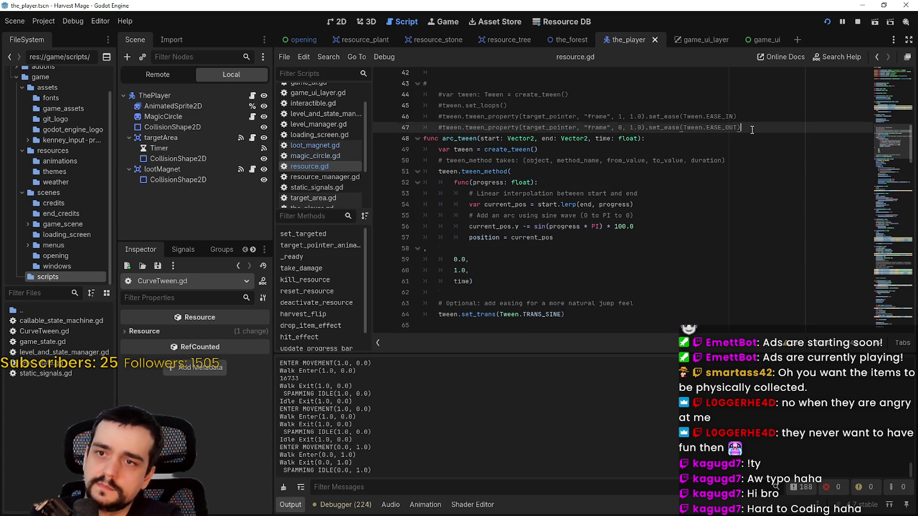
key(Return)
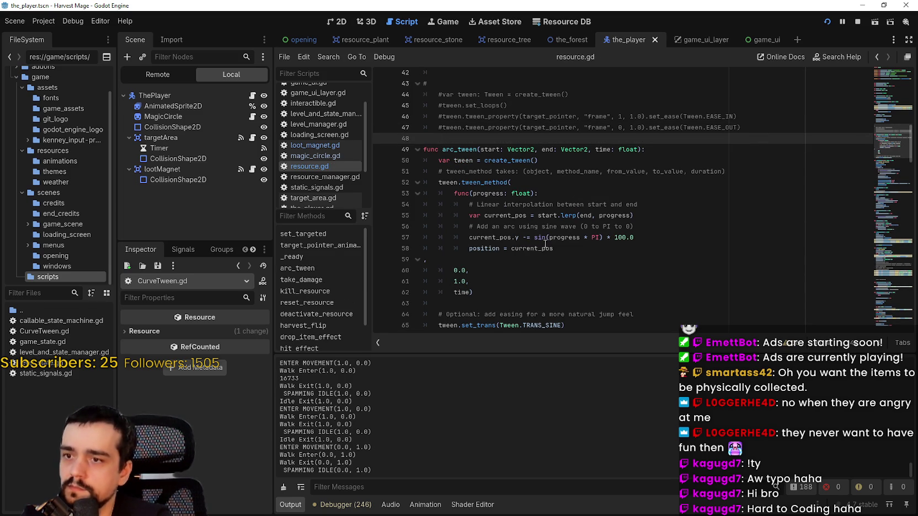
shift+click(553, 302)
Step: In loot_magnet.gd, call arc_tween on item_drop_ at line 14 and delete the old function
click(315, 145)
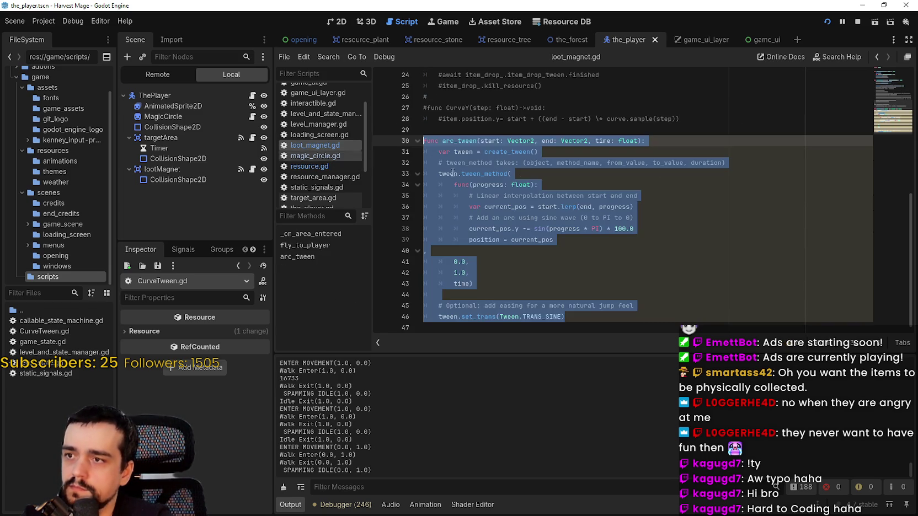
scroll(486, 160, up, 3)
scroll(486, 160, up, 5)
click(455, 196)
click(440, 217)
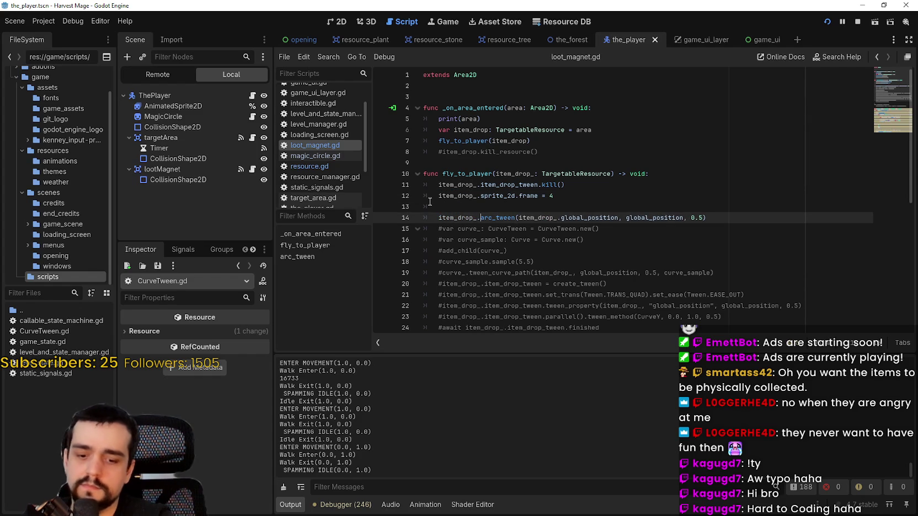
scroll(539, 206, down, 4)
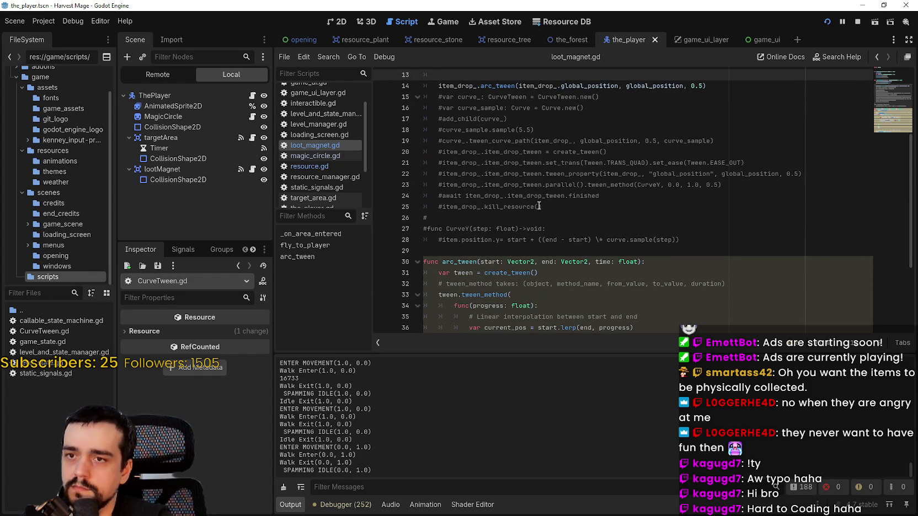
scroll(539, 207, down, 4)
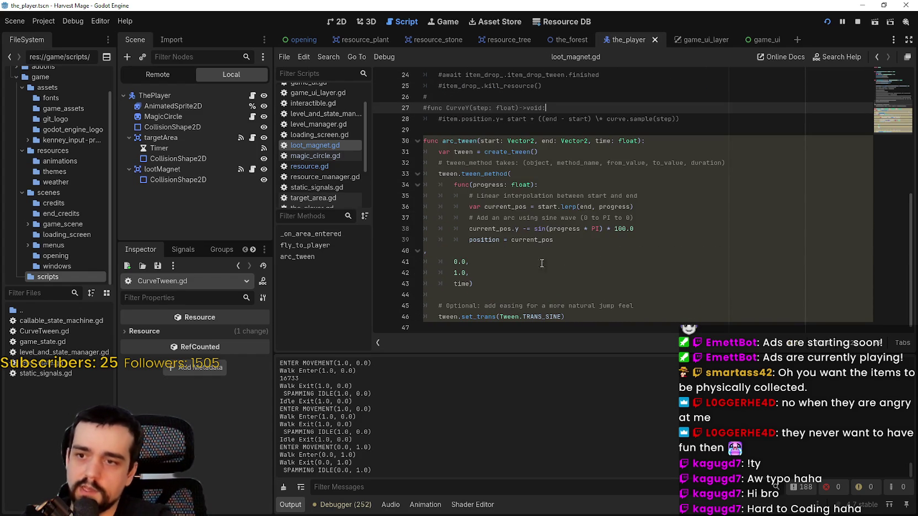
click(565, 317)
mouse_move(565, 317)
mouse_down()
mouse_move(436, 248)
mouse_move(399, 130)
mouse_up()
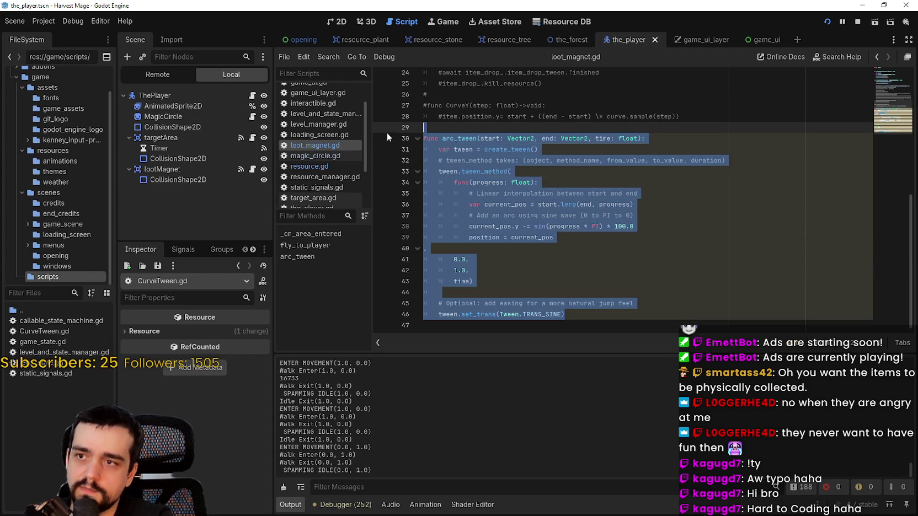
key(BackSpace)
Step: Change position to global_position on line 58 of resource.gd and save
click(325, 167)
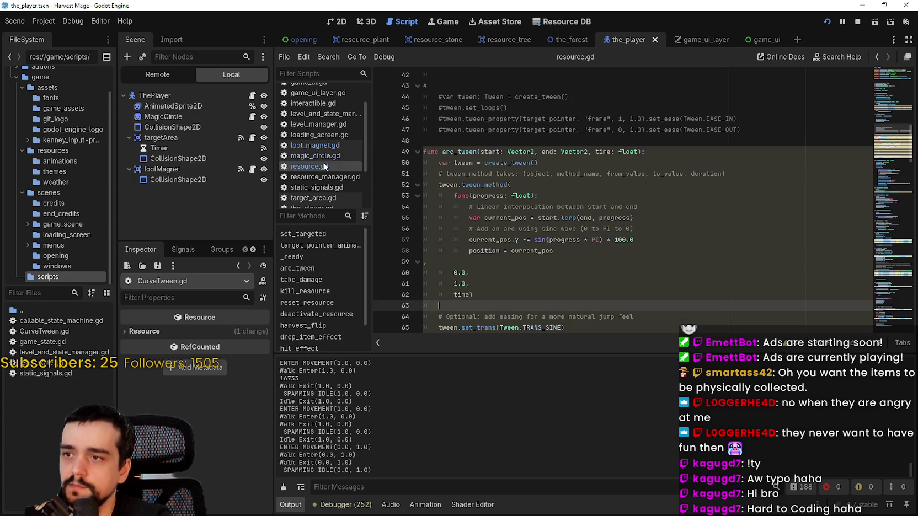
click(533, 294)
double_click(486, 251)
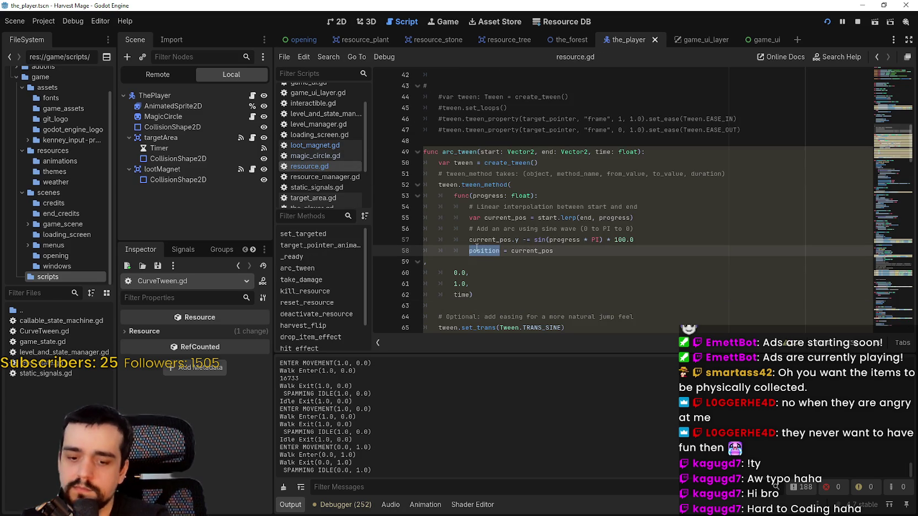
text(global_position)
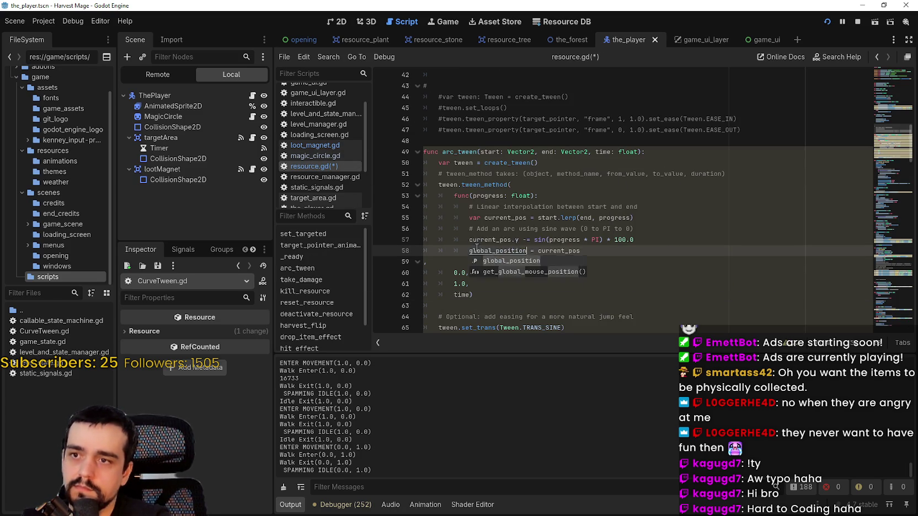
click(512, 240)
key(ctrl+s)
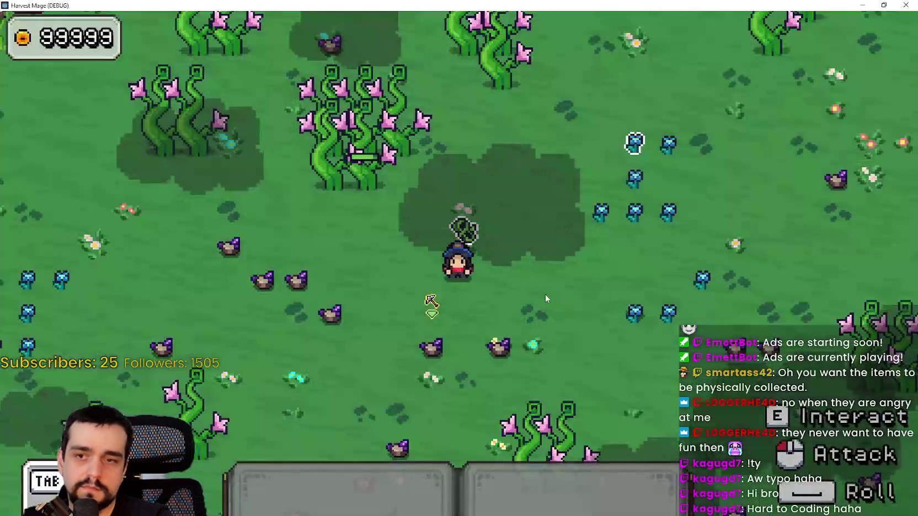
Step: Run Harvest Mage and swing the pickaxe at a nearby resource to test the loot arc
key(s)
click(571, 249)
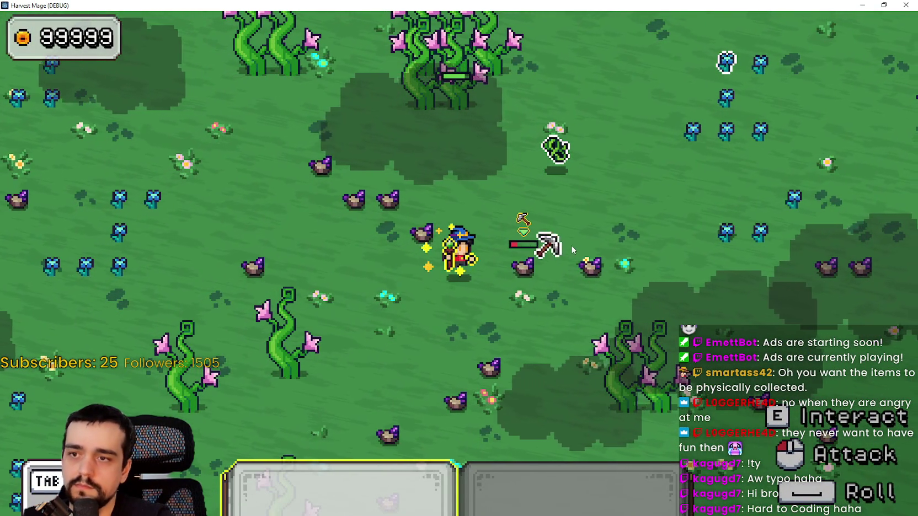
Step: Walk the mage around to watch the dropped orb, then stop the game with F8
key(d)
key(d)
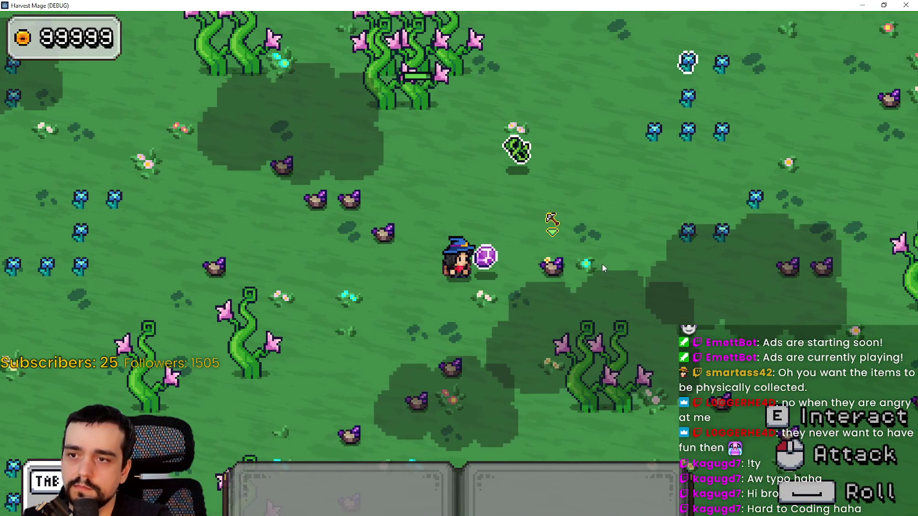
key(s)
key(a)
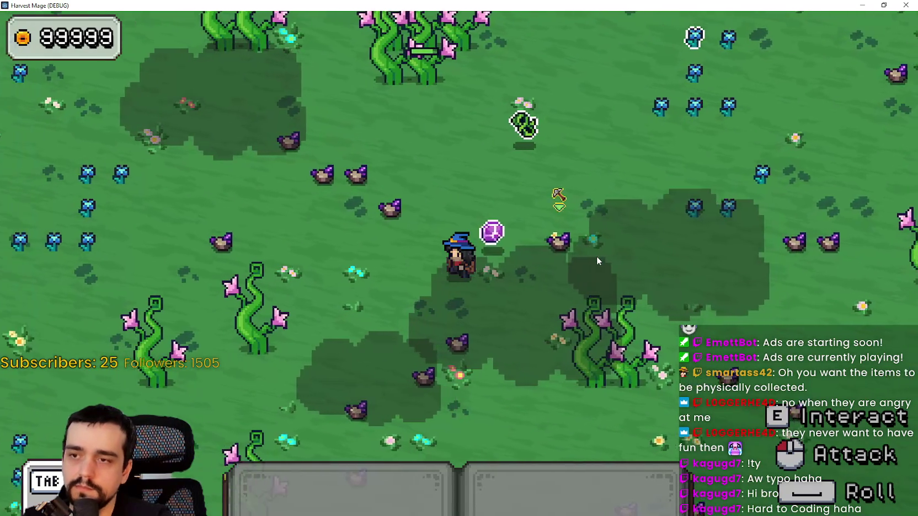
key(w)
key(s)
key(w)
key(F8)
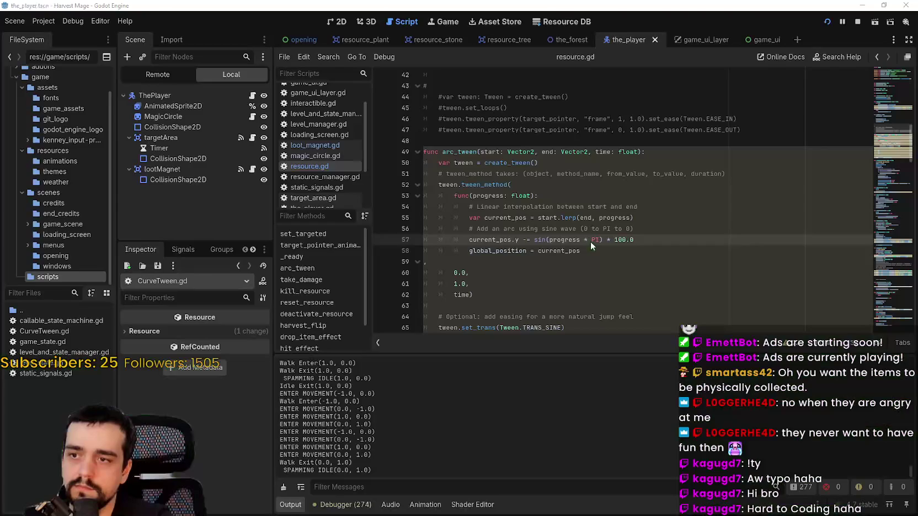
Step: Replace global_position with position on line 58 of arc_tween and rerun the game
click(591, 197)
click(571, 260)
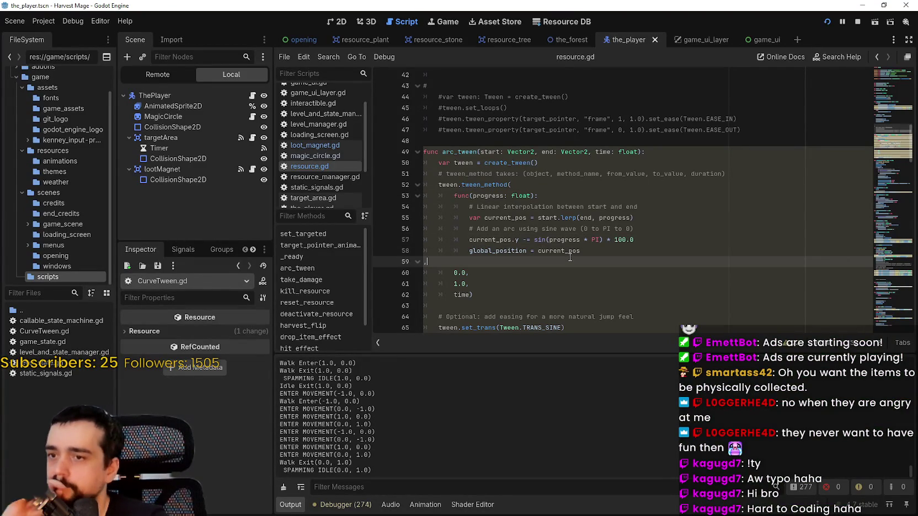
click(481, 186)
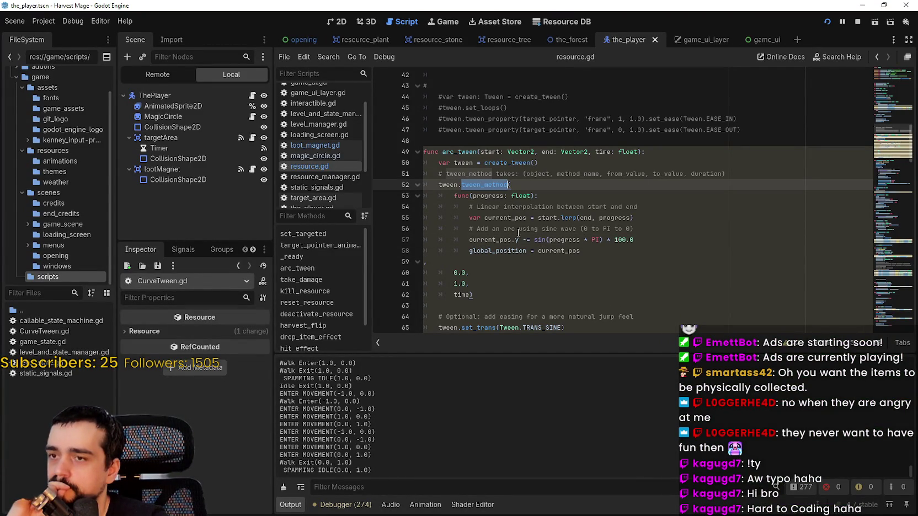
click(614, 241)
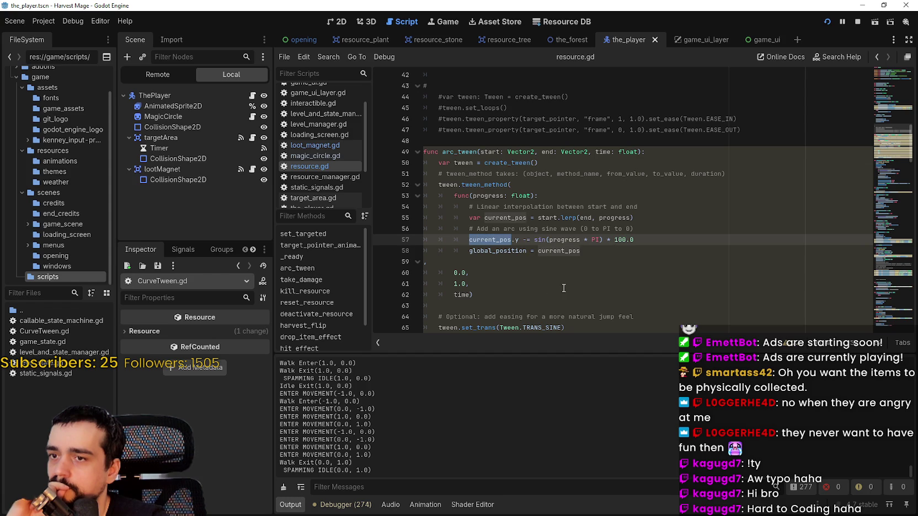
click(493, 249)
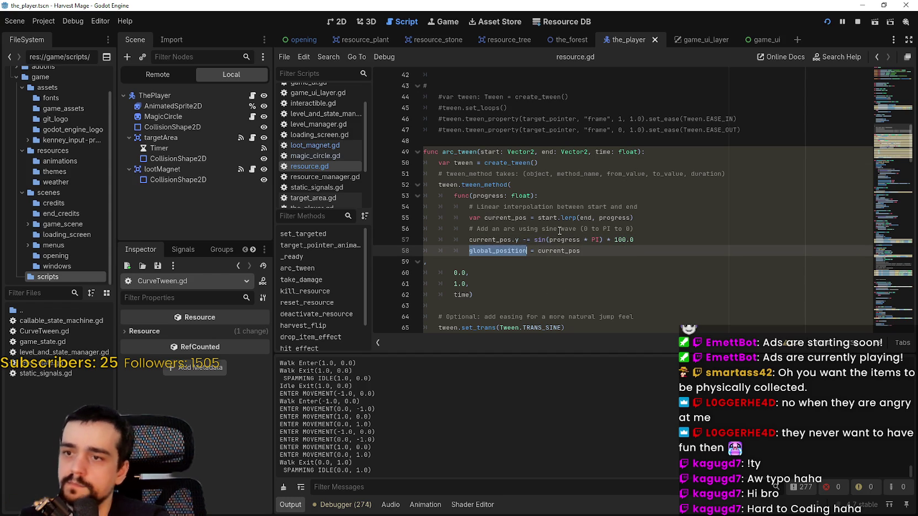
text(os)
key(F5)
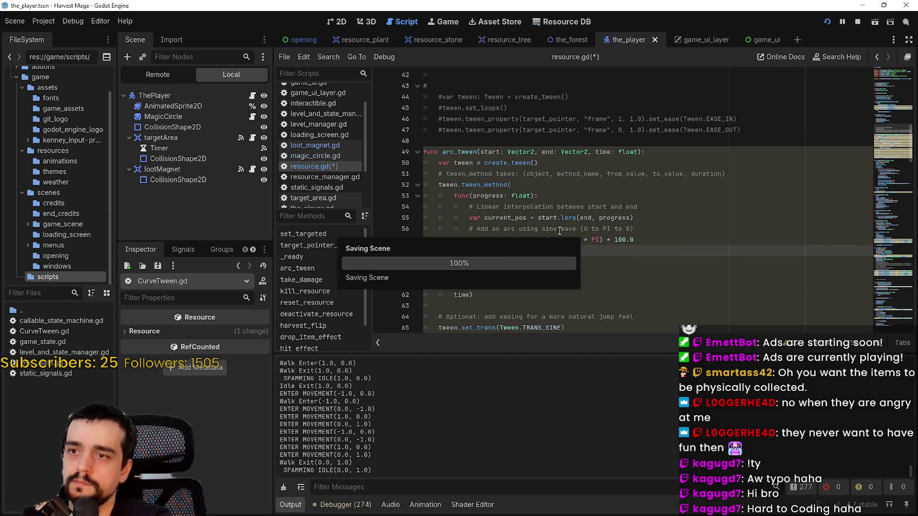
key(a+s)
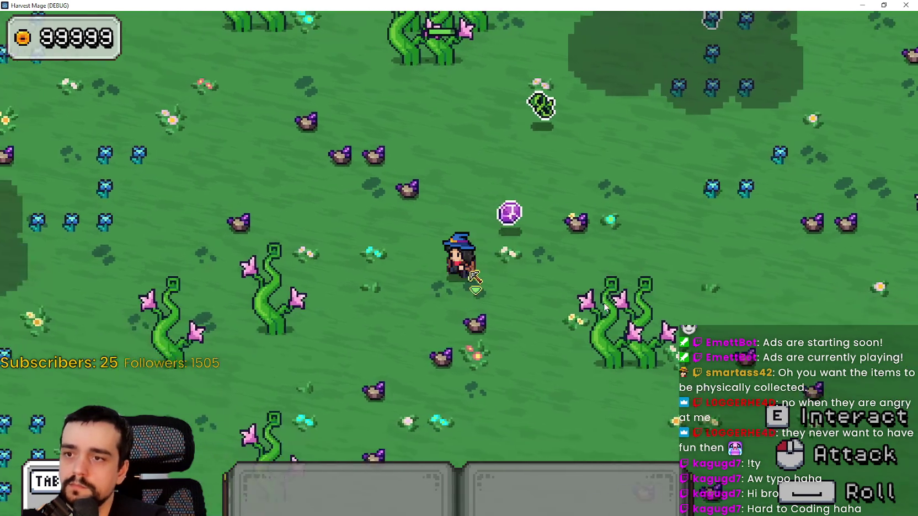
Step: Strike the rock beside the character until it breaks, then walk around the drop
click(597, 316)
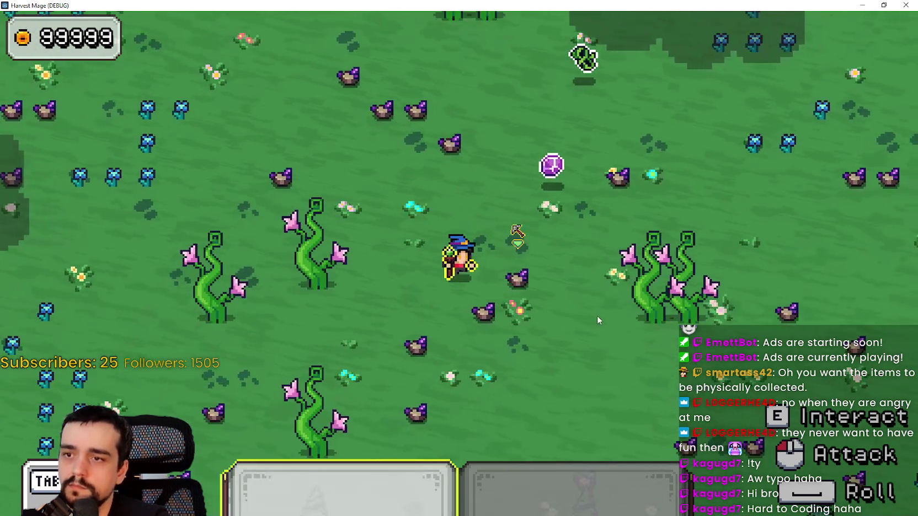
click(594, 285)
click(594, 285)
click(594, 285)
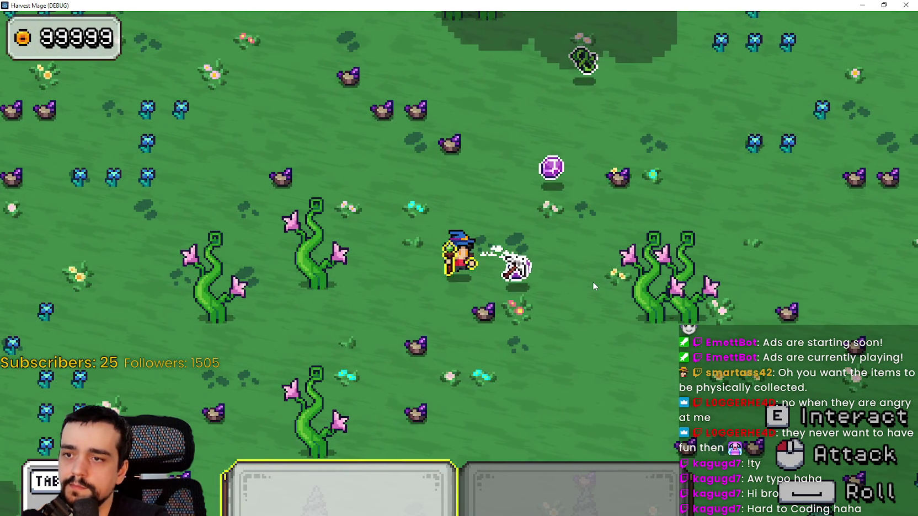
key(d)
key(s)
key(w+d)
key(w+a)
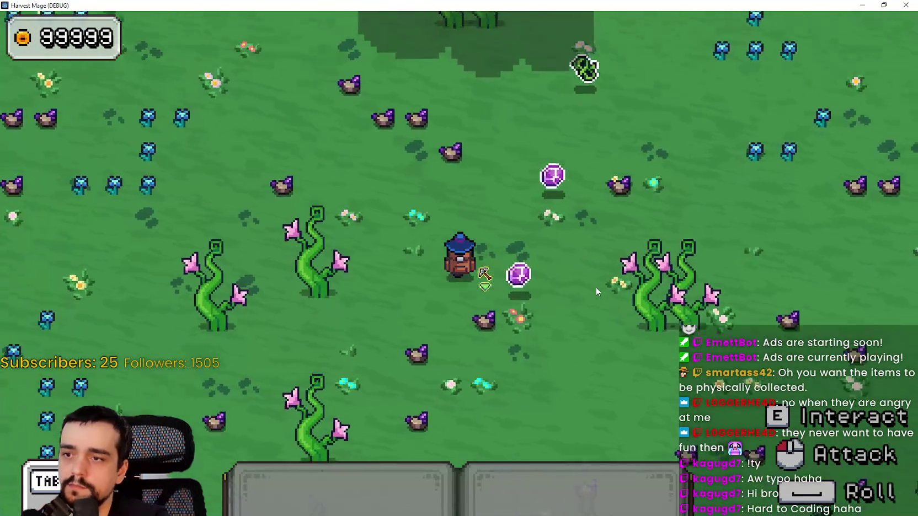
Step: Inspect arc_tween in resource.gd and the arc_tween call around line 13 of loot_magnet.gd
key(alt+Tab)
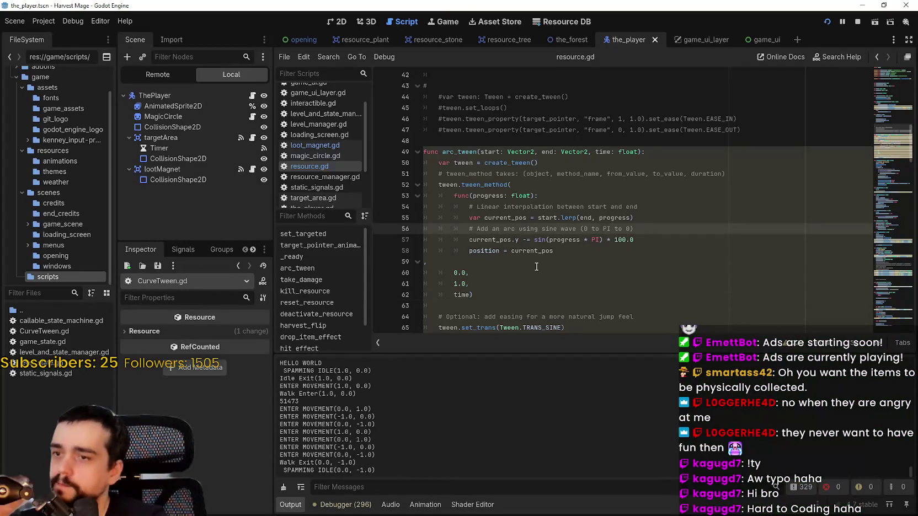
click(537, 266)
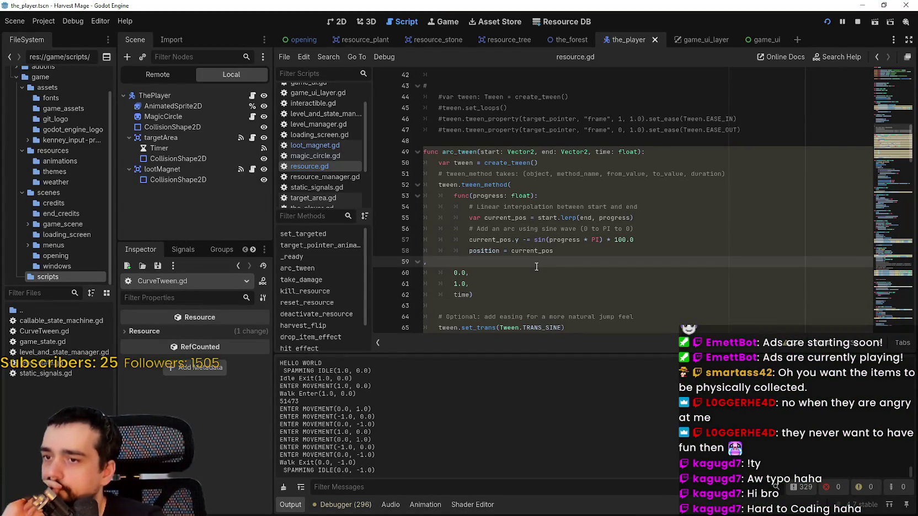
click(315, 145)
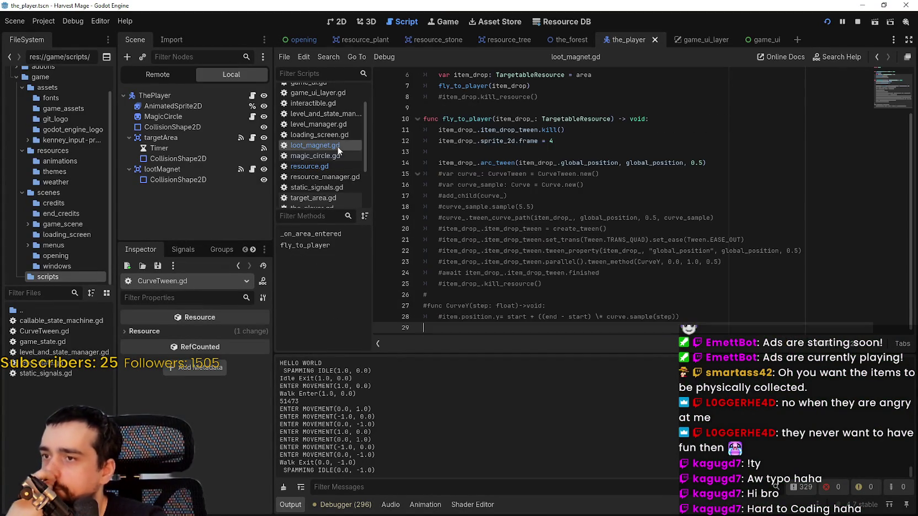
click(561, 178)
click(492, 152)
scroll(492, 182, up, 3)
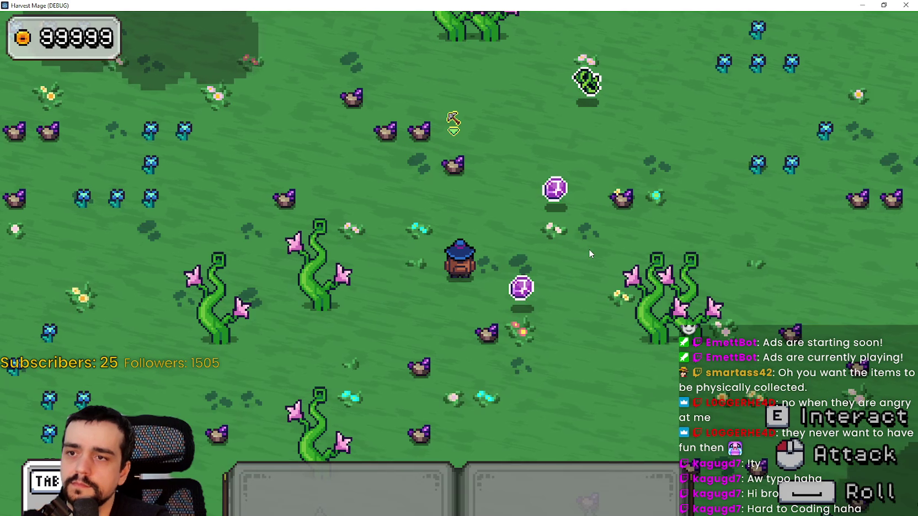
Step: Back in the game, attack down-right, walk down-right, and close the game window
key(s)
click(581, 349)
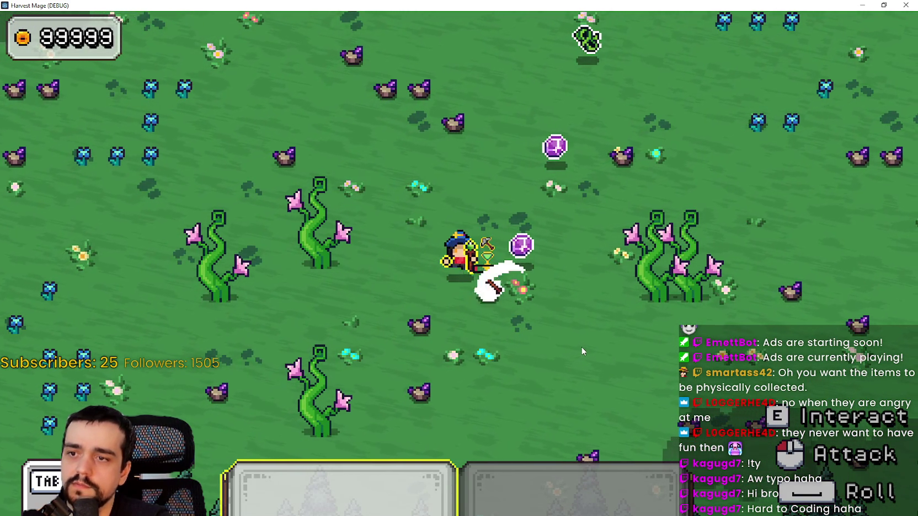
key(s)
key(d)
click(905, 5)
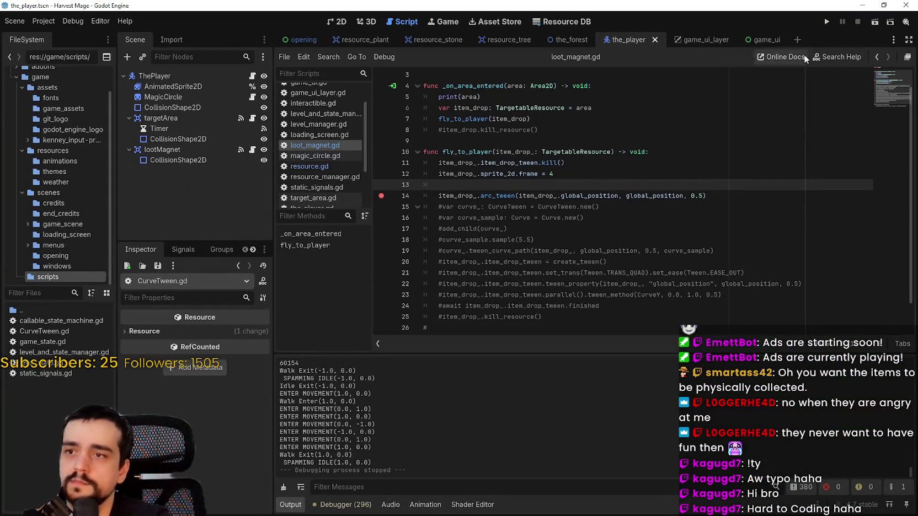
Step: Trace the fly_to_player call and item_drop_ argument in loot_magnet.gd, then run the project again
scroll(504, 209, up, 1)
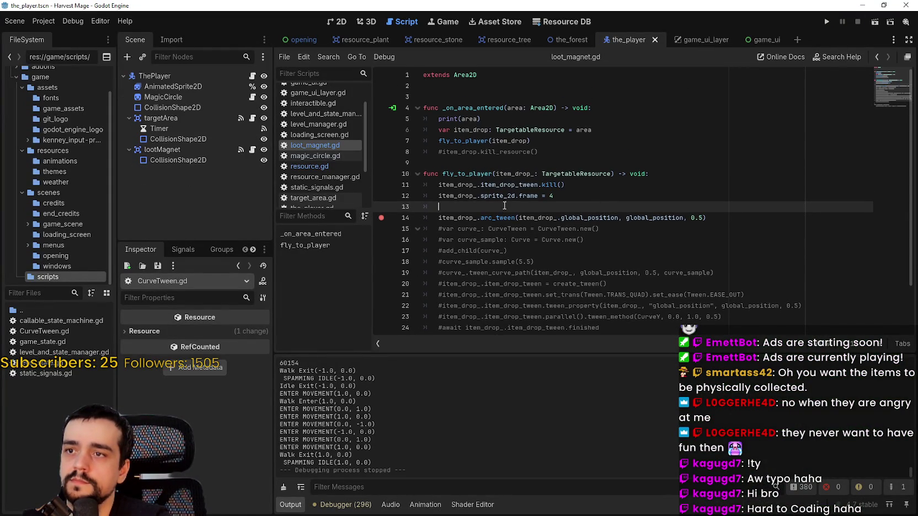
double_click(450, 140)
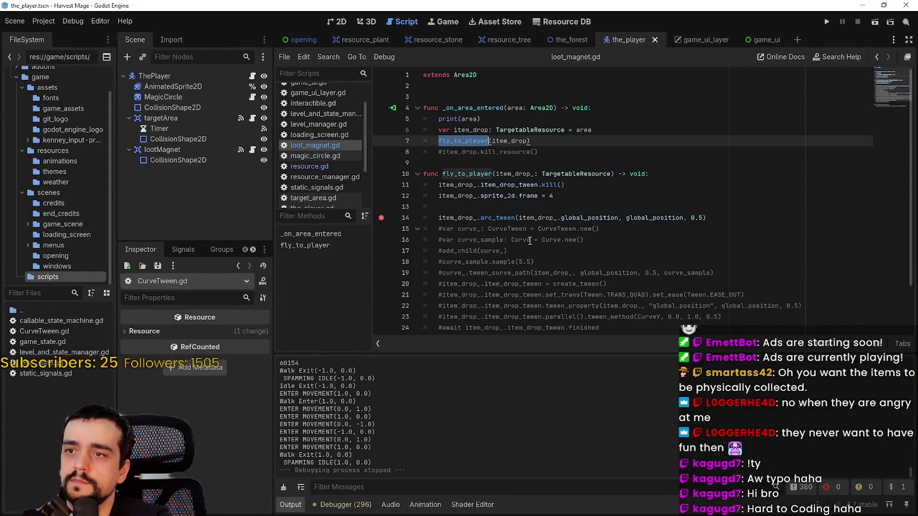
double_click(521, 174)
scroll(557, 264, down, 2)
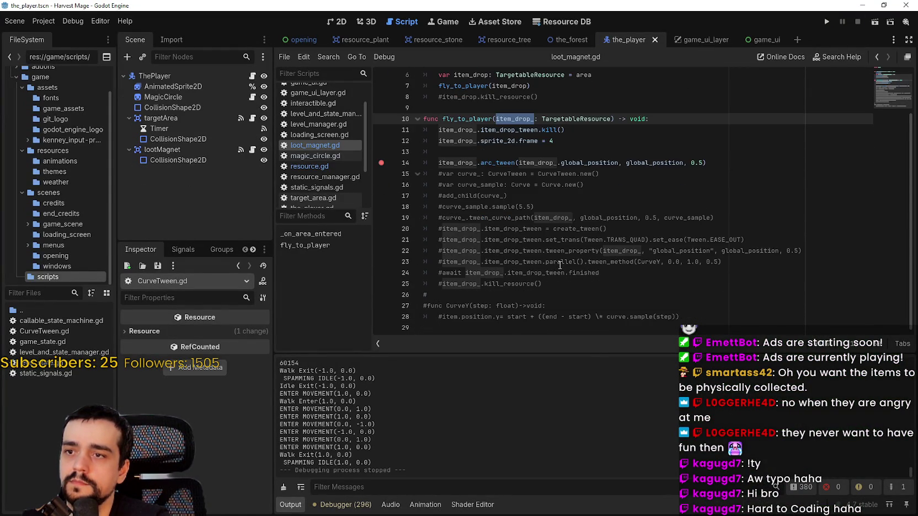
scroll(557, 264, up, 2)
click(515, 130)
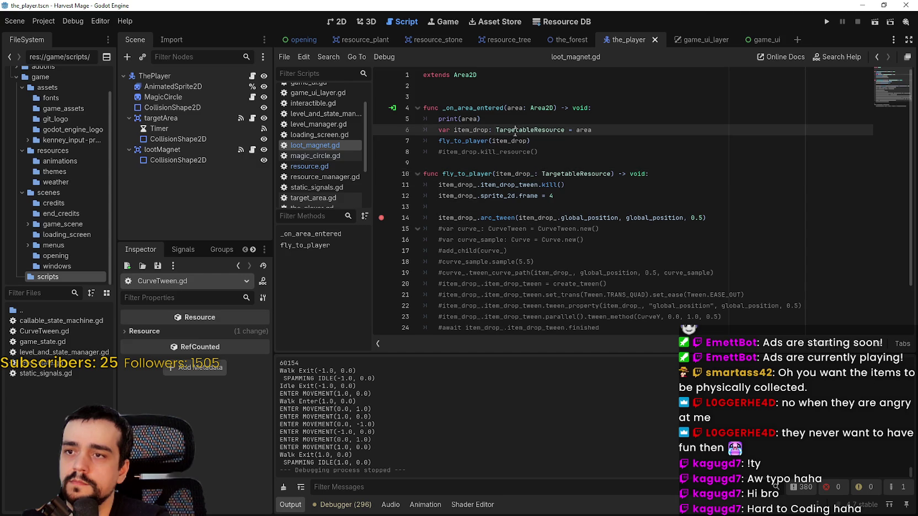
double_click(514, 141)
click(825, 22)
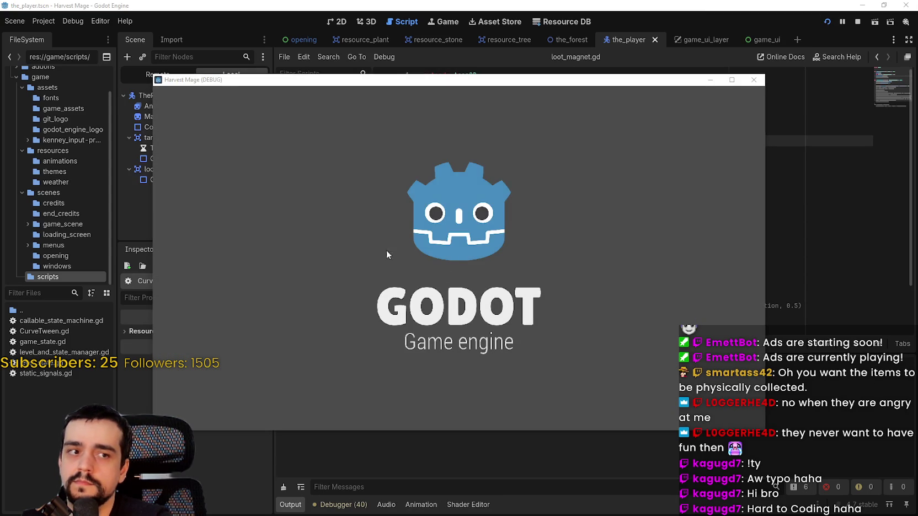
Step: Maximize the game window and attack the purple rock creature five times until it dies
key(a)
key(d)
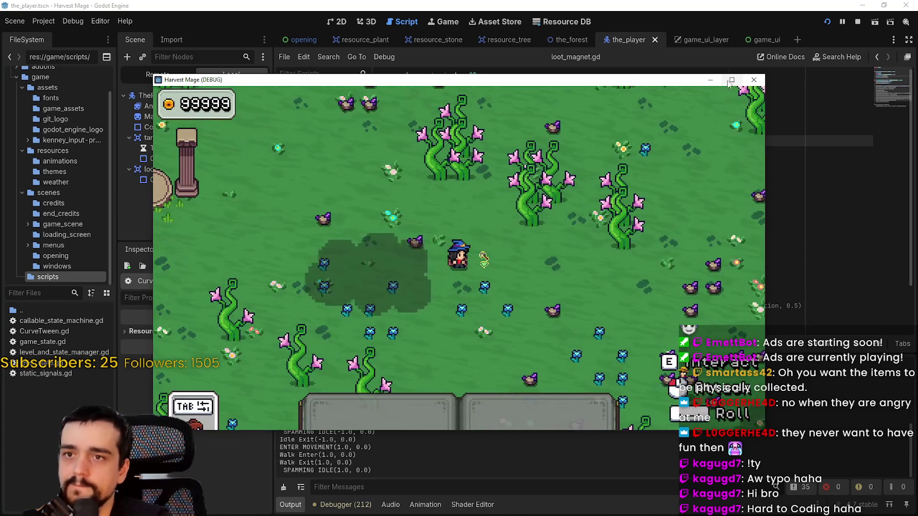
click(732, 80)
key(a)
key(w)
click(608, 357)
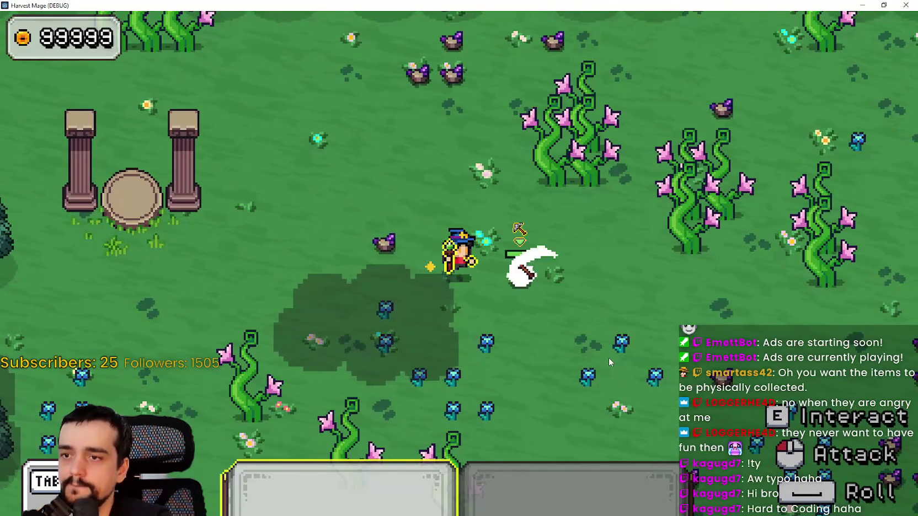
click(608, 357)
click(608, 357)
click(608, 357)
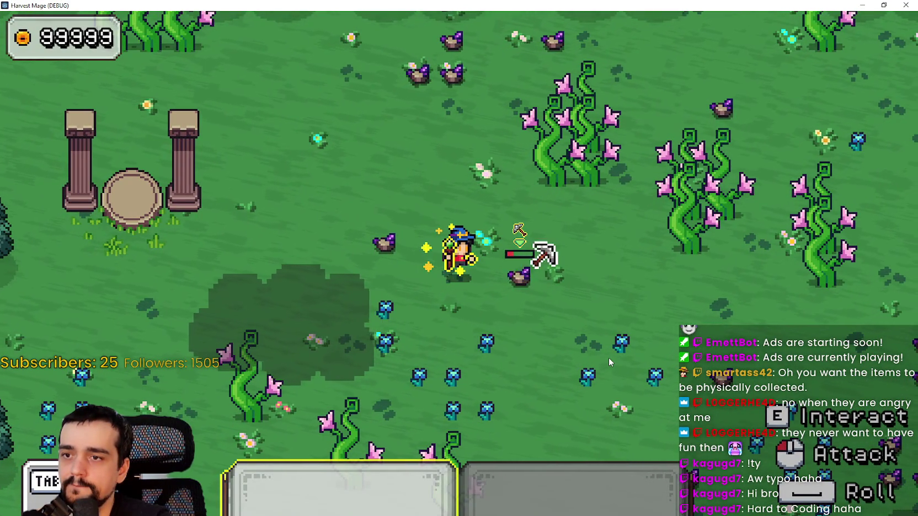
click(608, 357)
Step: Walk to the dropped gem to trigger the line-14 breakpoint, then return to the game window
key(a)
key(s)
key(d)
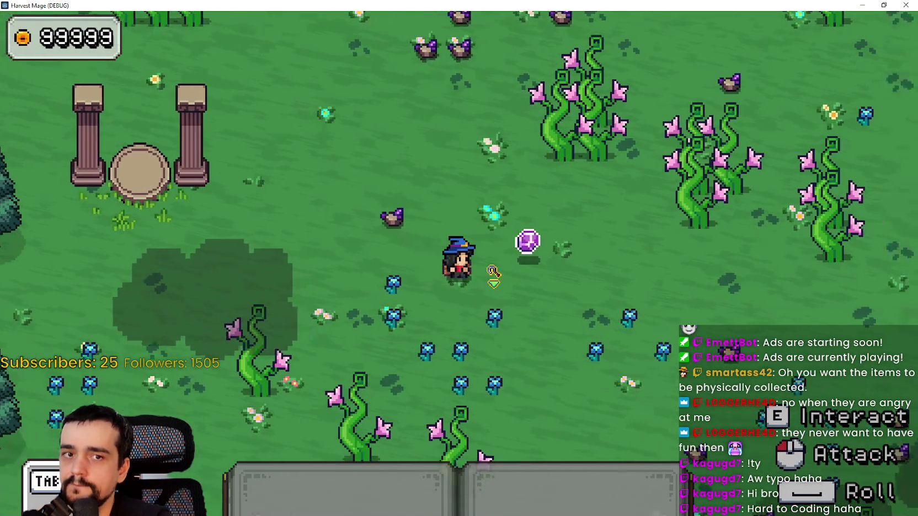
key(1)
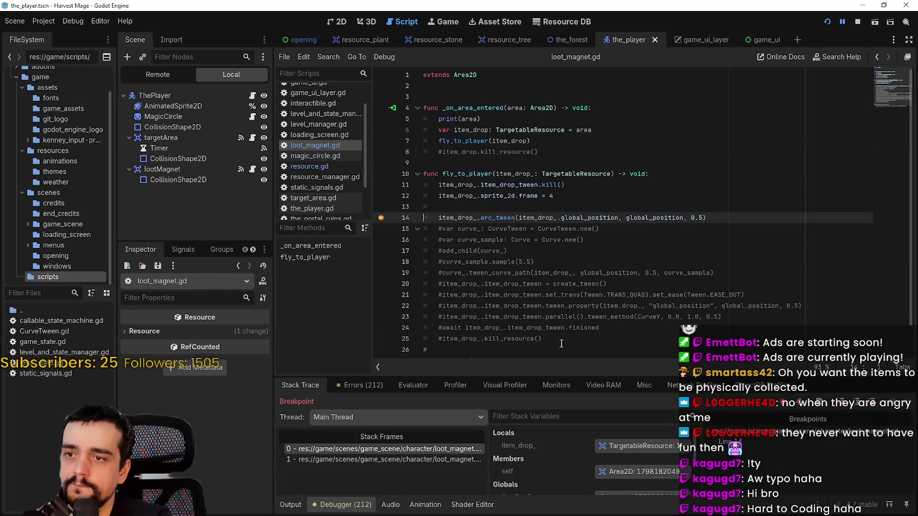
key(F12)
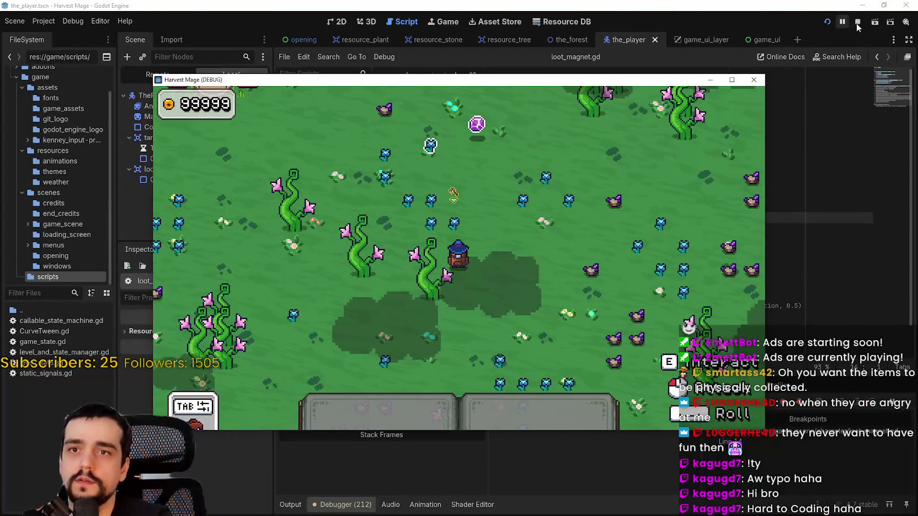
Step: Resume past the breakpoint, attack the nearby enemy, and walk the mage toward the drop
click(789, 171)
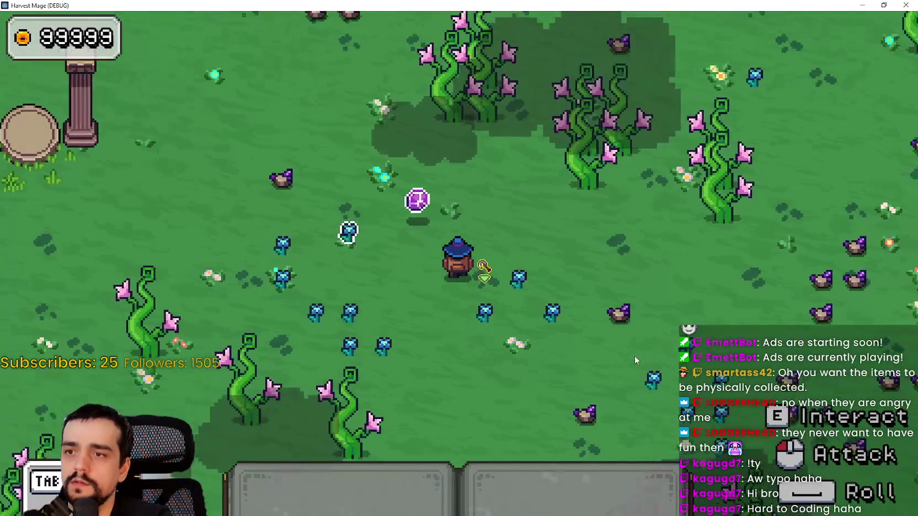
click(651, 325)
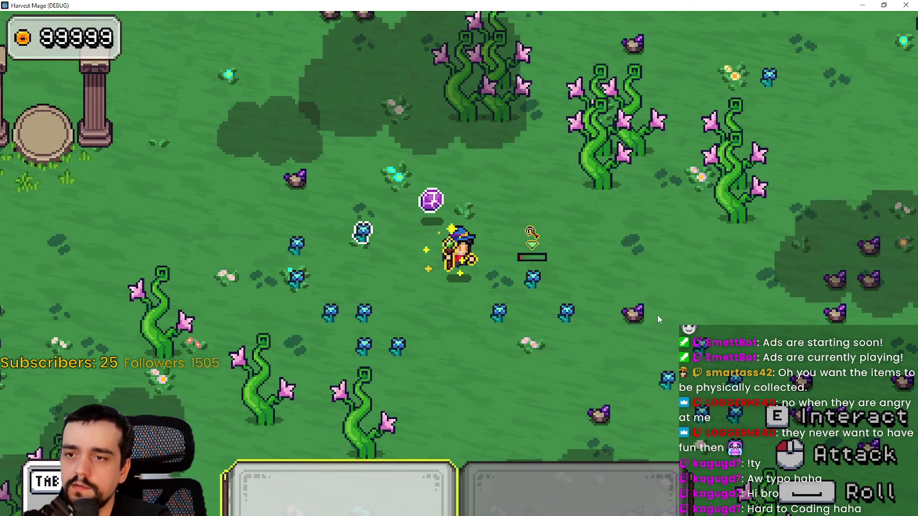
key(d)
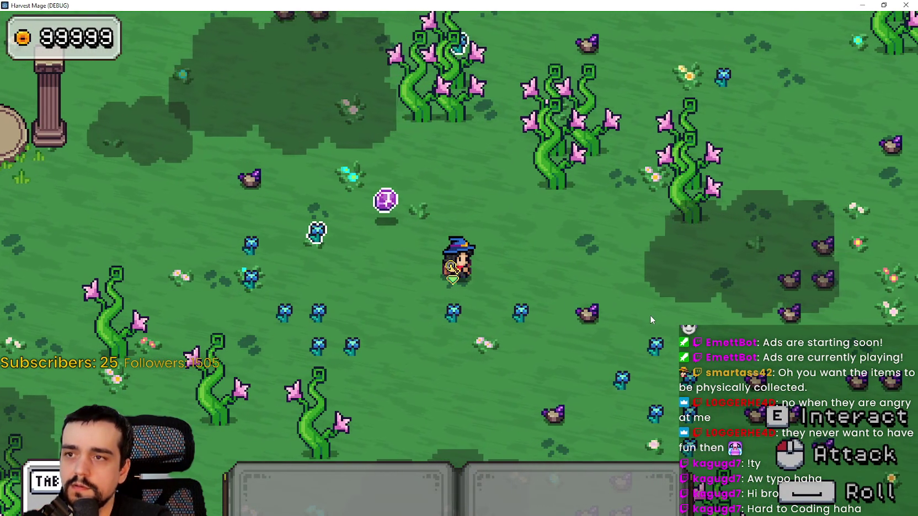
key(w)
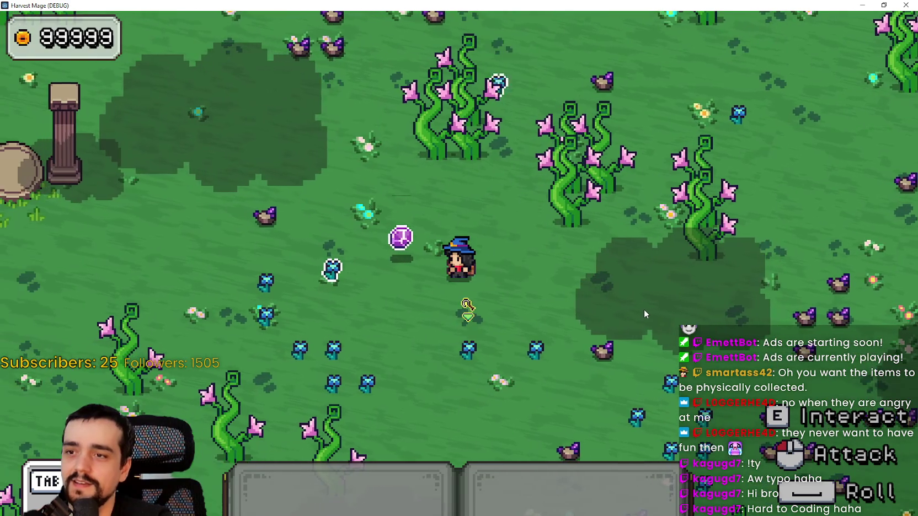
key(d)
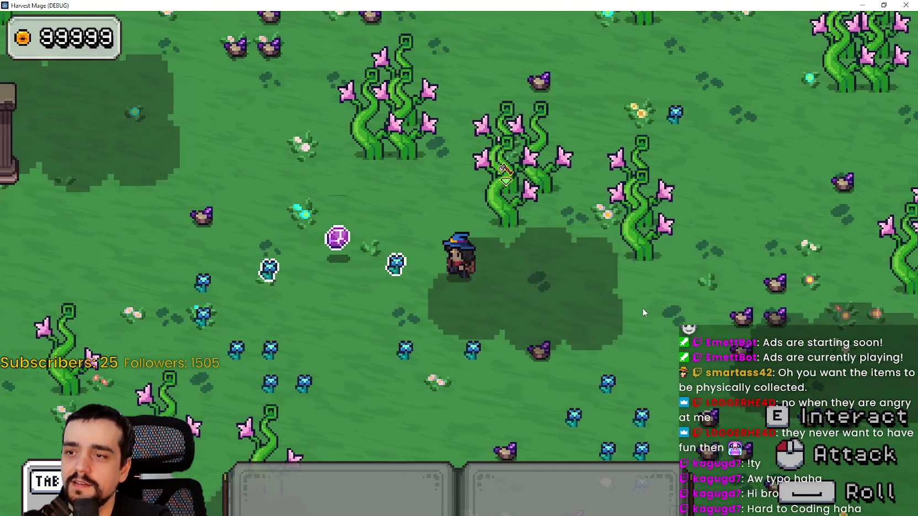
Step: Pace the mage left and right beside the purple orb to watch it follow
key(a)
key(d)
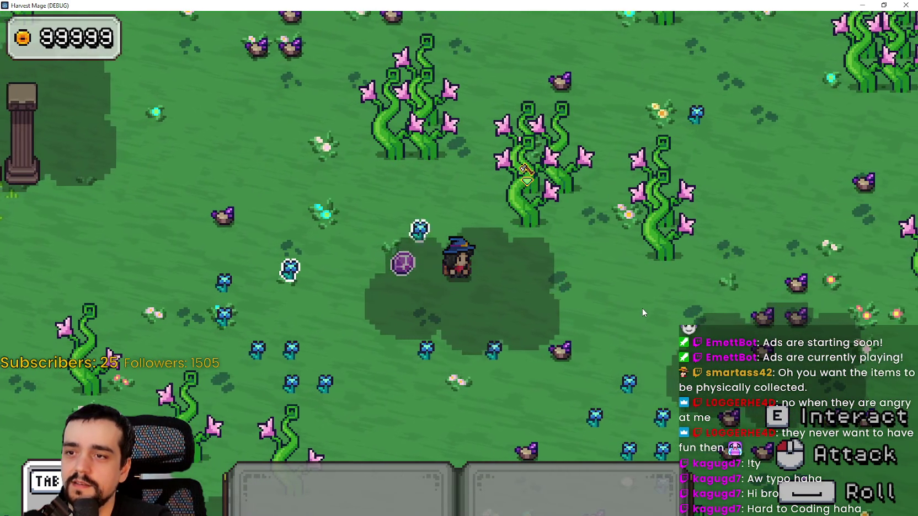
key(a)
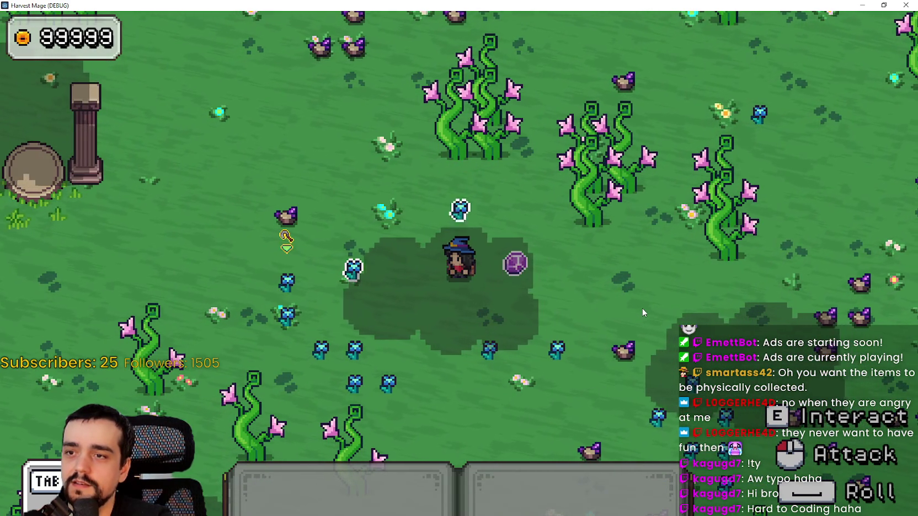
key(d)
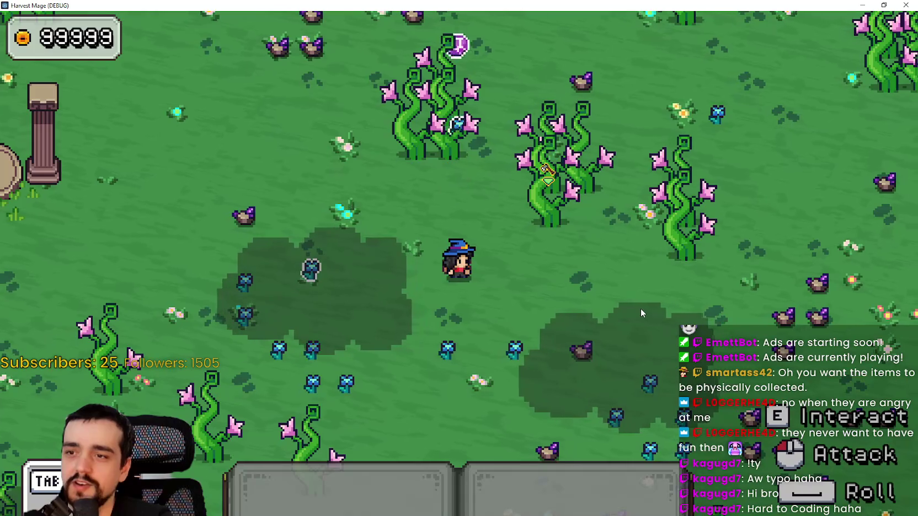
key(a)
key(d)
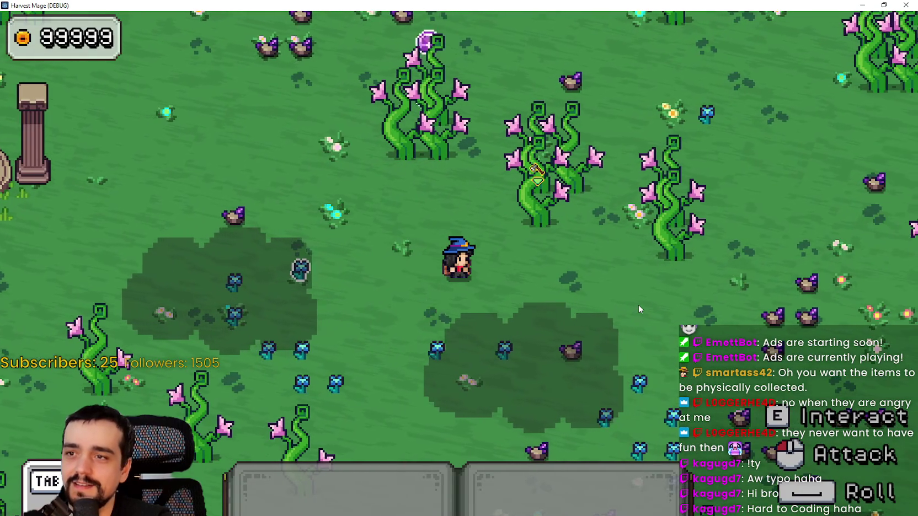
key(a)
key(d)
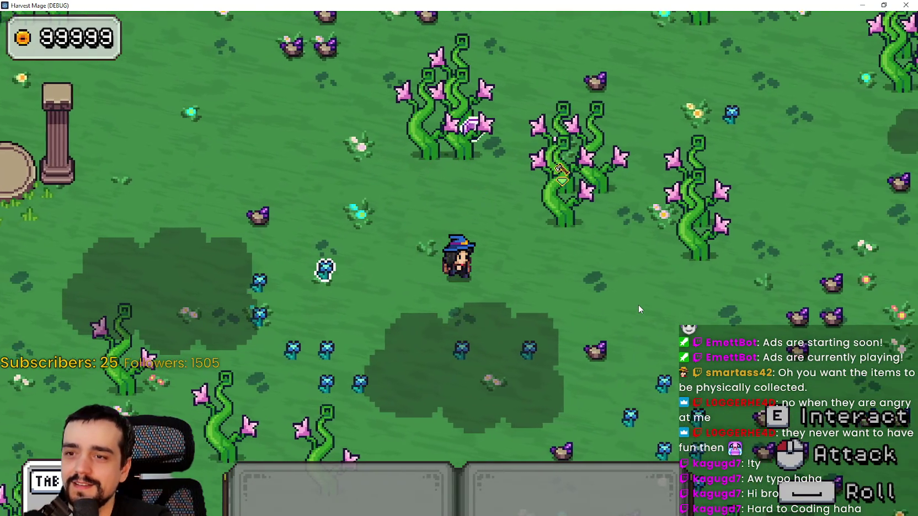
key(d)
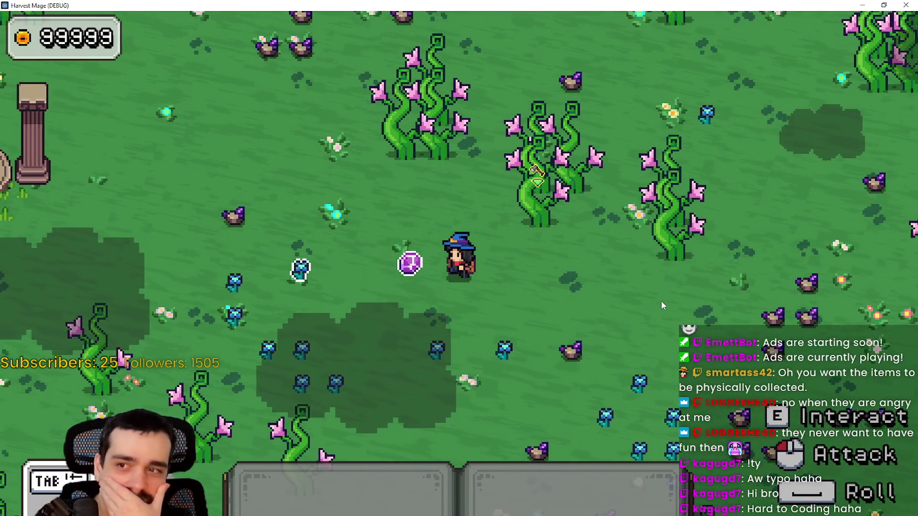
key(a)
key(d)
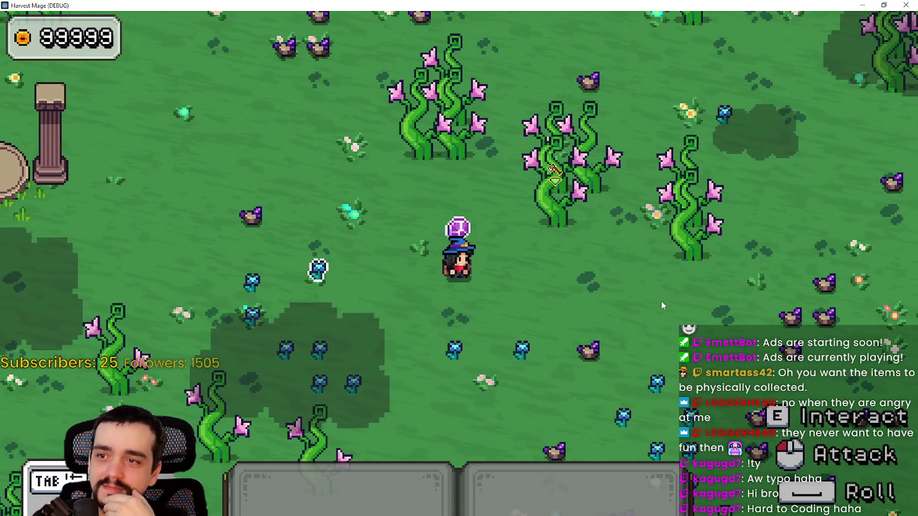
key(a)
key(d)
key(a)
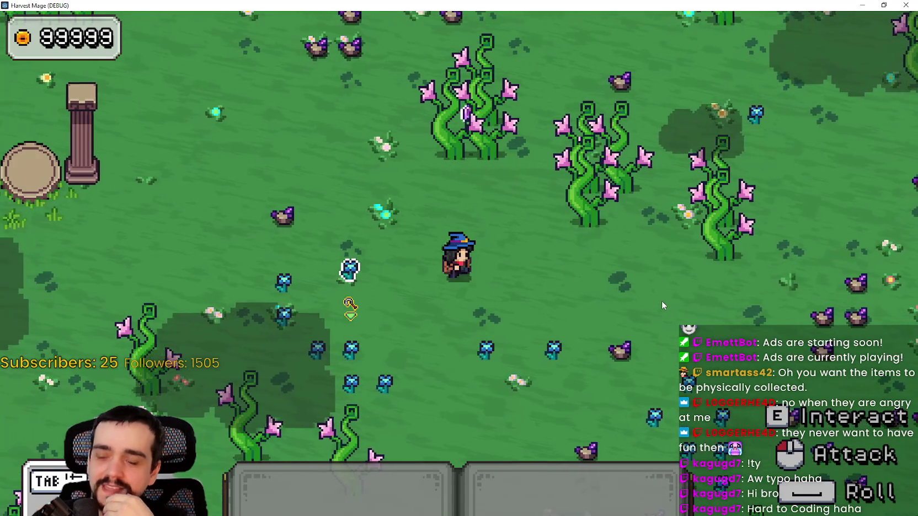
key(d)
key(a)
key(d)
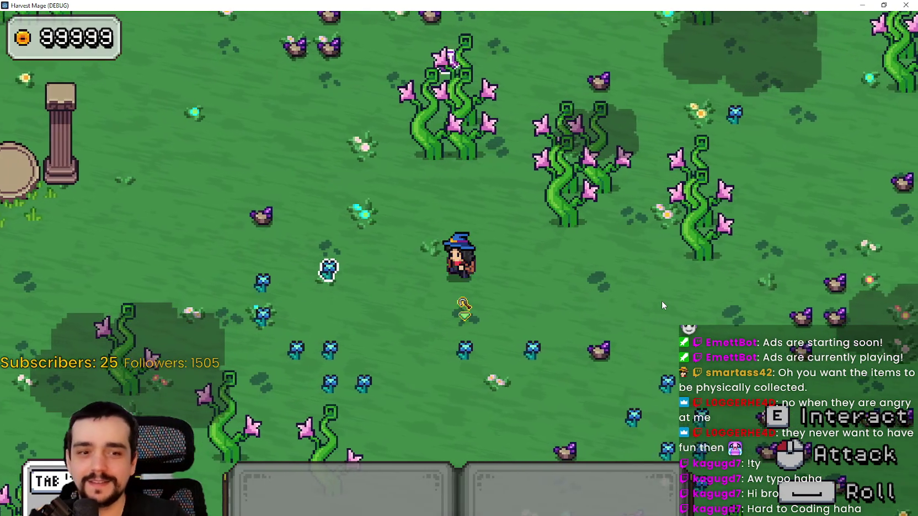
key(a)
key(d)
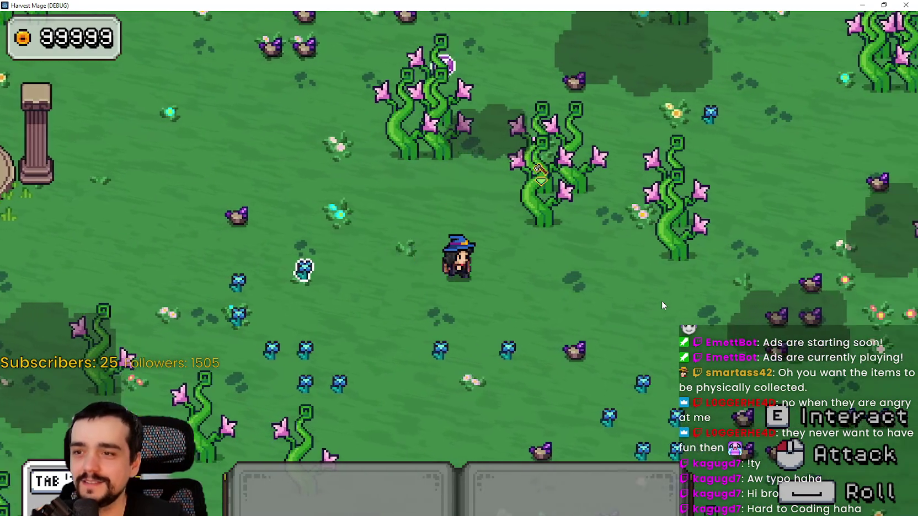
key(d)
key(a)
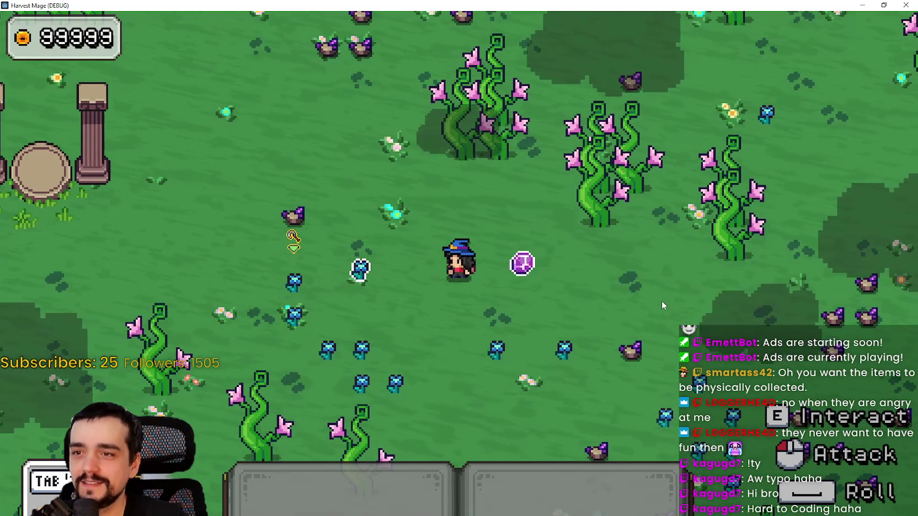
key(d)
key(a)
key(d)
key(a)
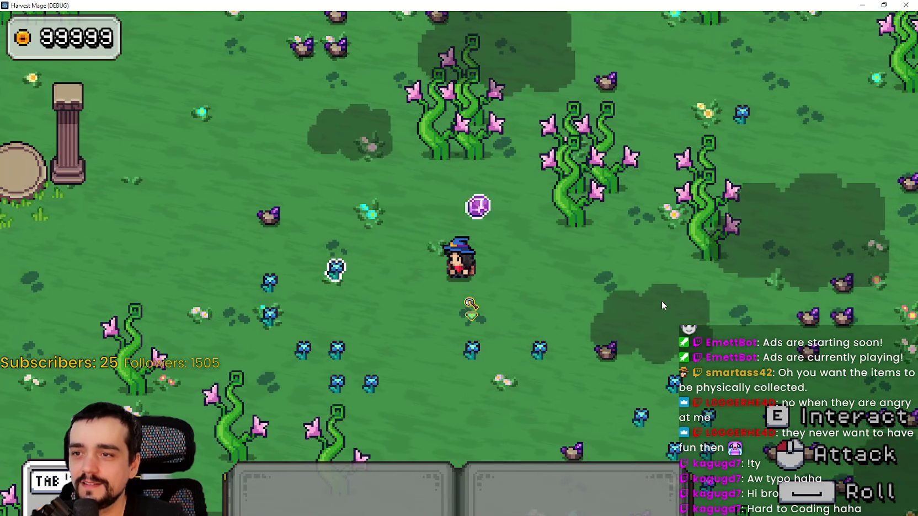
key(d)
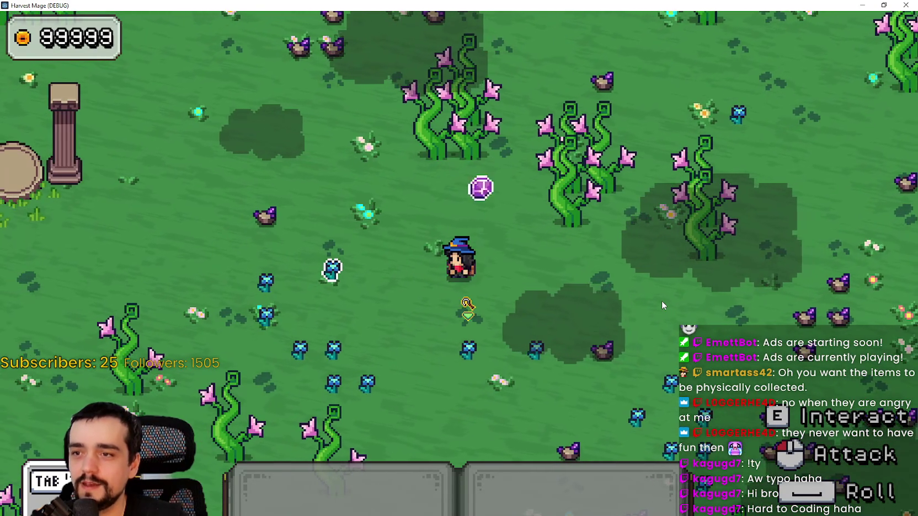
key(d)
key(a)
key(d)
key(a)
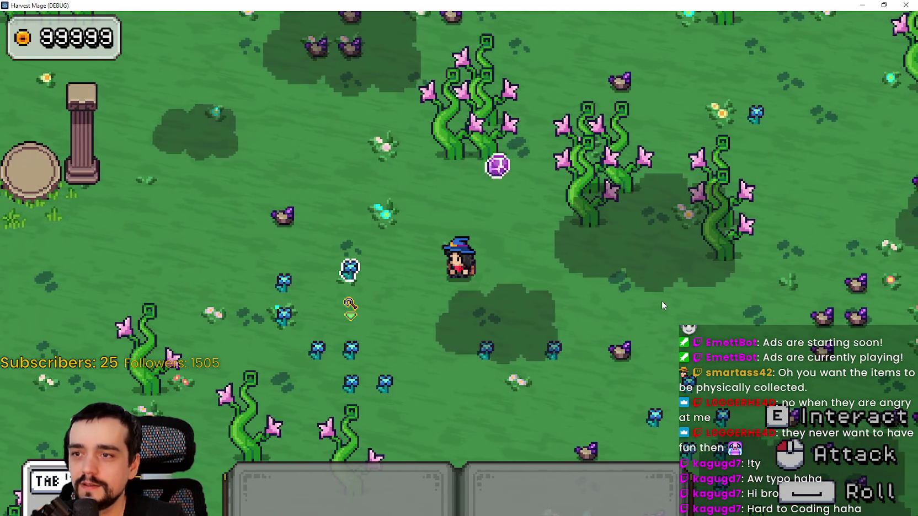
key(d)
key(a)
key(d)
key(a)
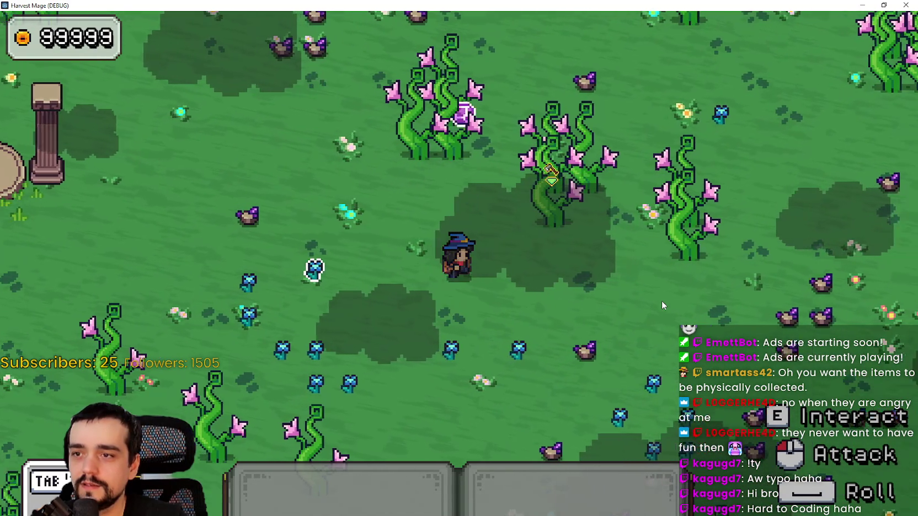
key(d)
key(a)
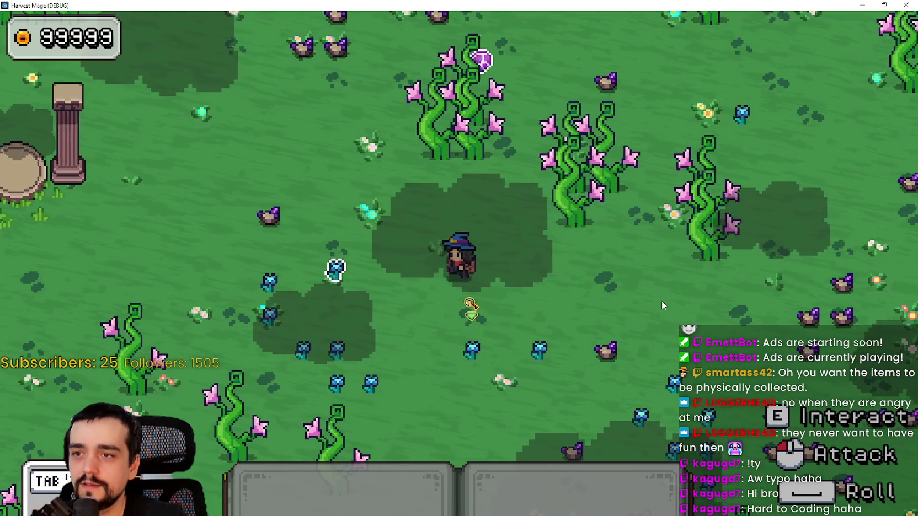
key(a)
key(d)
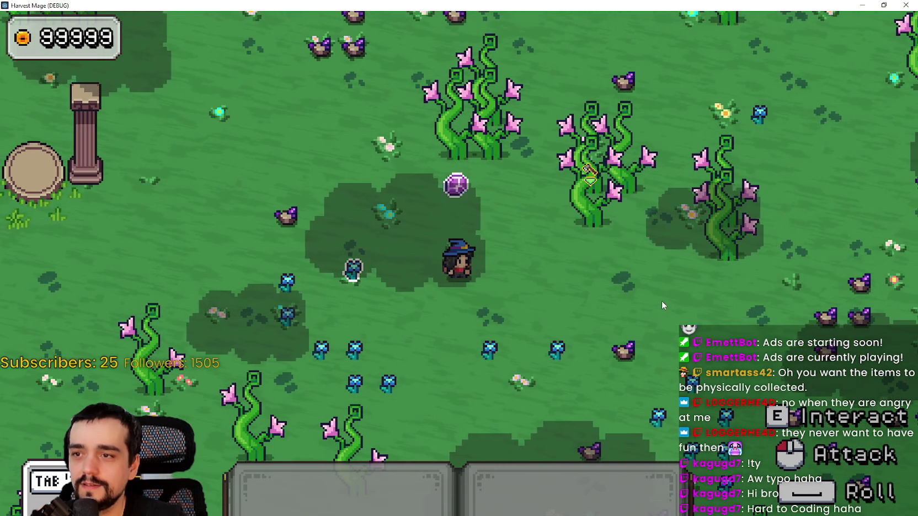
key(a)
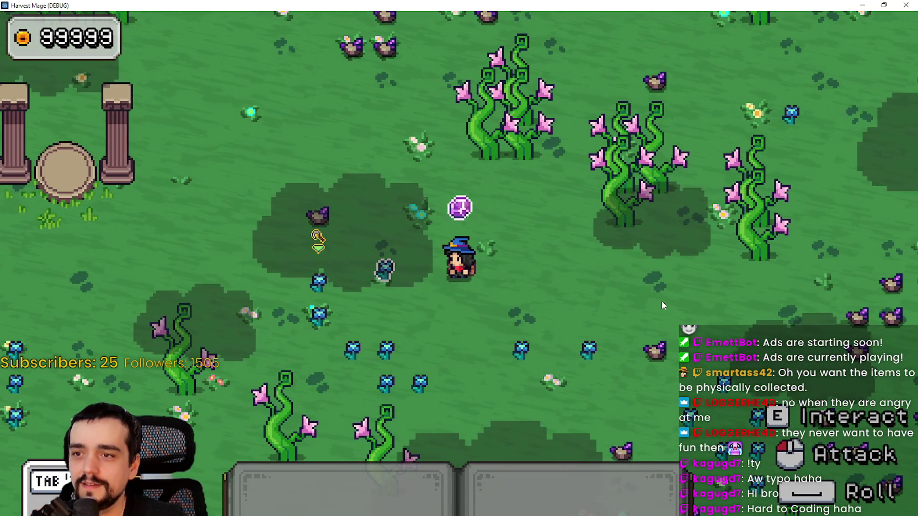
key(d)
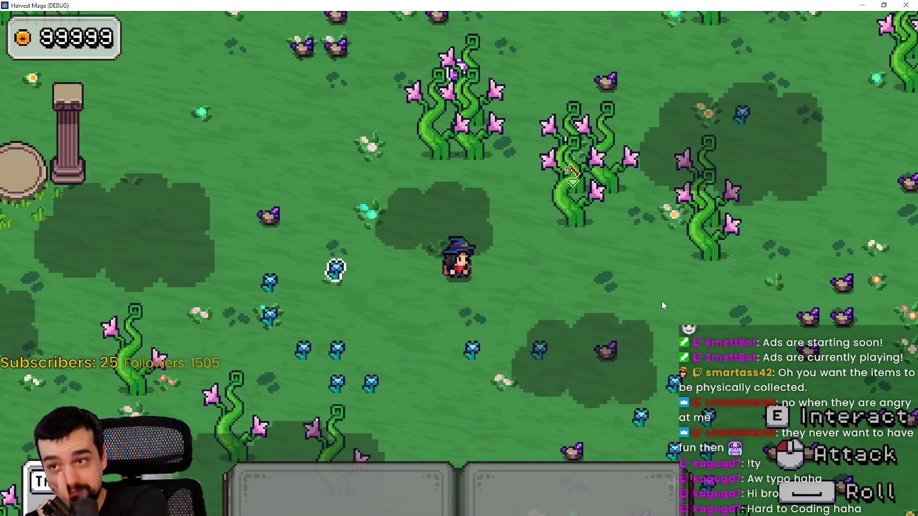
Step: Walk the mage toward and around the stone pillars while the purple orb arcs along
key(a)
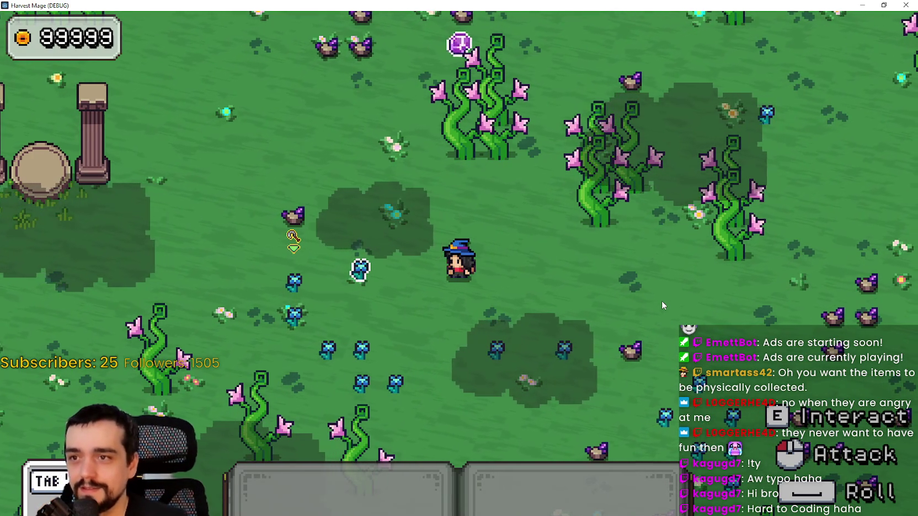
key(a)
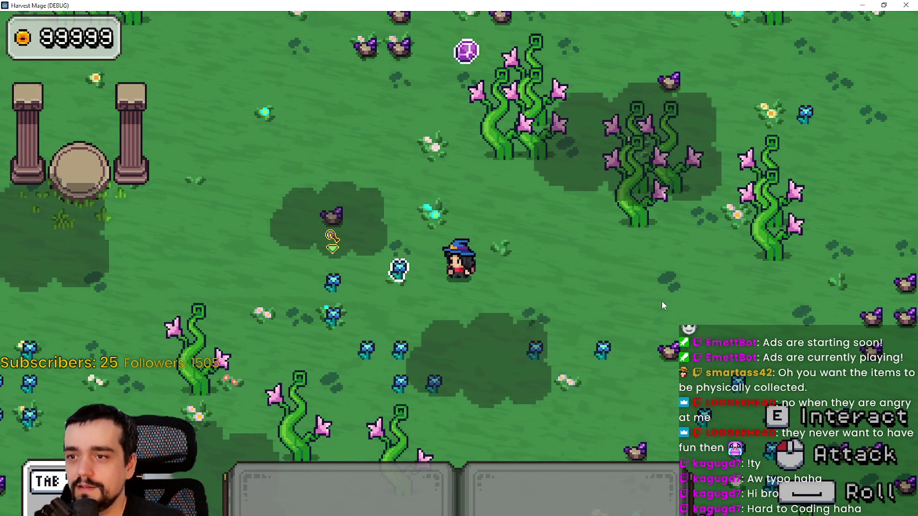
key(d)
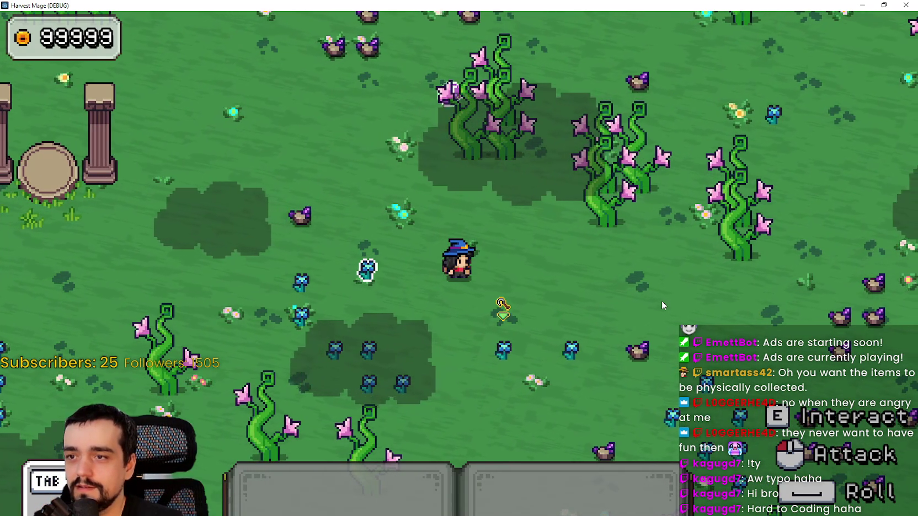
key(a)
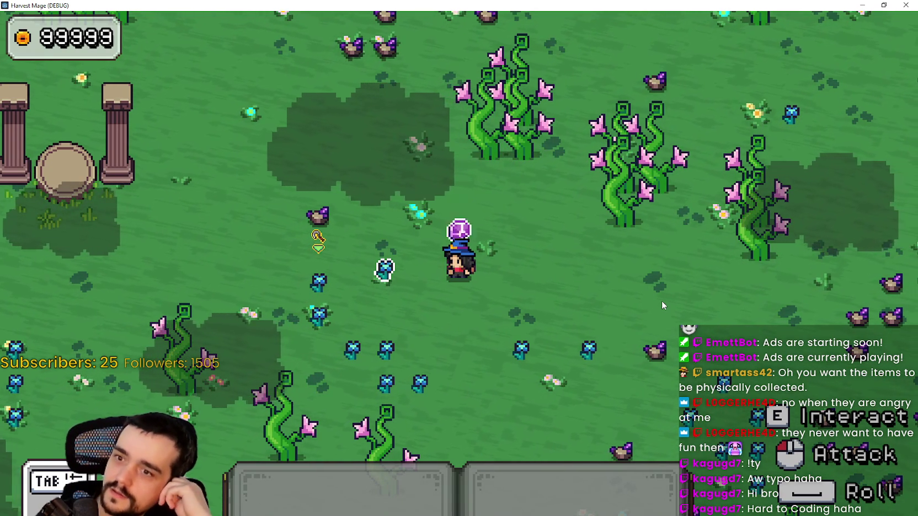
key(d)
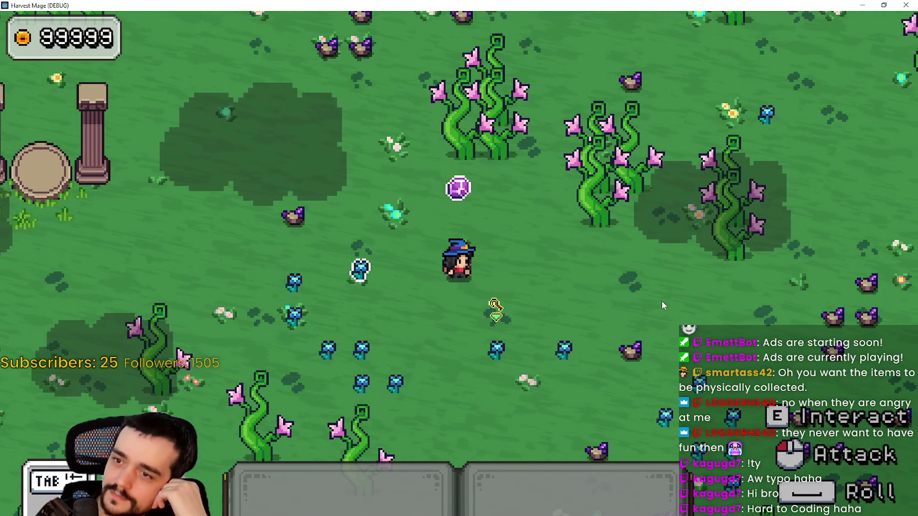
key(d)
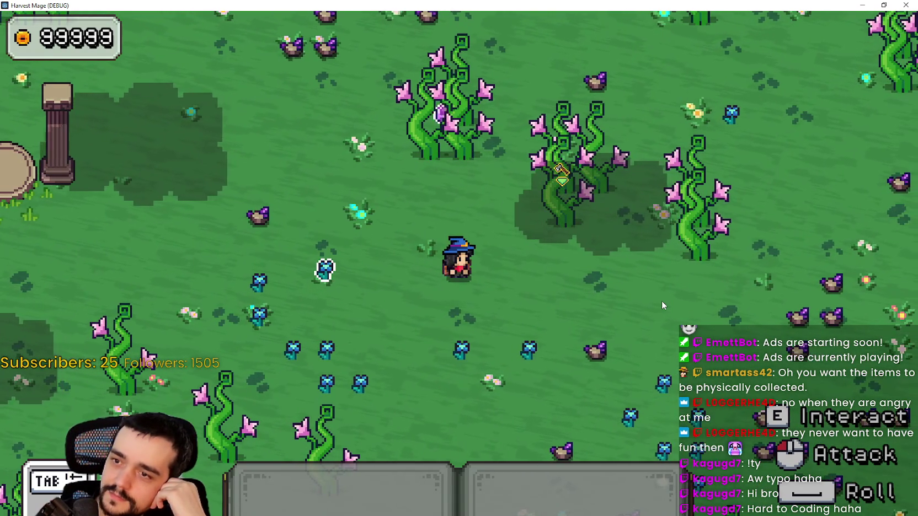
key(a)
key(a)
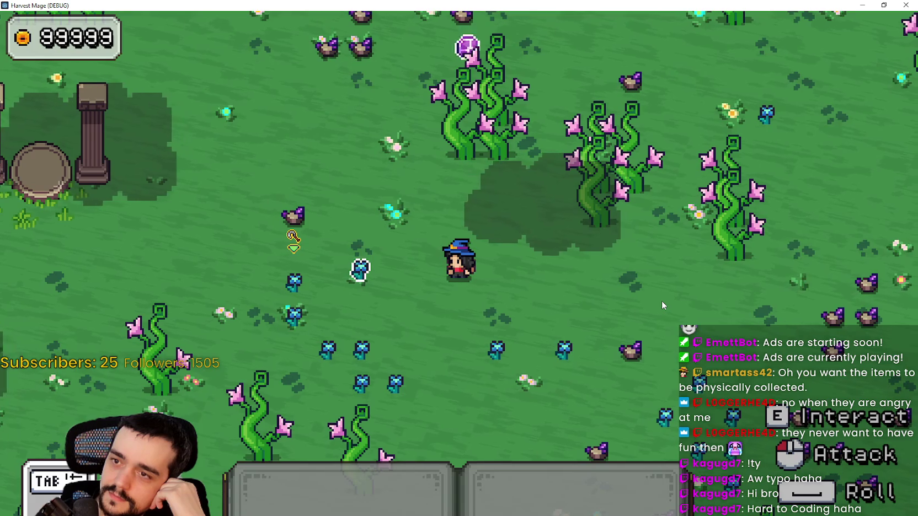
key(a)
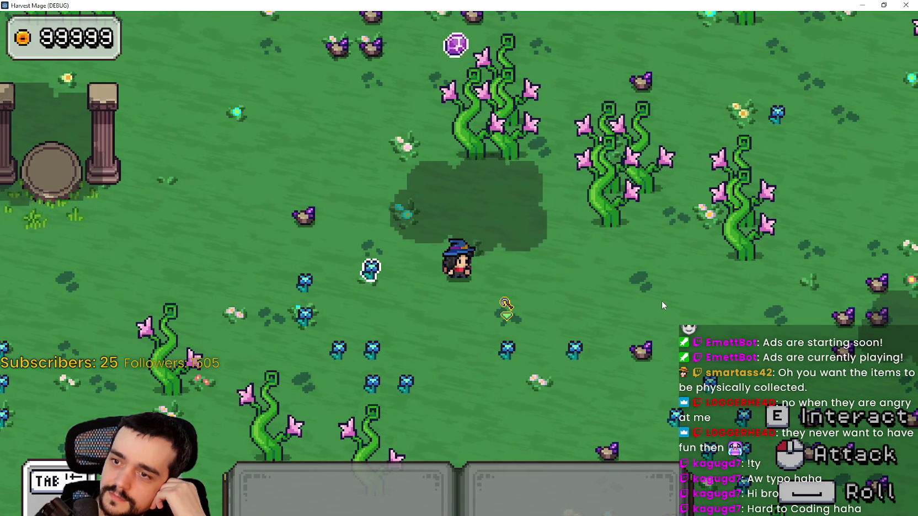
key(d)
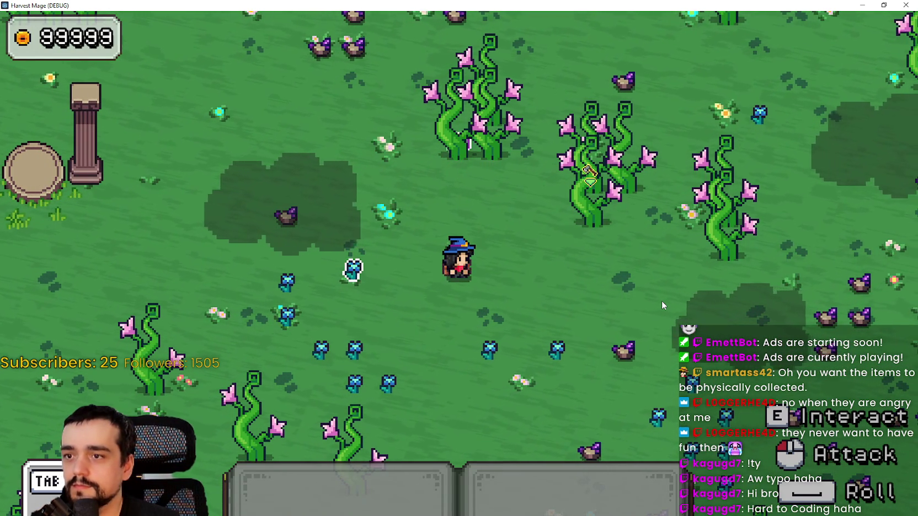
key(d)
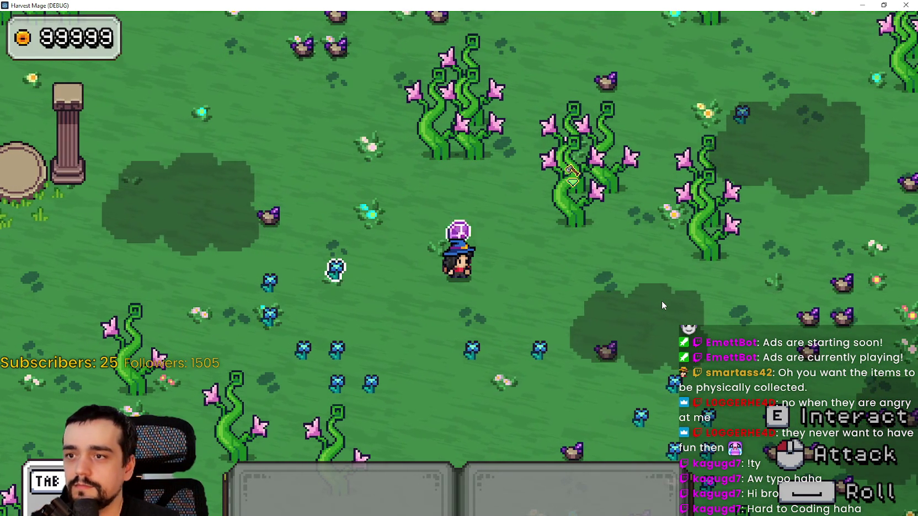
key(a)
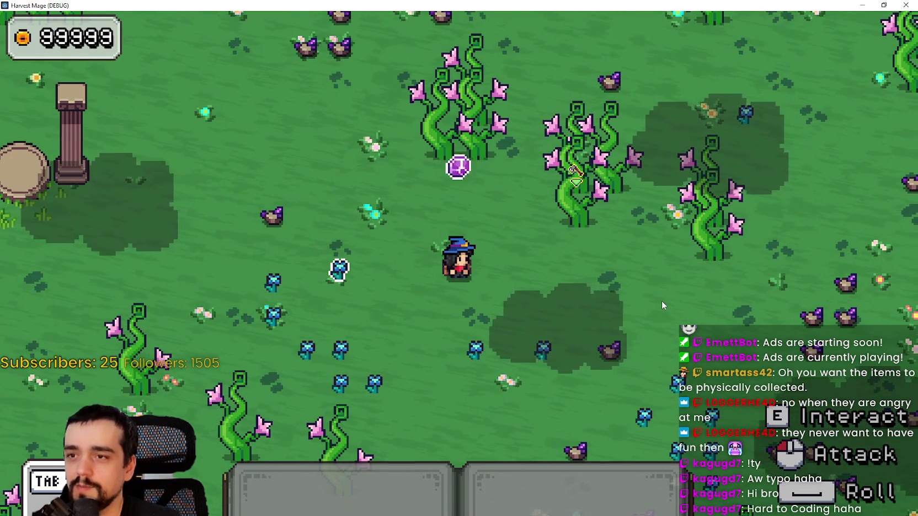
key(w)
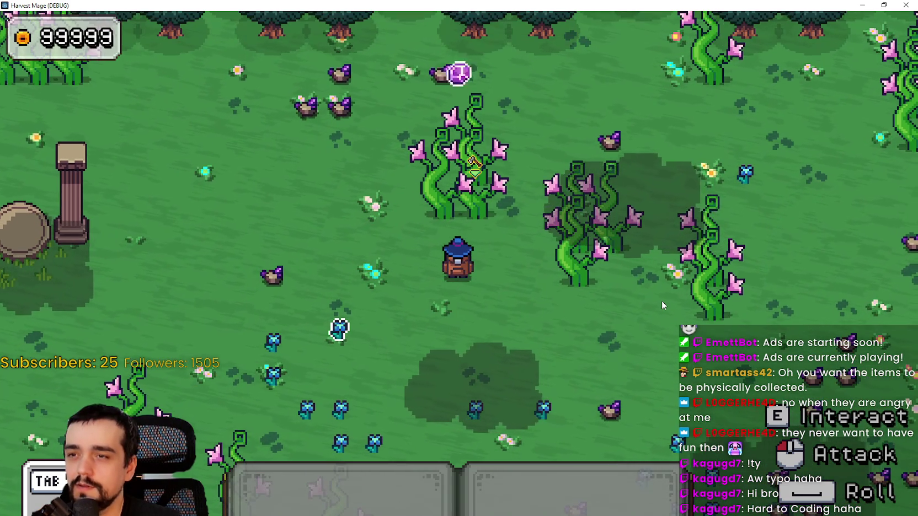
key(a)
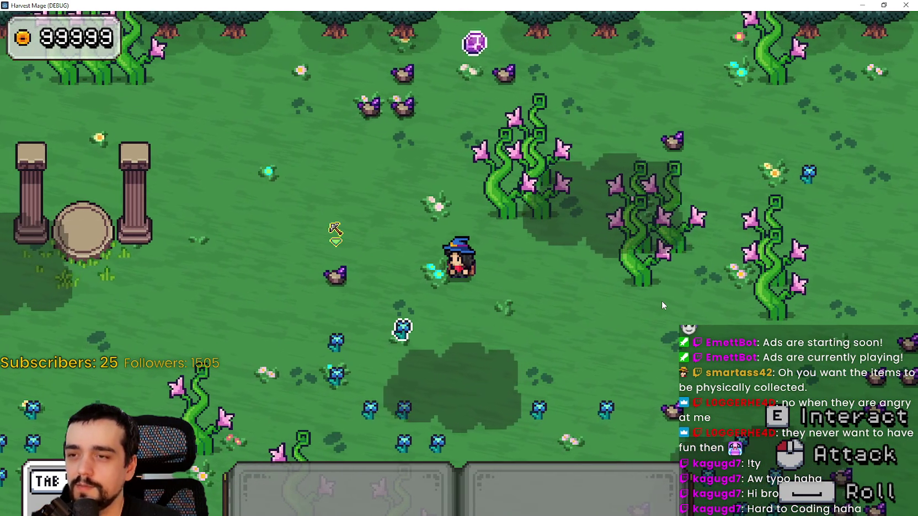
key(a)
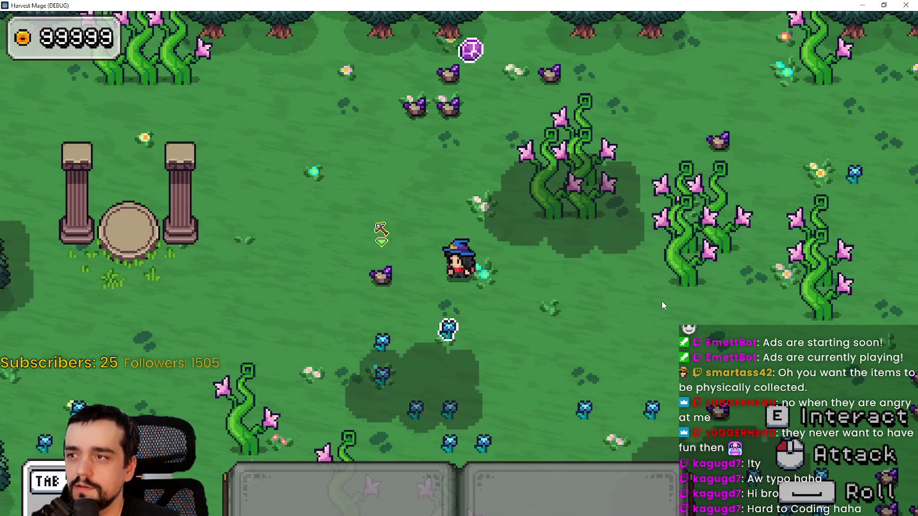
key(w)
key(a)
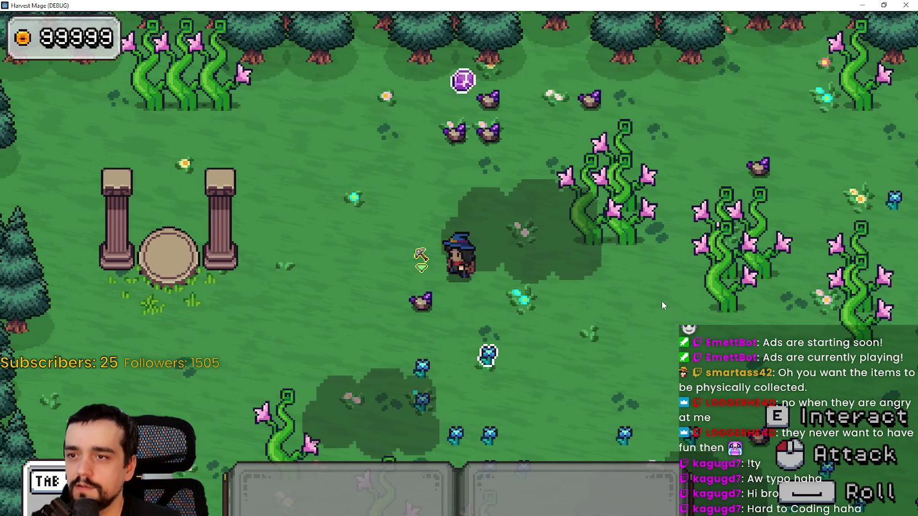
key(a)
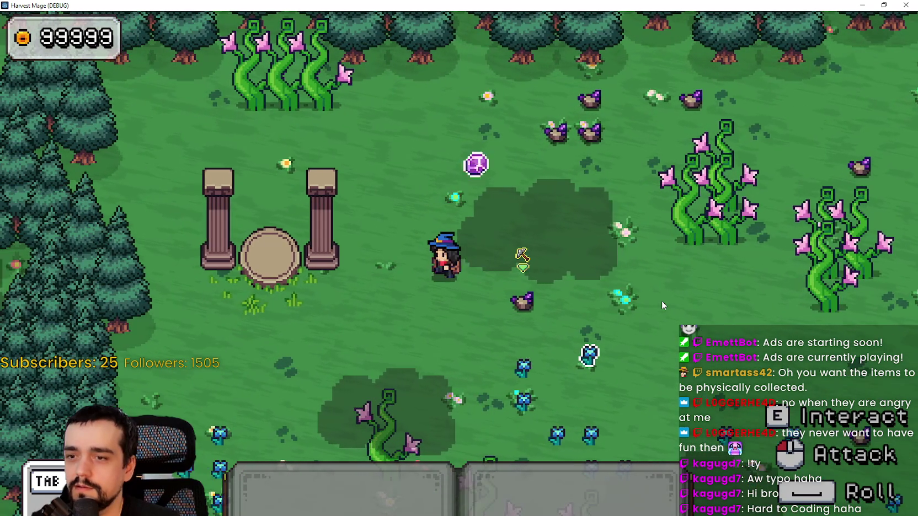
key(a)
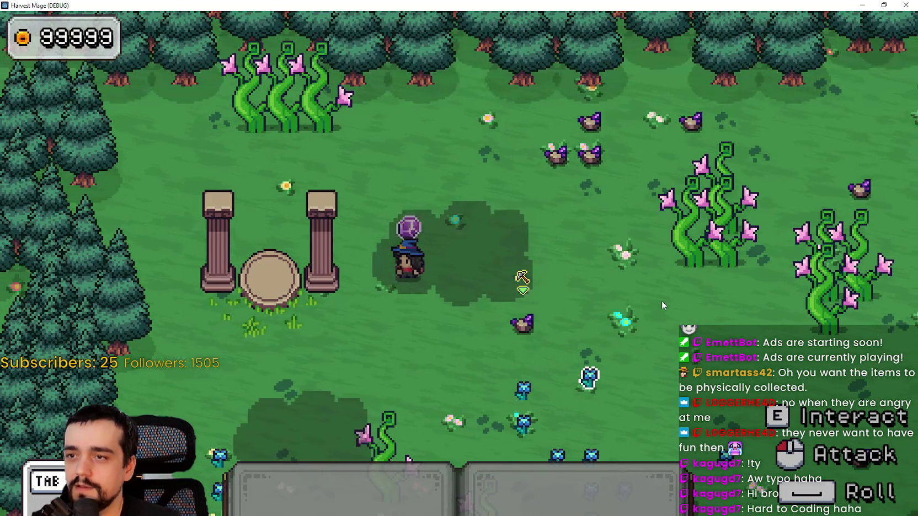
key(d)
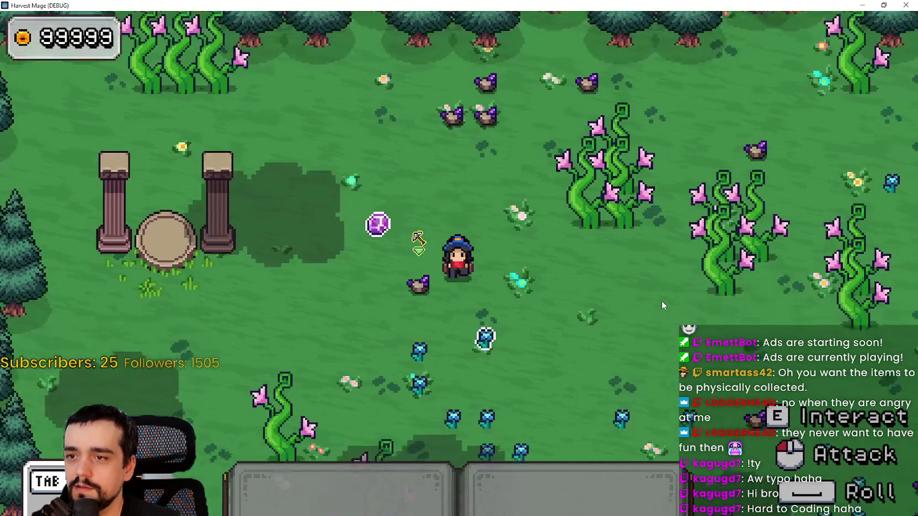
key(s)
key(a)
key(w)
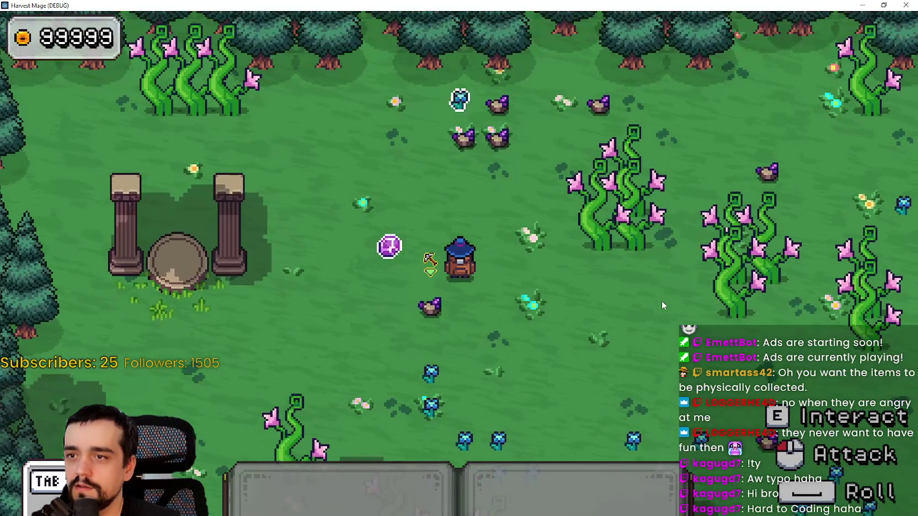
key(w)
key(d)
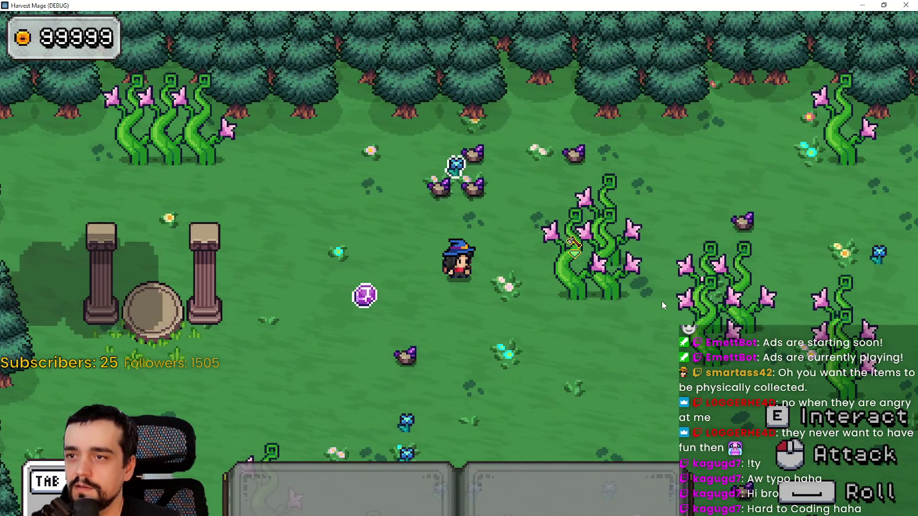
key(a)
key(d)
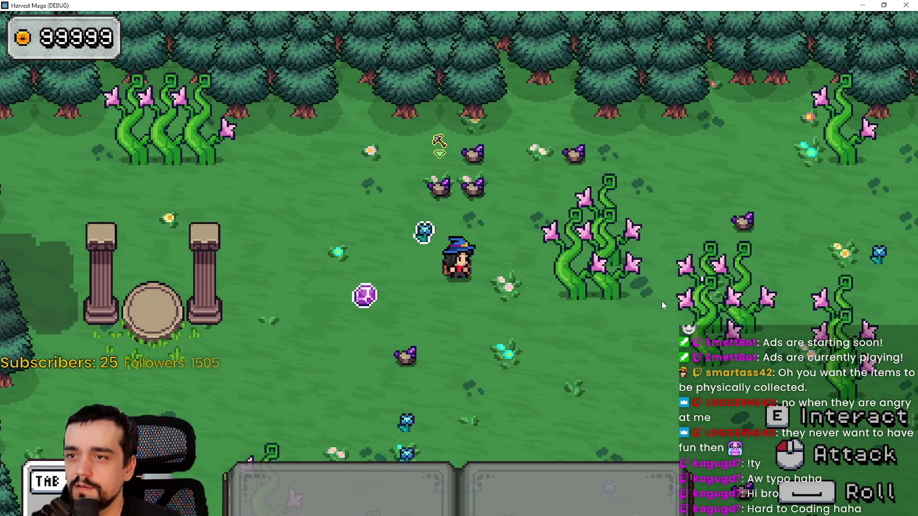
key(d)
key(s)
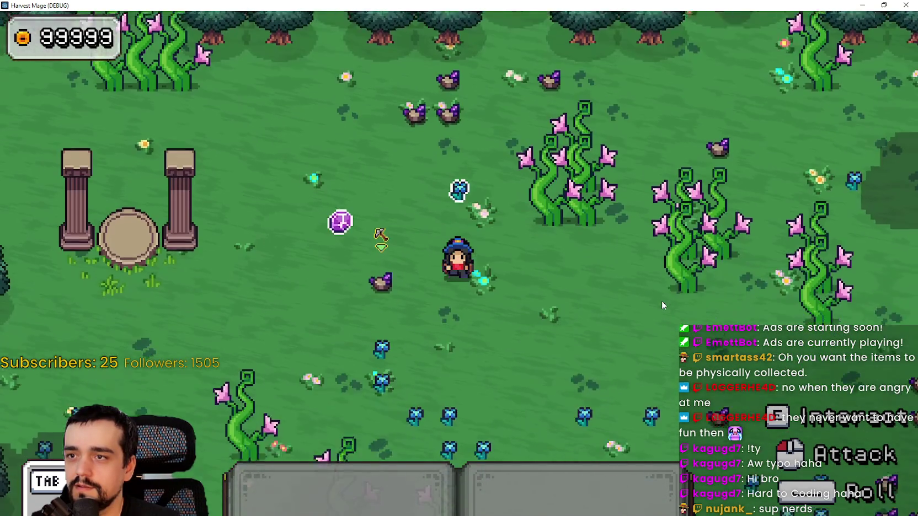
key(a)
key(w)
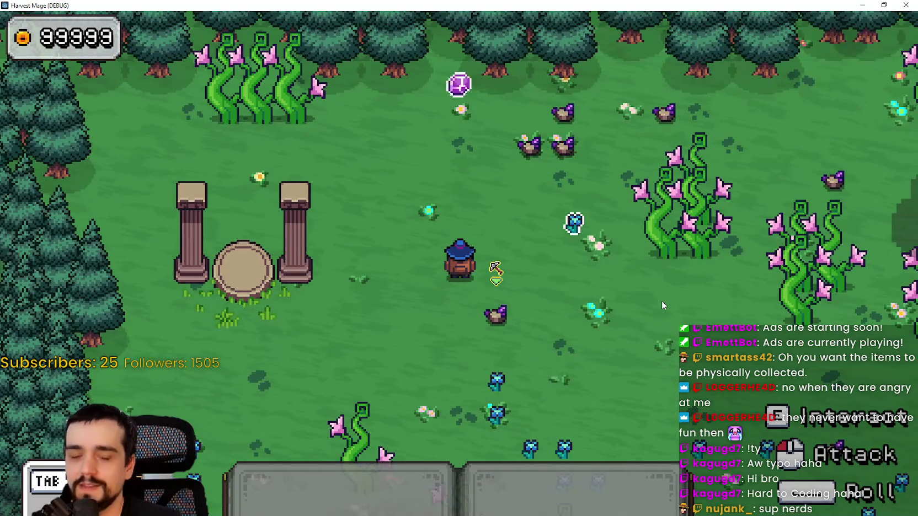
key(w)
key(a)
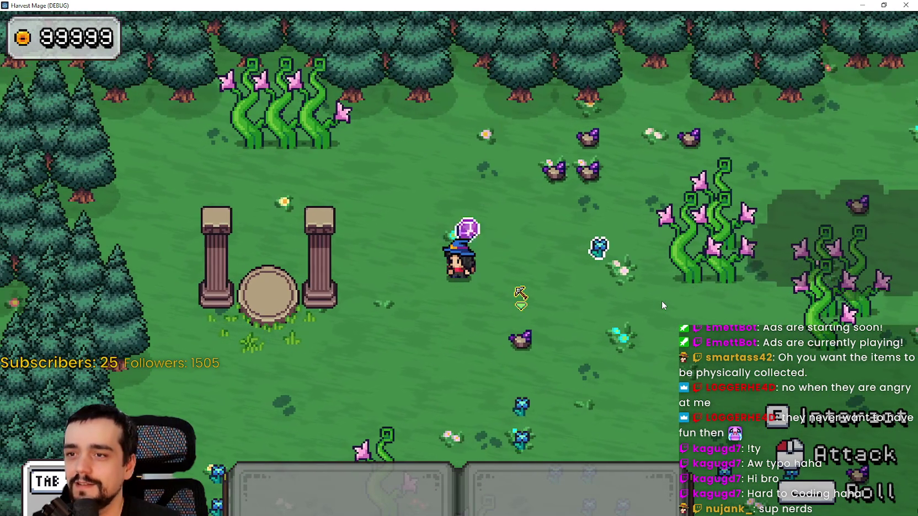
key(a)
key(a)
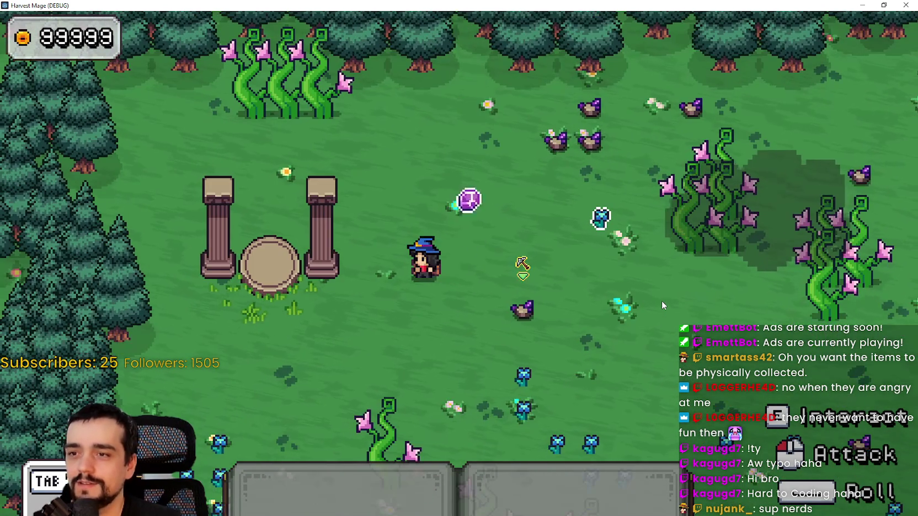
Step: Move the mage in all directions near the orb, then return to the Godot editor
key(s)
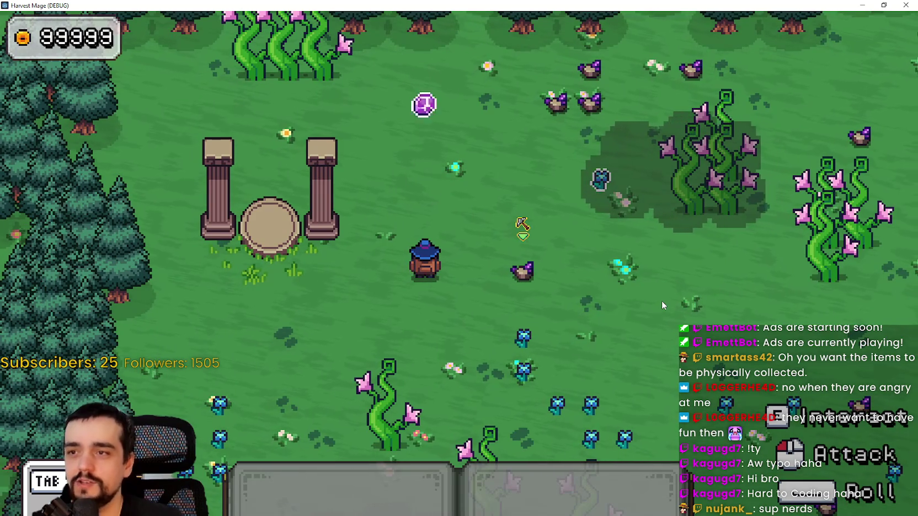
key(w)
key(a)
key(d)
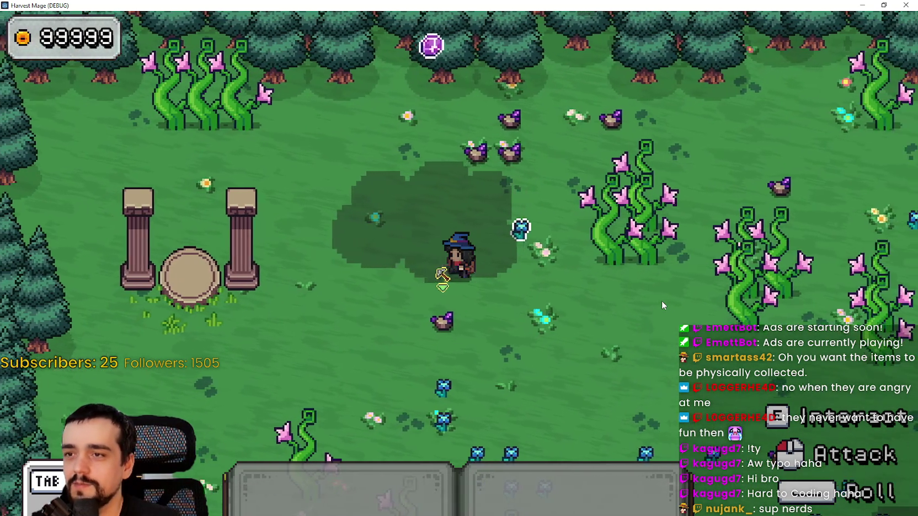
key(a)
key(d)
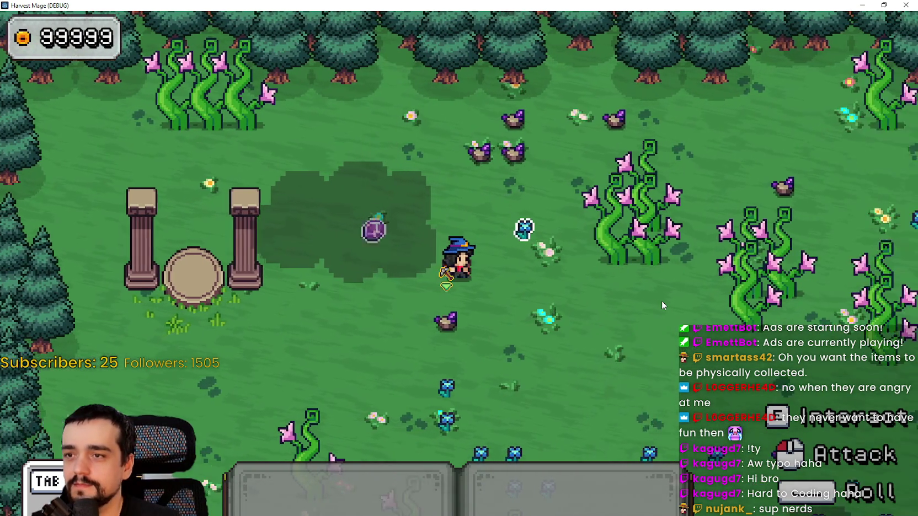
key(a)
key(d)
key(a)
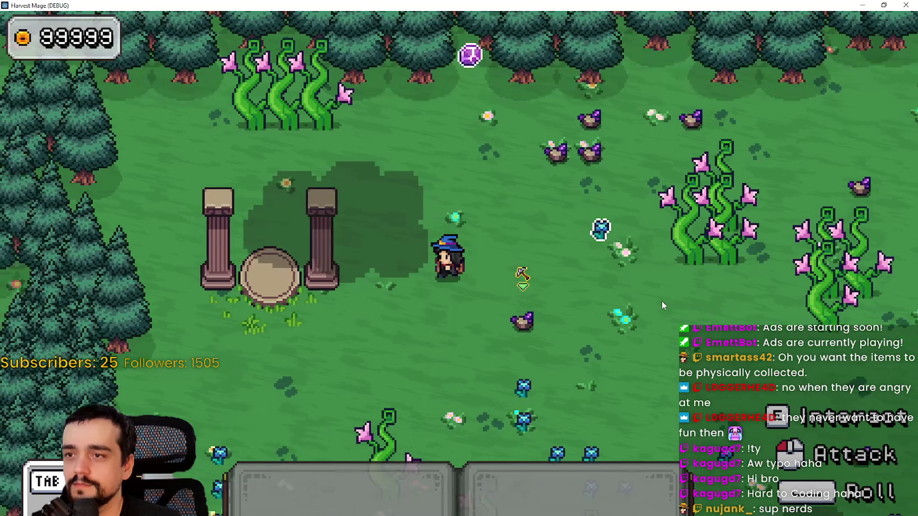
key(d)
key(a)
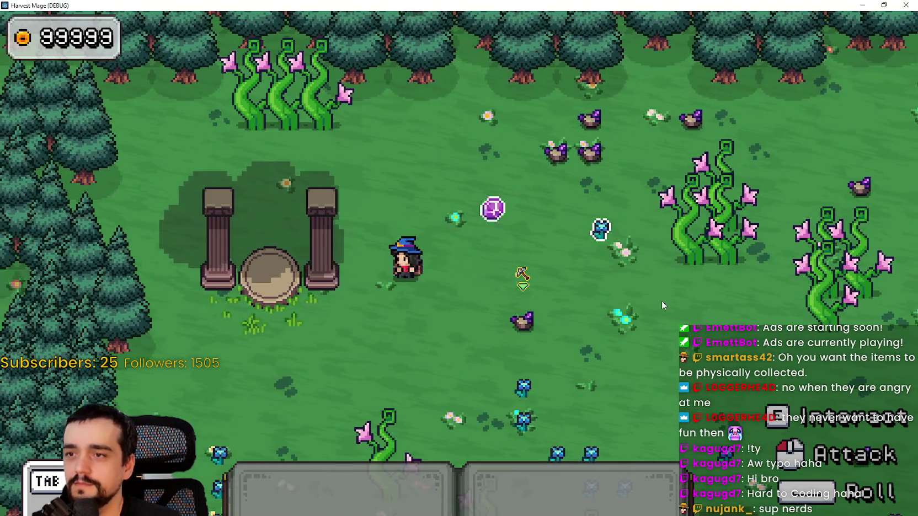
key(d)
key(a)
key(d)
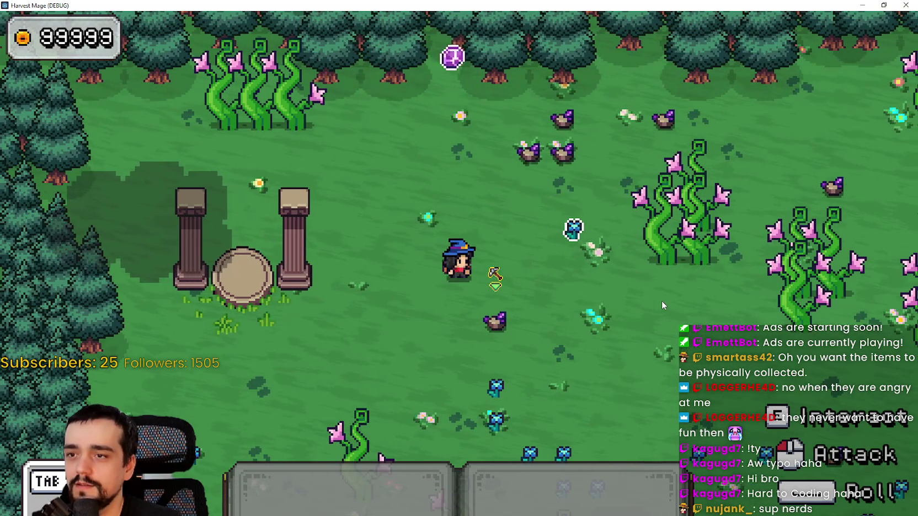
key(a)
key(w)
key(s)
key(w)
key(d)
key(a)
key(s)
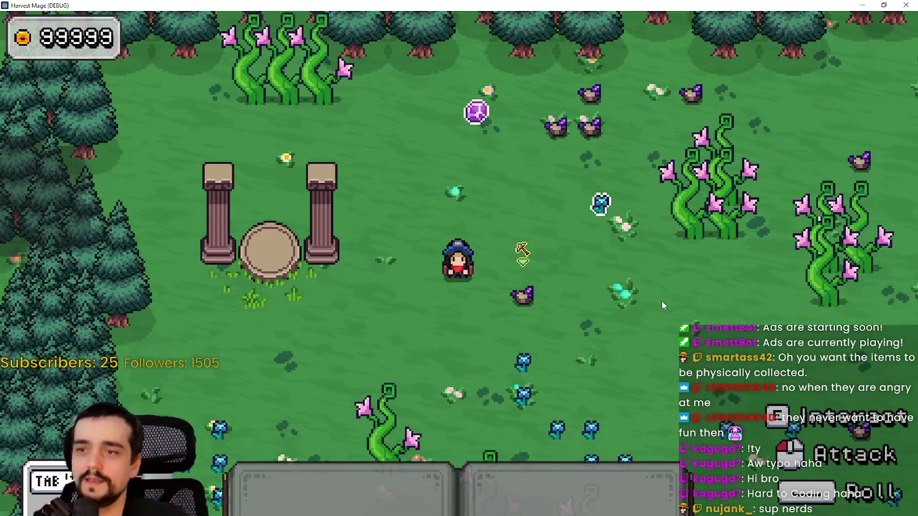
key(s)
key(s)
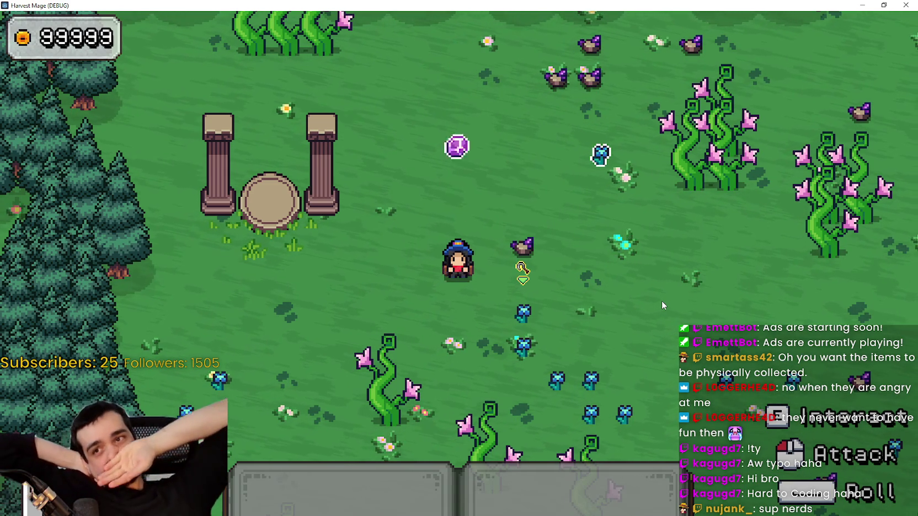
key(Tab)
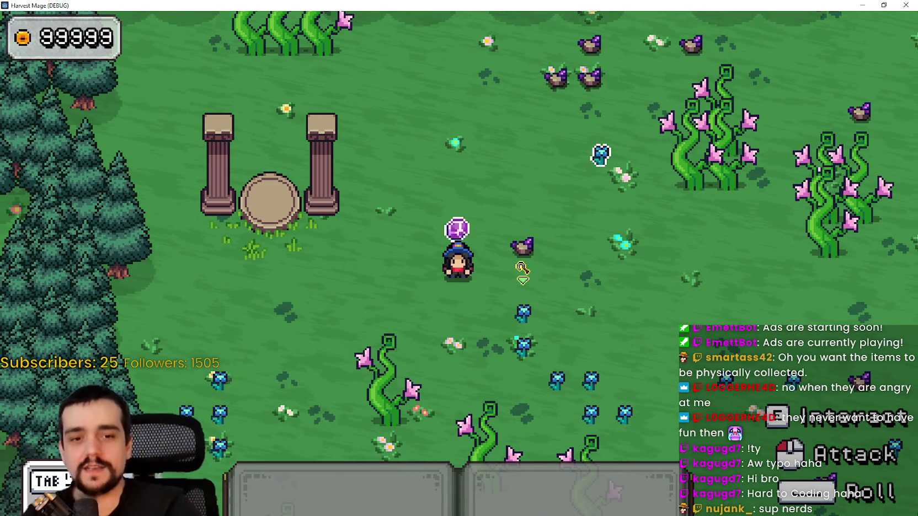
key(a)
key(d)
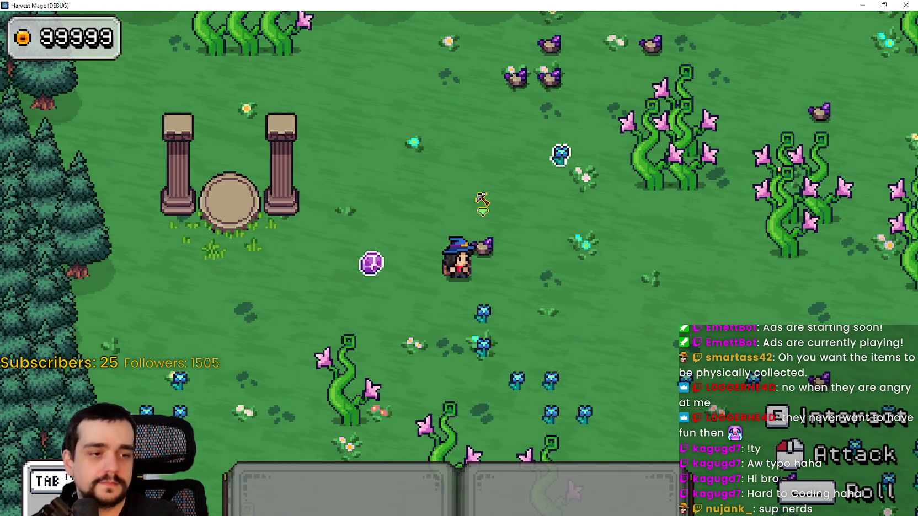
key(alt+Tab)
Step: In resource.gd, lower arc_tween's arc height on line 57 to 10.0, then save and rerun the game
click(606, 244)
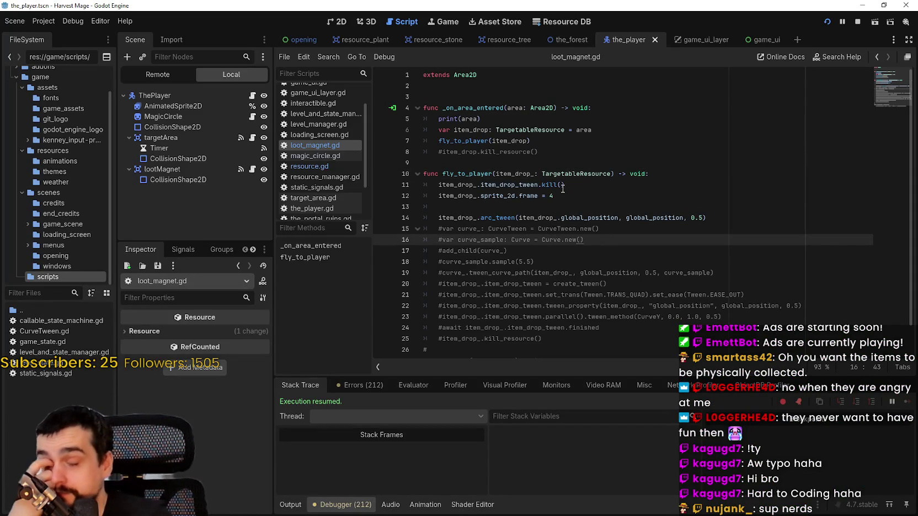
click(353, 155)
click(353, 167)
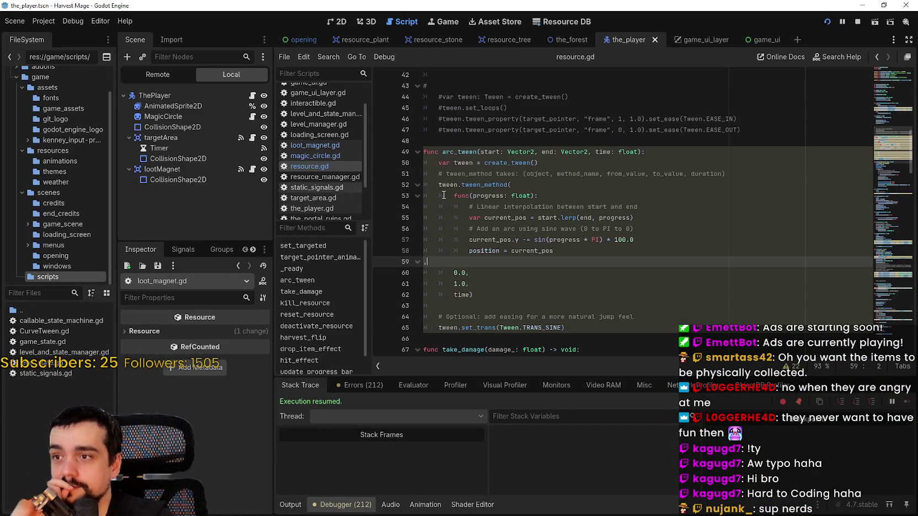
click(621, 241)
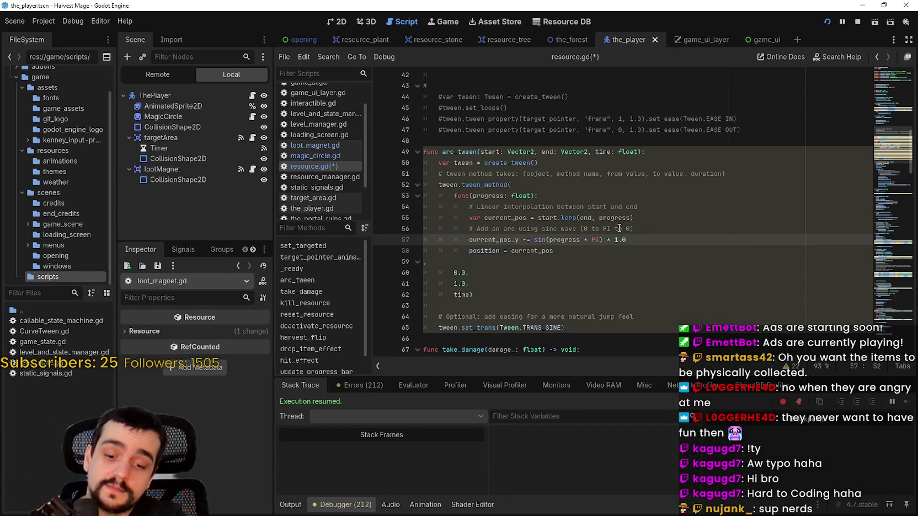
text(0)
key(F5)
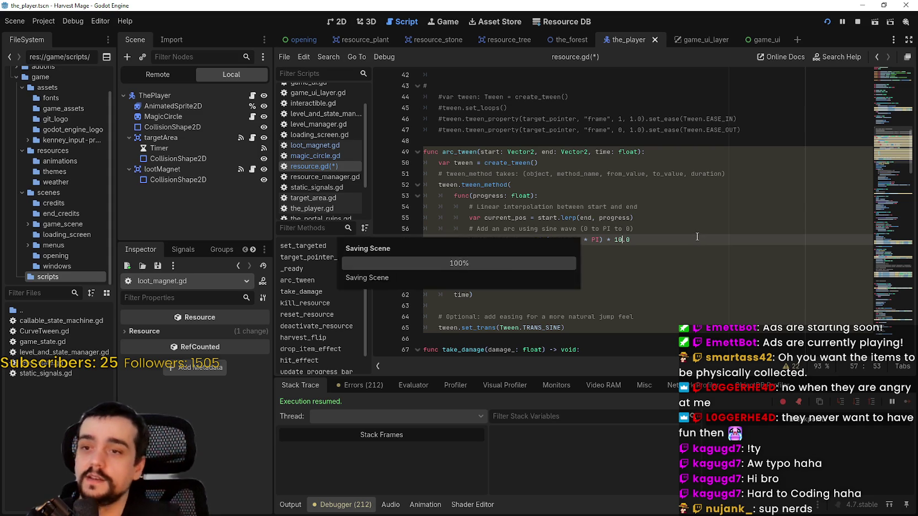
key(a)
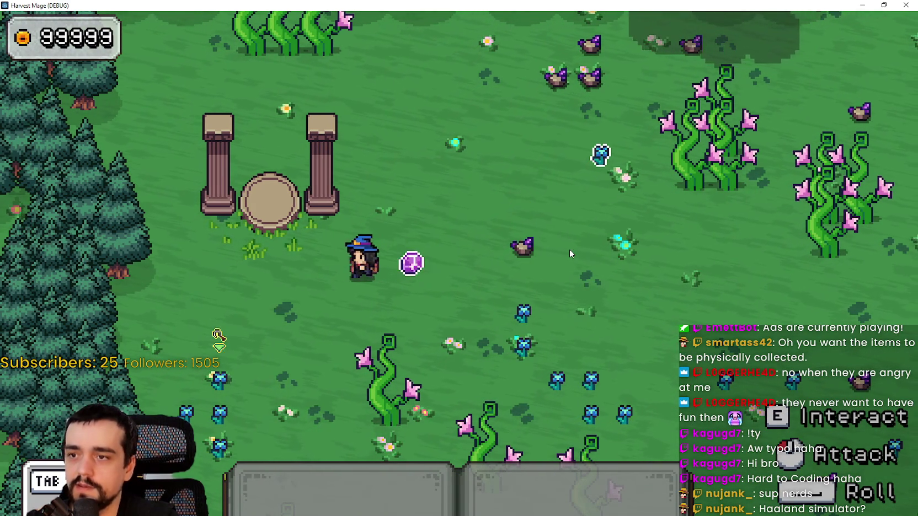
Step: Walk the mage left and right in the running game, glancing back at the editor once
key(d)
key(w)
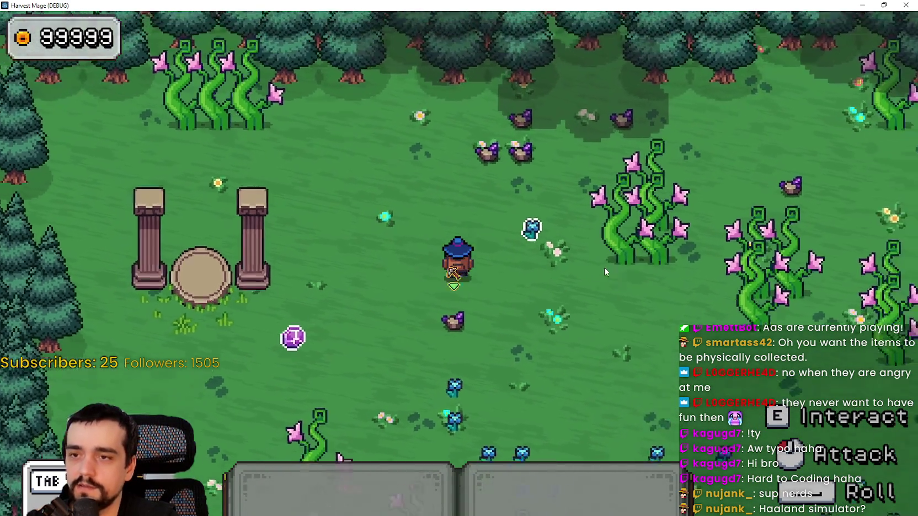
key(d)
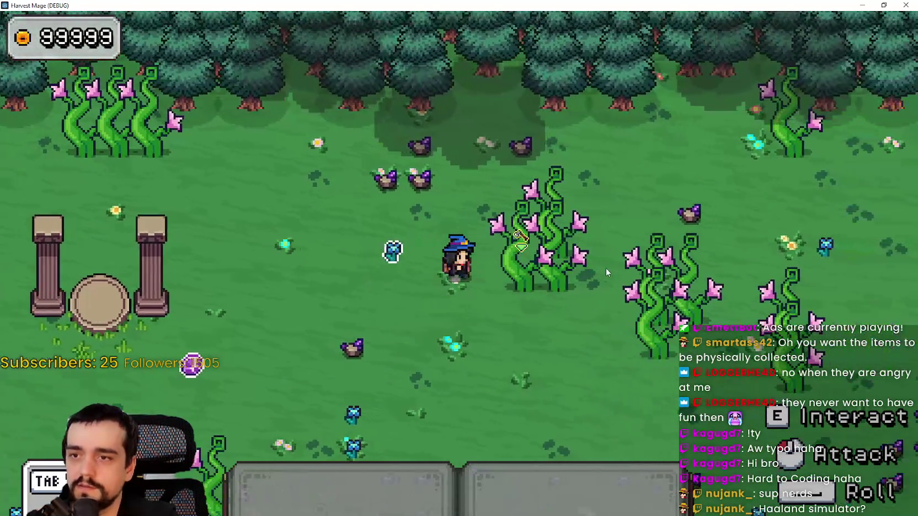
key(a)
key(d)
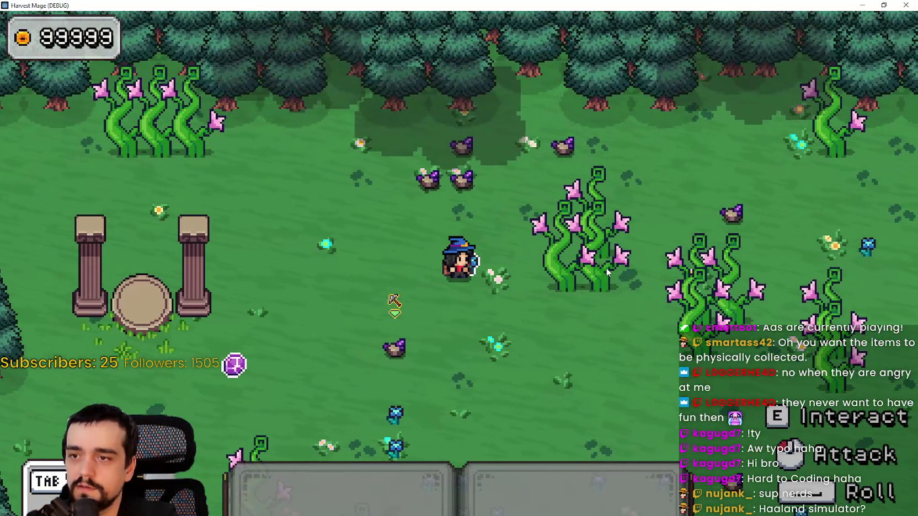
key(a)
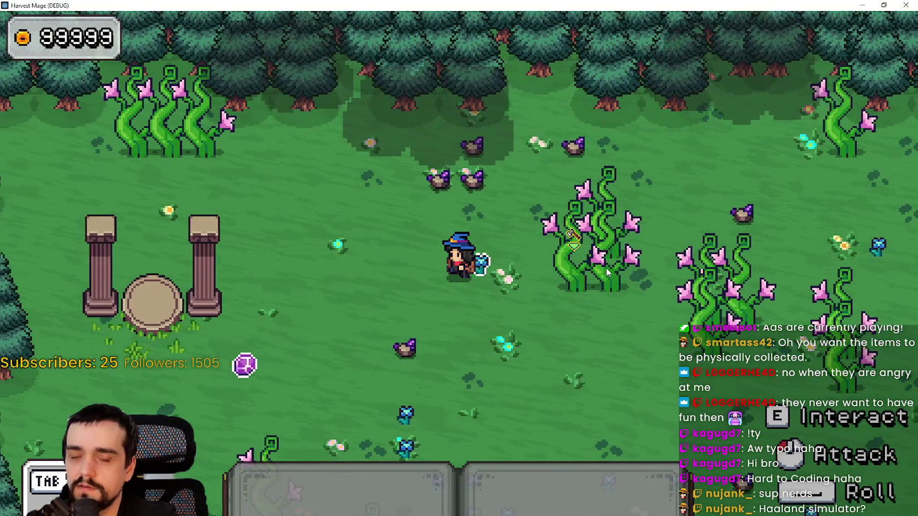
key(a)
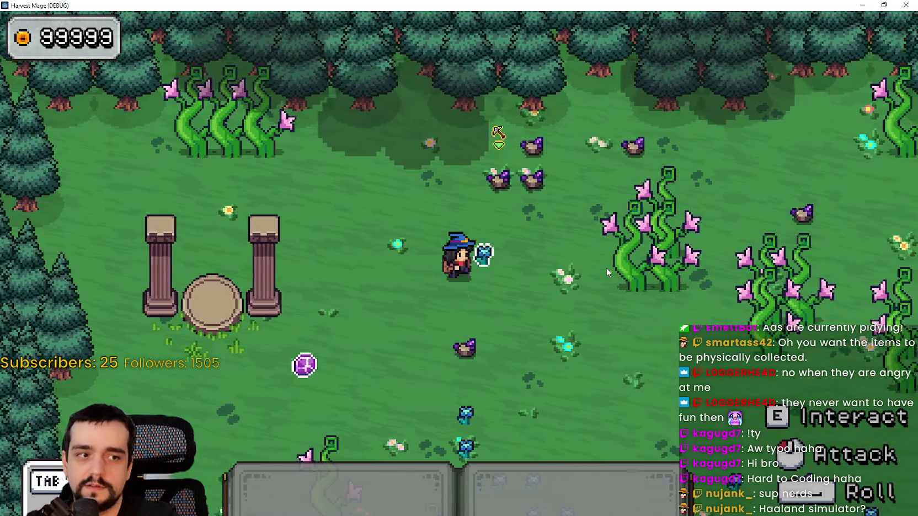
key(d)
key(a)
key(d)
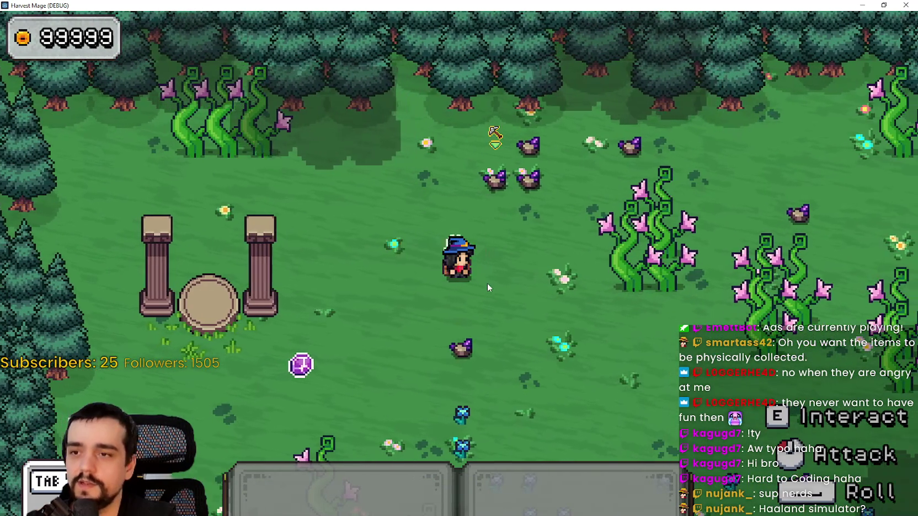
key(alt+Tab)
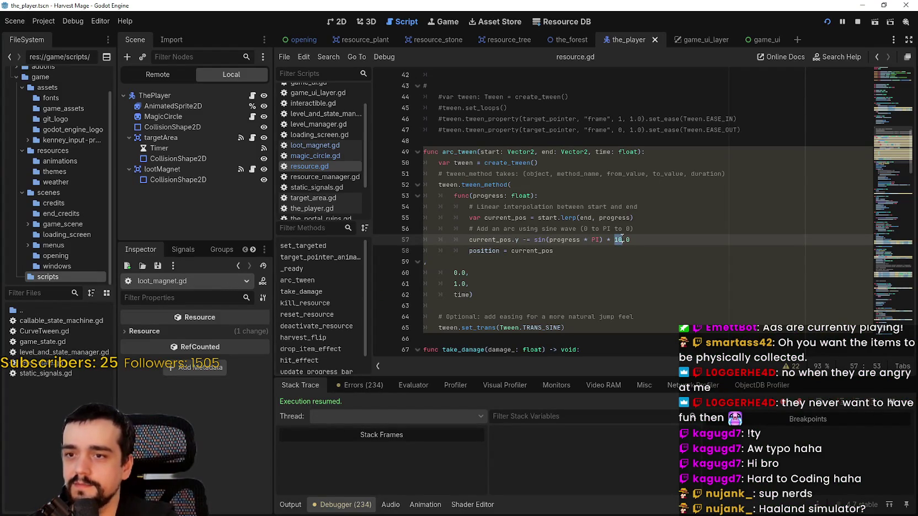
key(alt+Tab)
Step: Keep walking the mage up, down, left and right to watch the purple loot orb follow
key(d)
key(a)
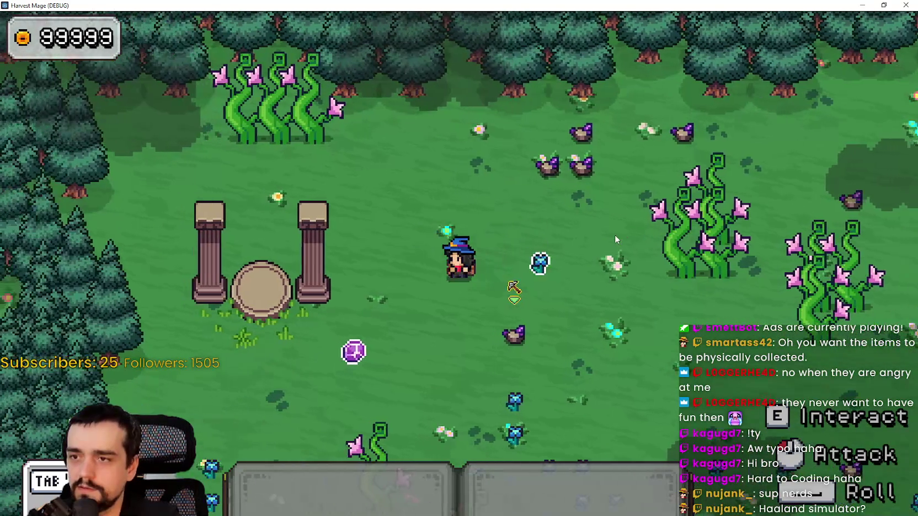
key(d)
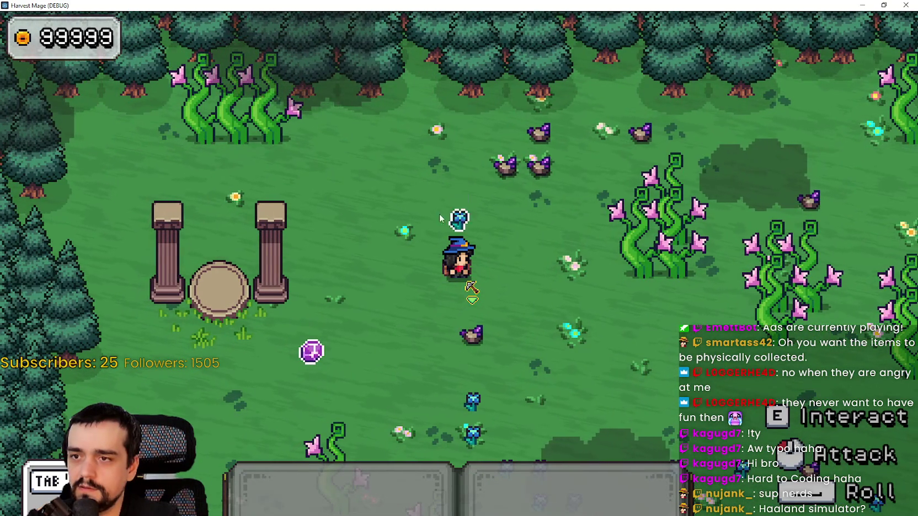
key(w)
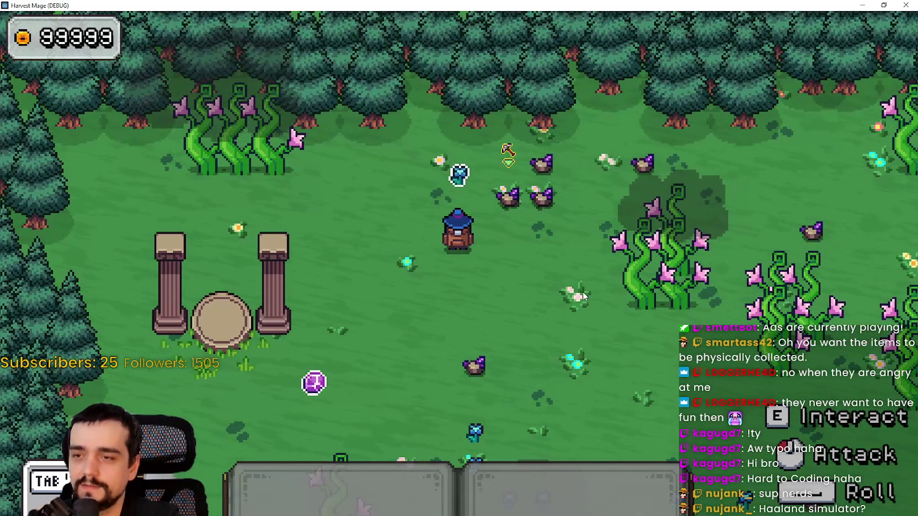
key(s)
key(w)
key(a)
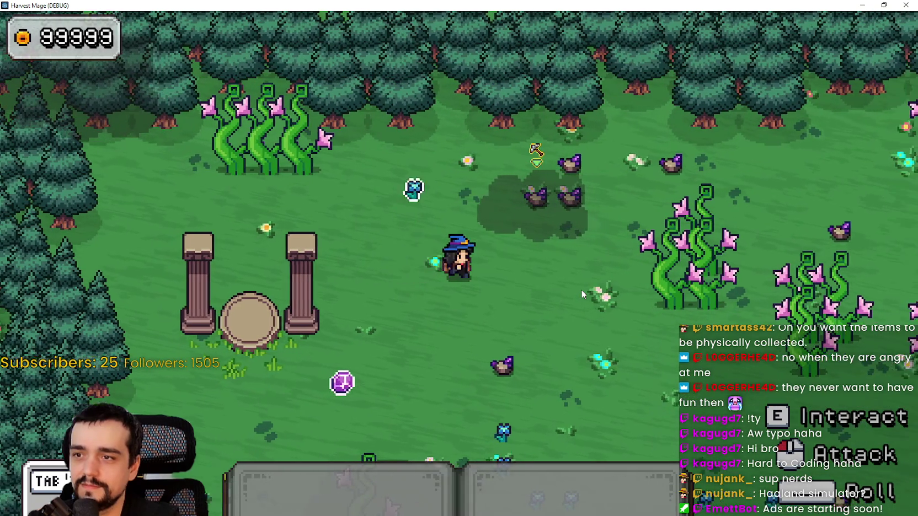
key(d)
key(a)
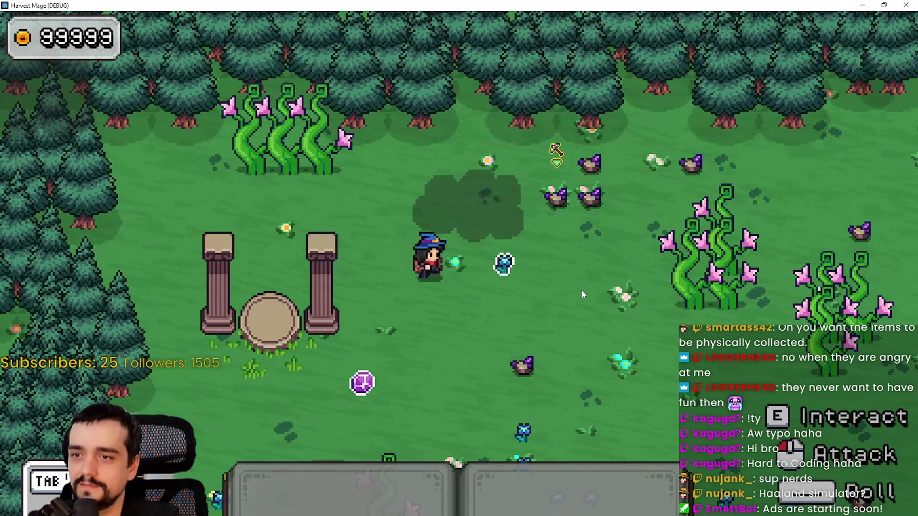
key(d)
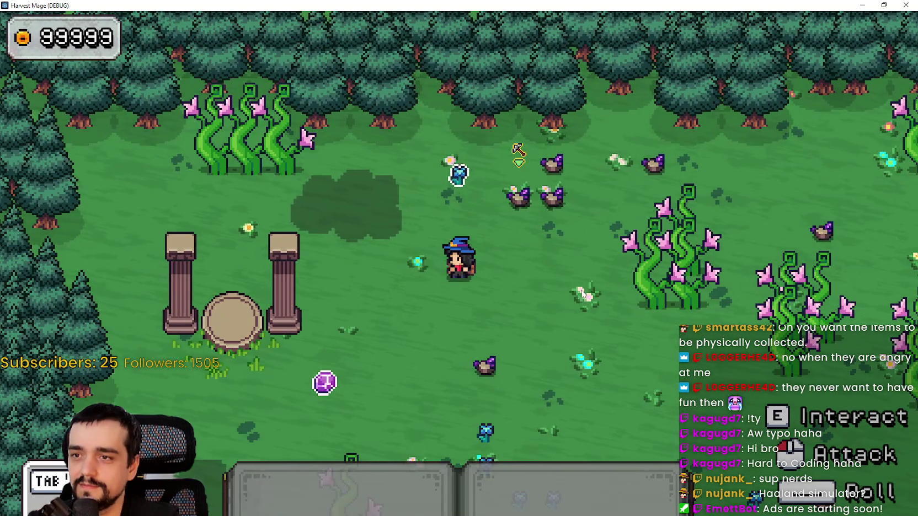
key(a)
key(d)
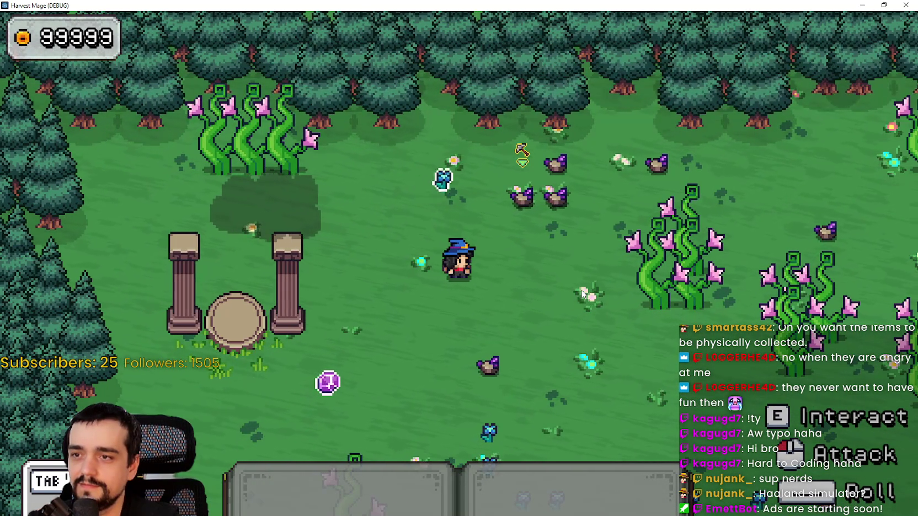
key(d)
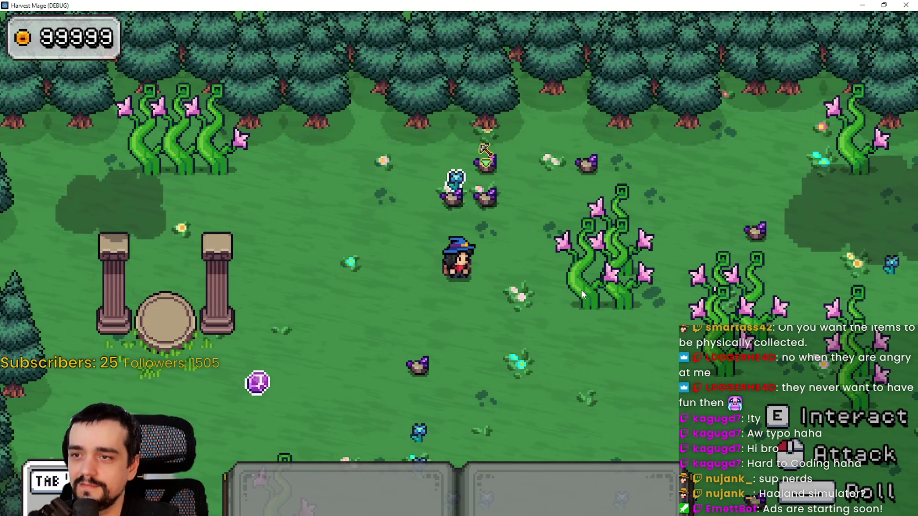
key(d)
key(a)
key(s)
key(a)
key(s)
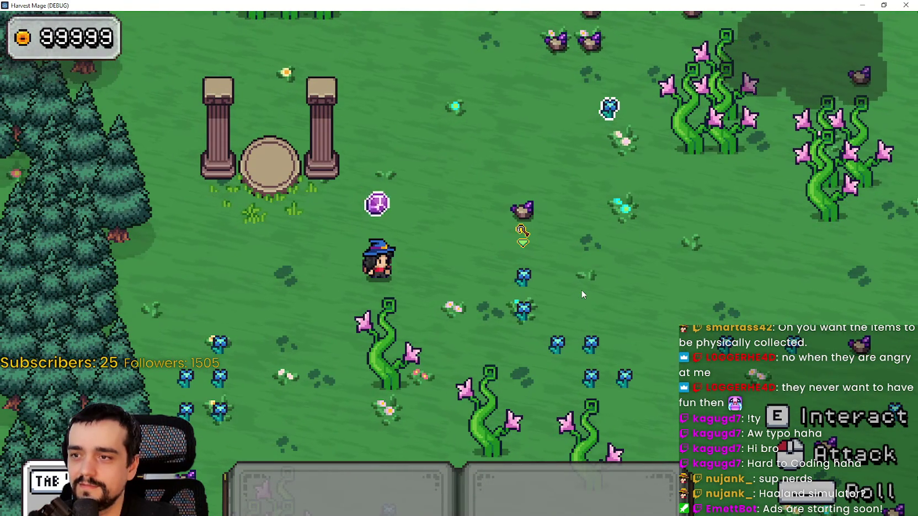
Step: Walk the mage right and left a few more times, then return to resource.gd
key(d)
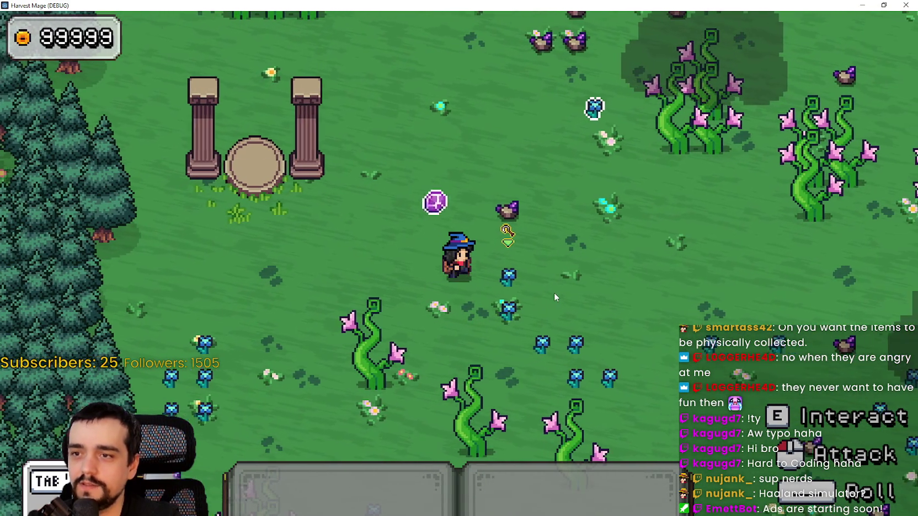
key(w)
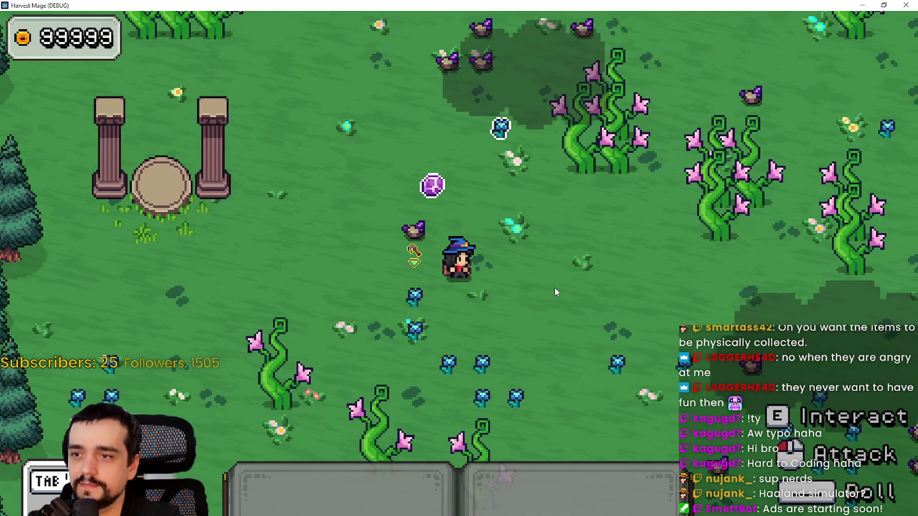
key(d)
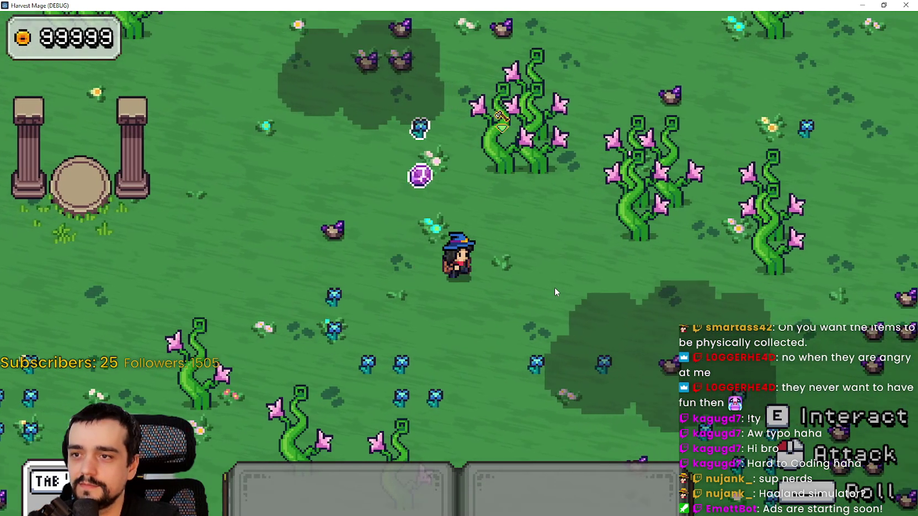
key(a)
key(d)
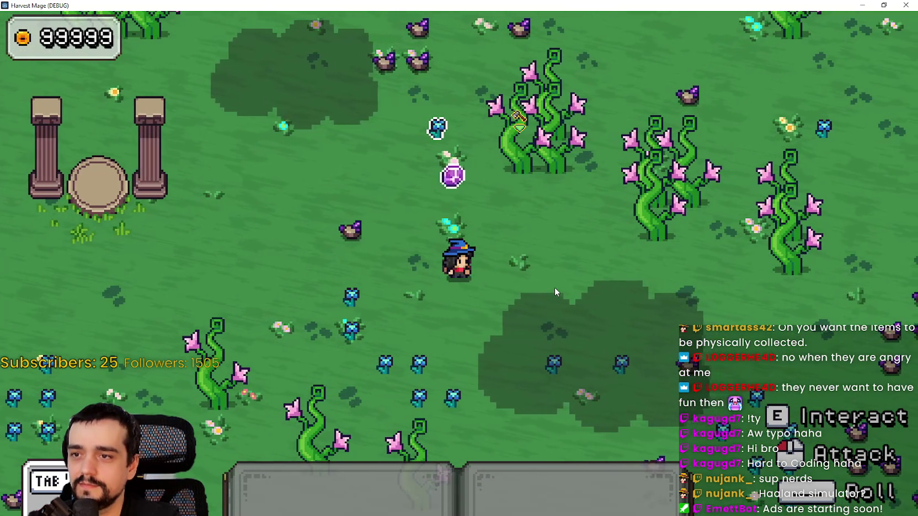
key(a)
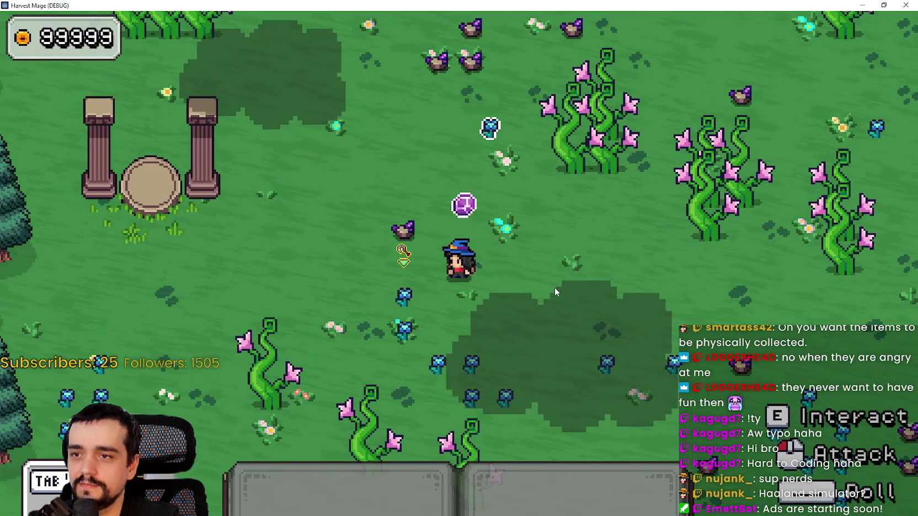
key(d)
key(a)
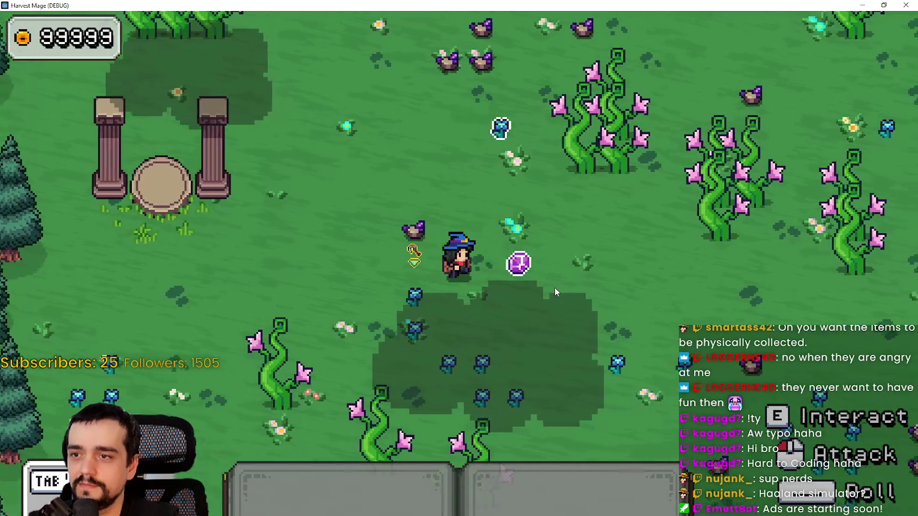
key(d)
key(a)
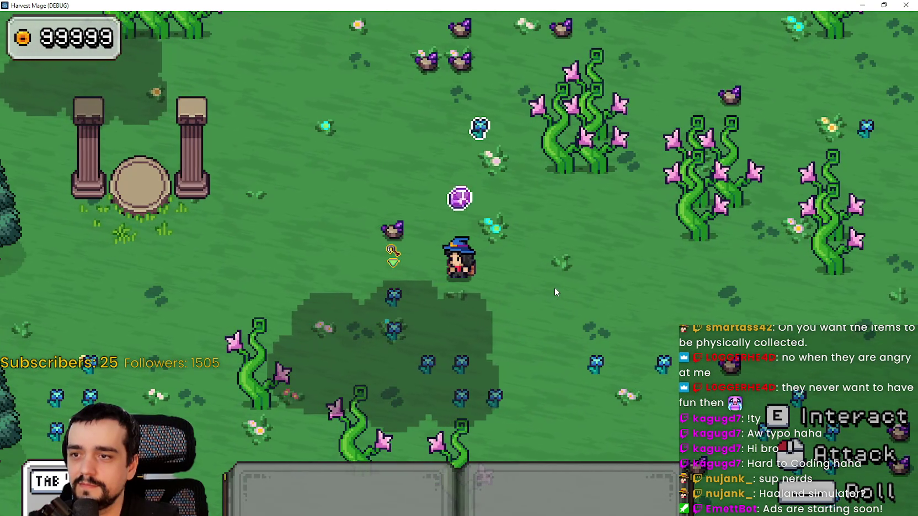
key(d)
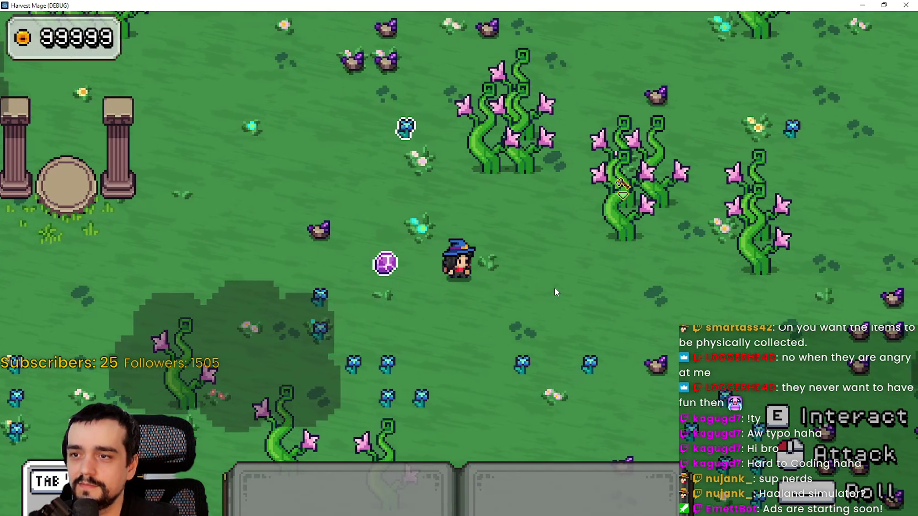
key(alt+Tab)
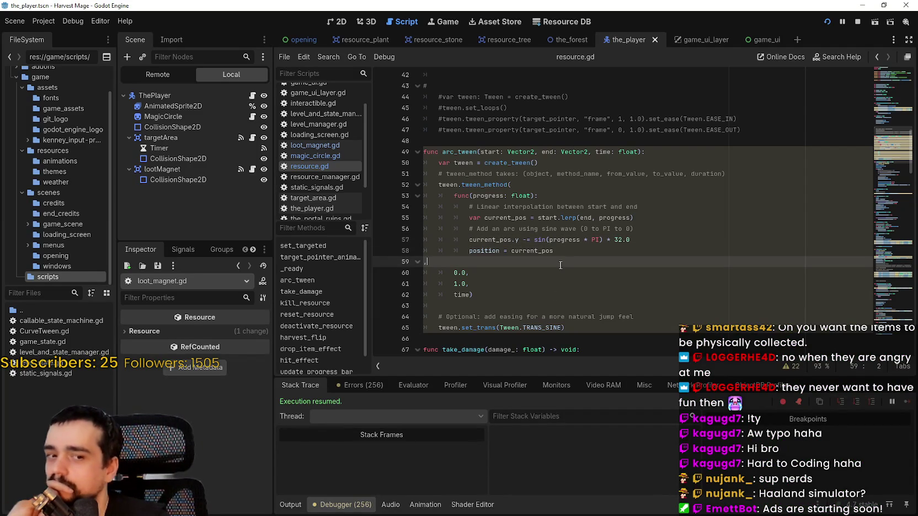
Step: Review arc_tween in resource.gd, marking current_pos, the time argument on line 62, and TRANS_SINE
double_click(541, 251)
scroll(556, 283, down, 2)
click(550, 263)
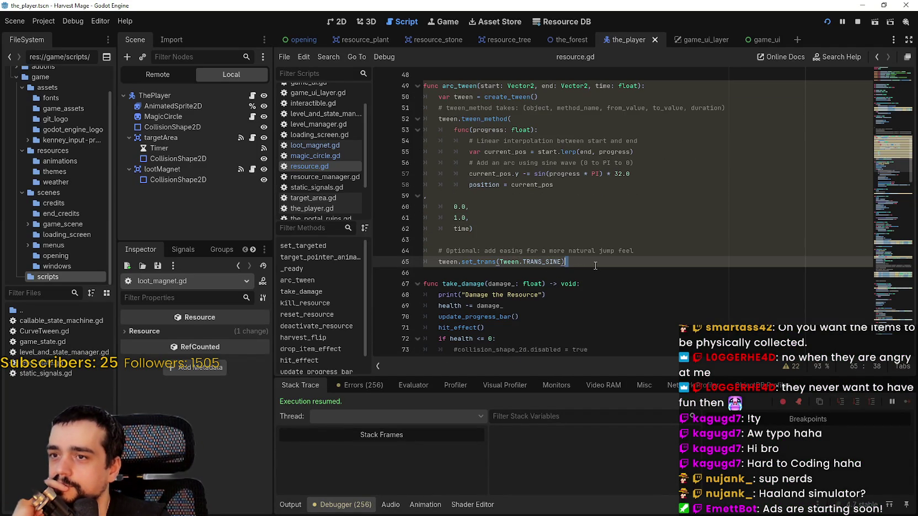
double_click(457, 228)
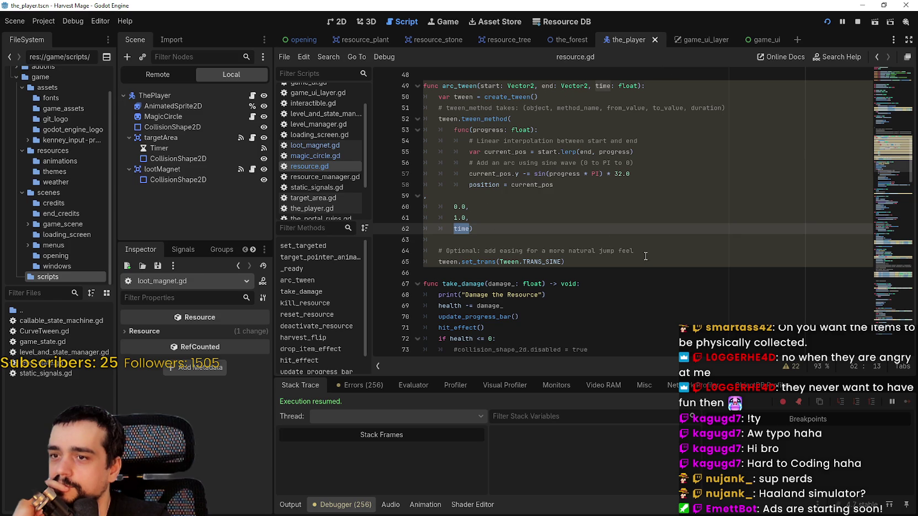
double_click(554, 261)
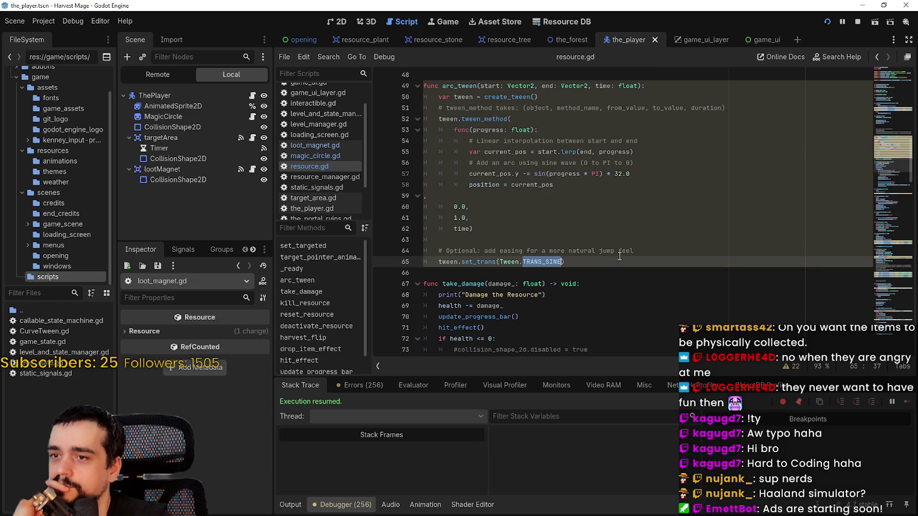
Step: Look over the easing comment on line 64, then switch to loot_magnet.gd
click(622, 250)
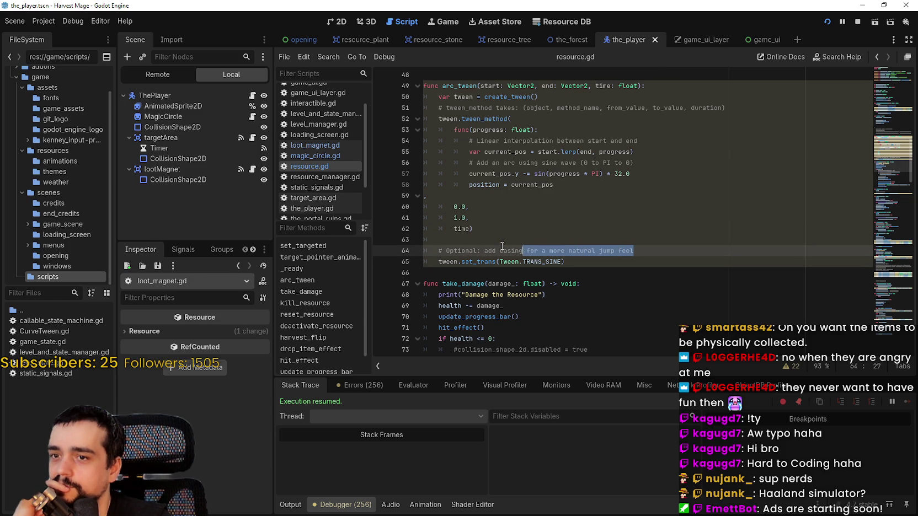
click(599, 262)
scroll(600, 260, up, 1)
key(Down)
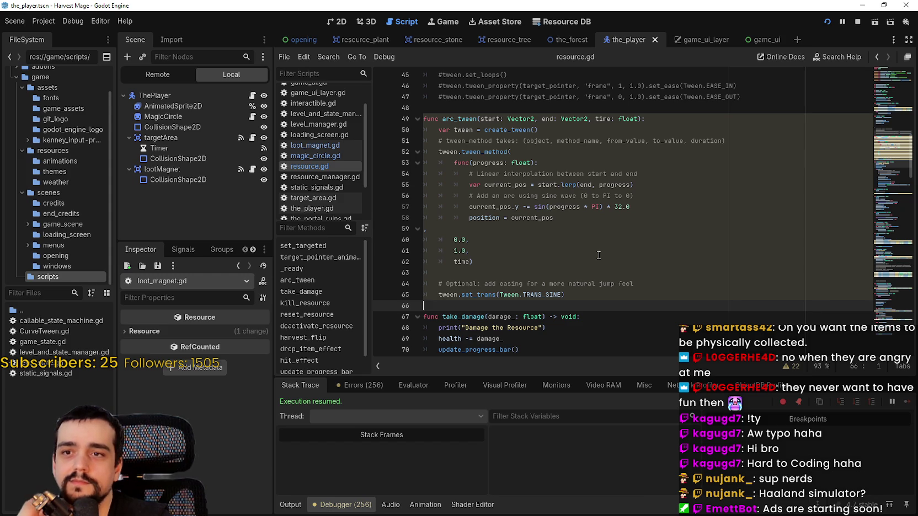
click(326, 146)
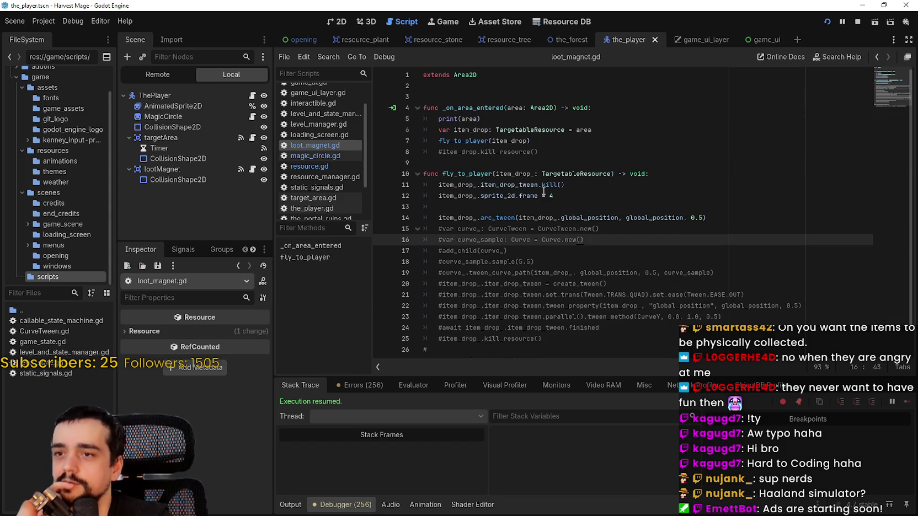
Step: Inspect the arc_tween call on line 14 of fly_to_player, selecting item_drop_ and global_position
click(555, 205)
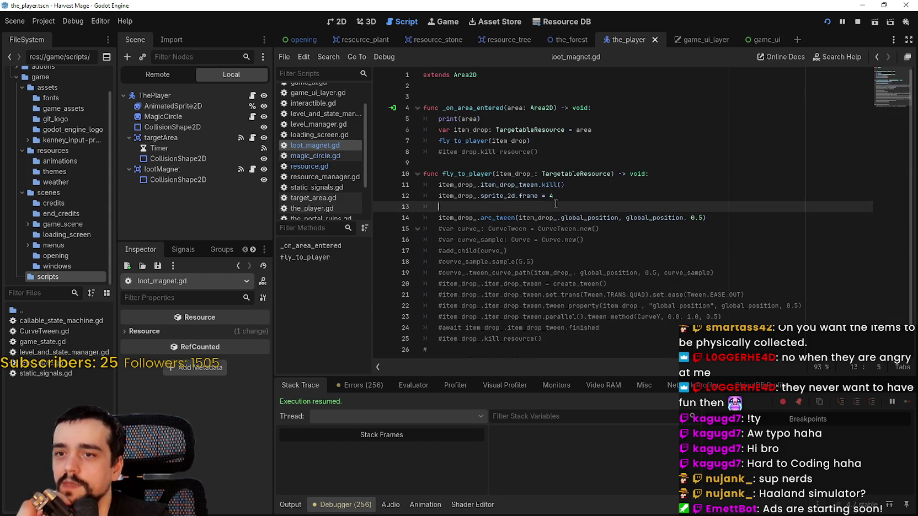
double_click(672, 216)
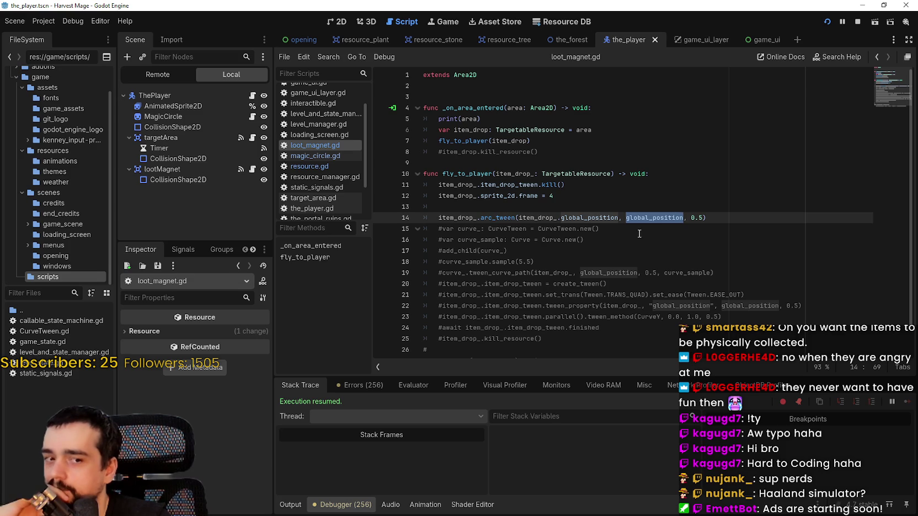
click(585, 206)
scroll(594, 265, down, 1)
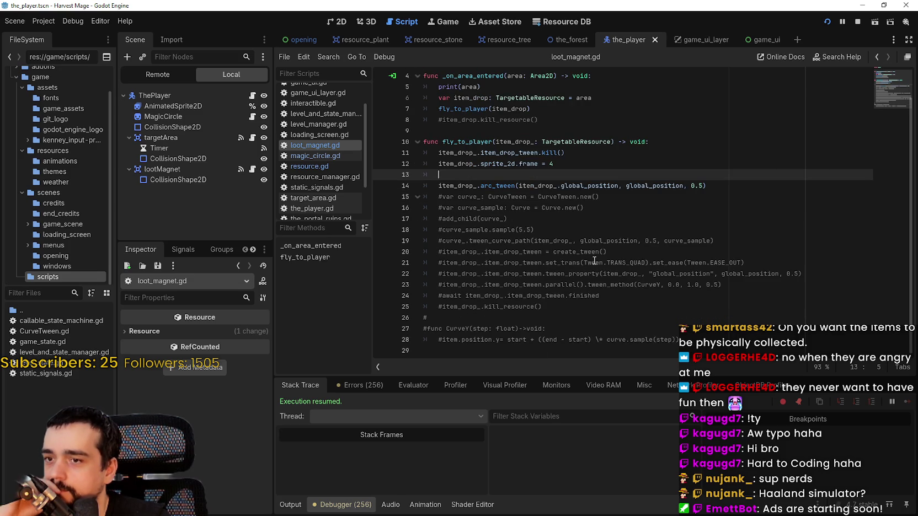
key(Down)
key(ctrl+shift+Right)
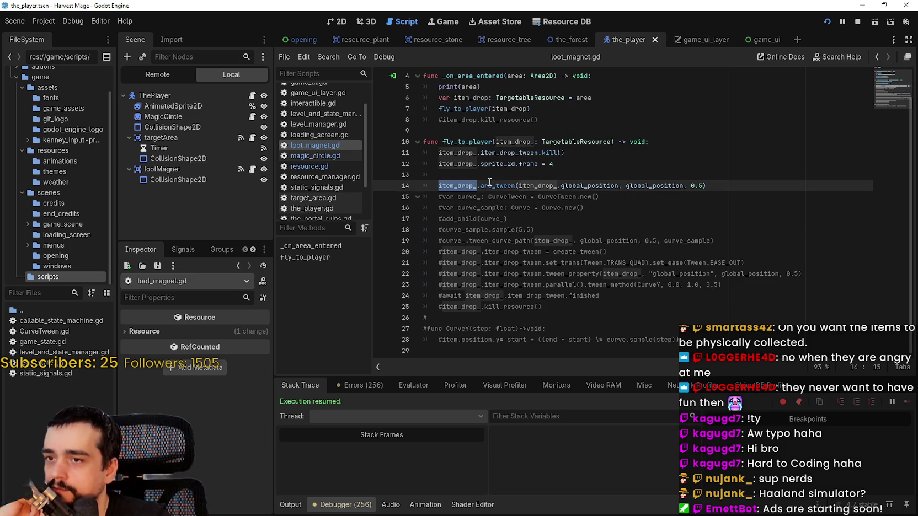
mouse_move(489, 182)
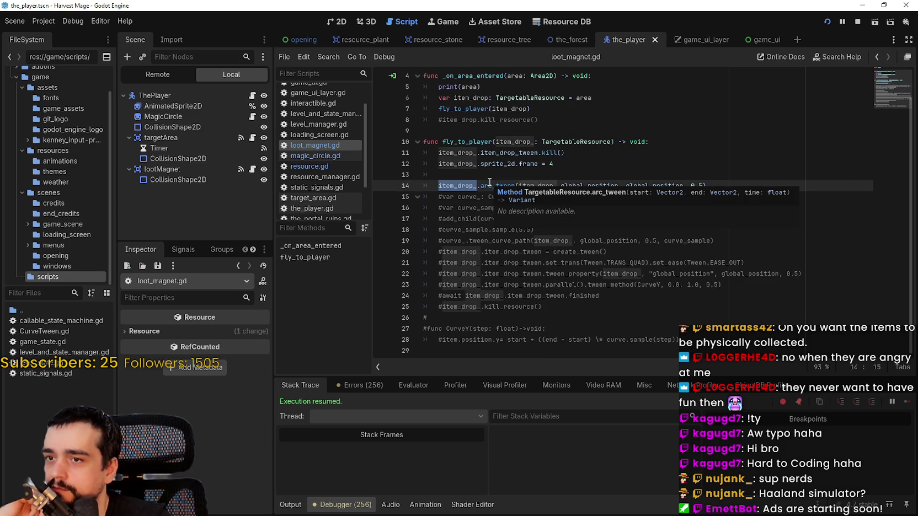
double_click(489, 185)
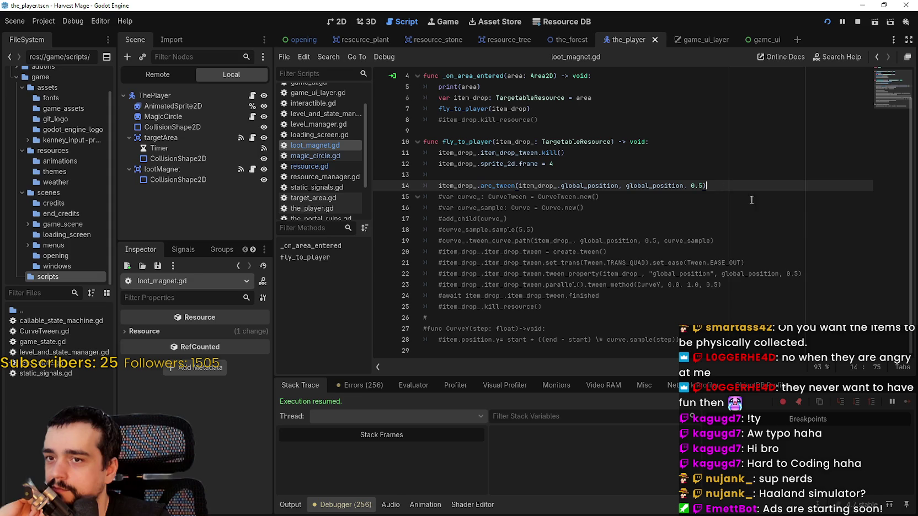
Step: Add item_drop_.kill_resource() below the arc_tween call, then save and run the project
key(Return)
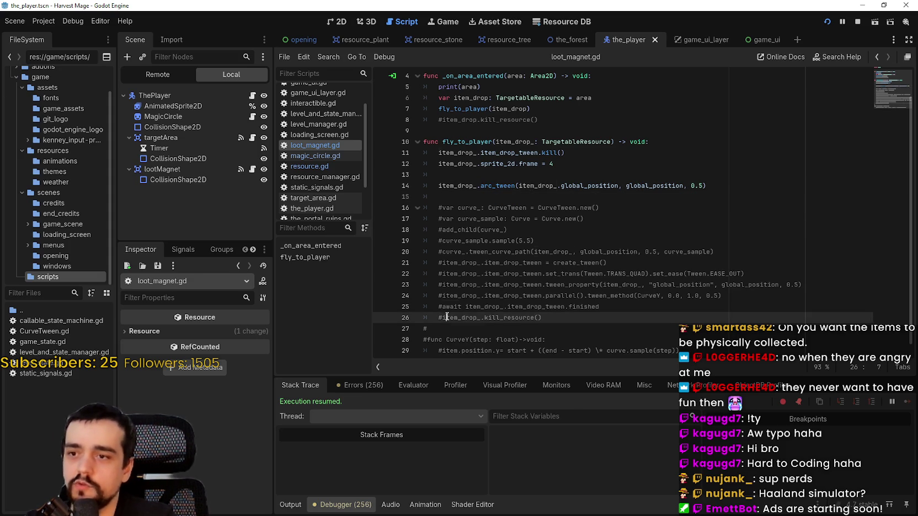
drag(542, 318, 431, 318)
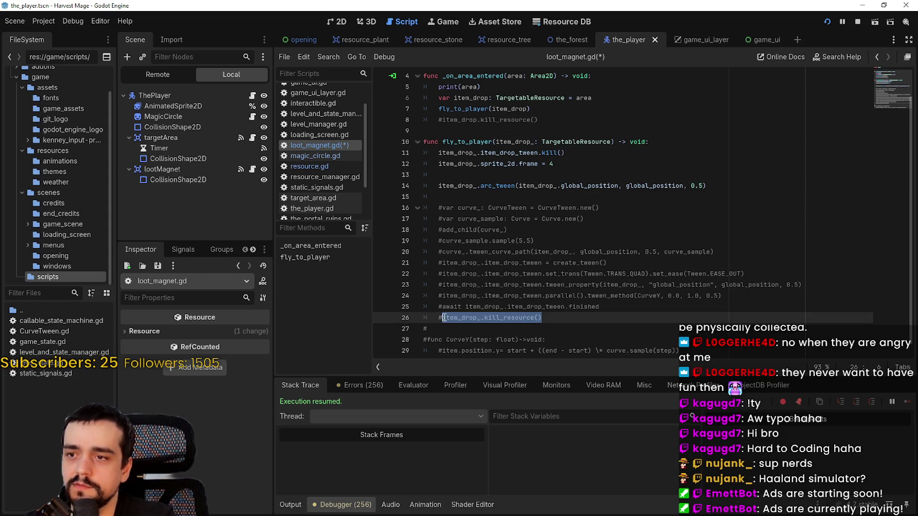
click(490, 205)
key(F5)
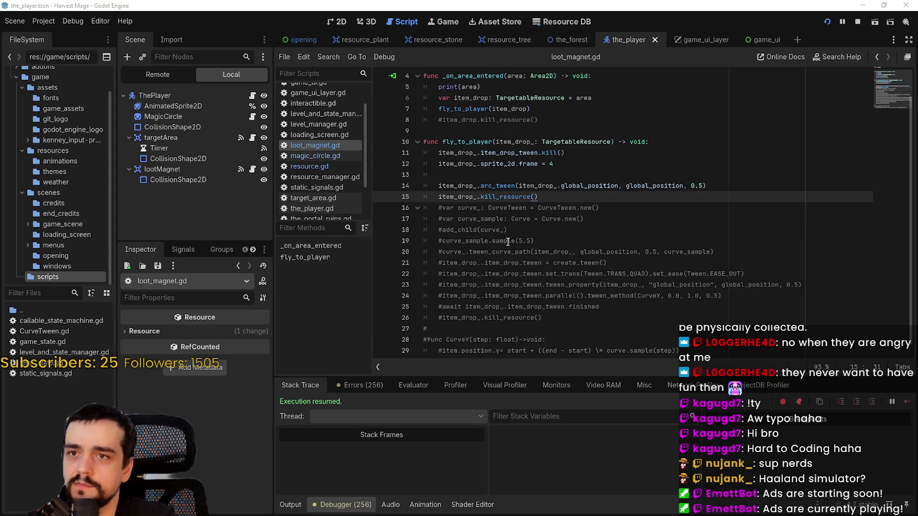
Step: Walk the mage to the purple crystal rock and strike it until it drops loot
key(a)
key(w)
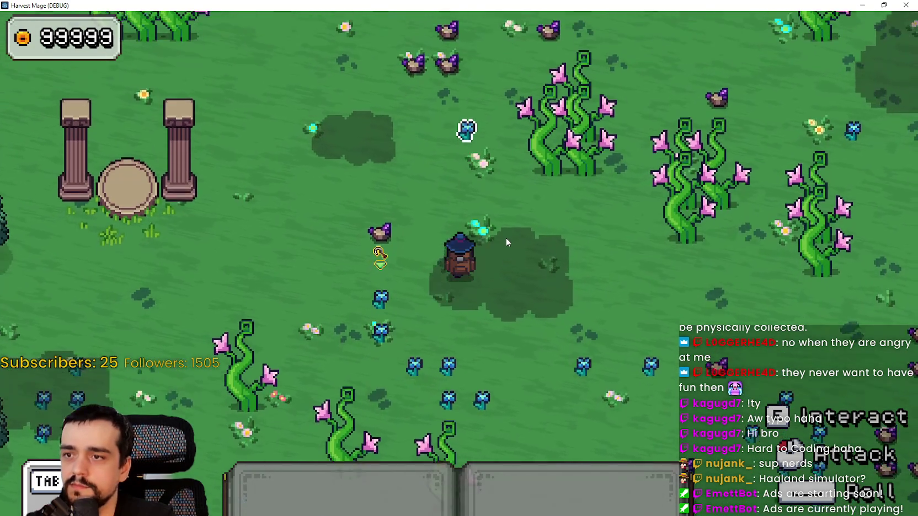
key(a)
key(s)
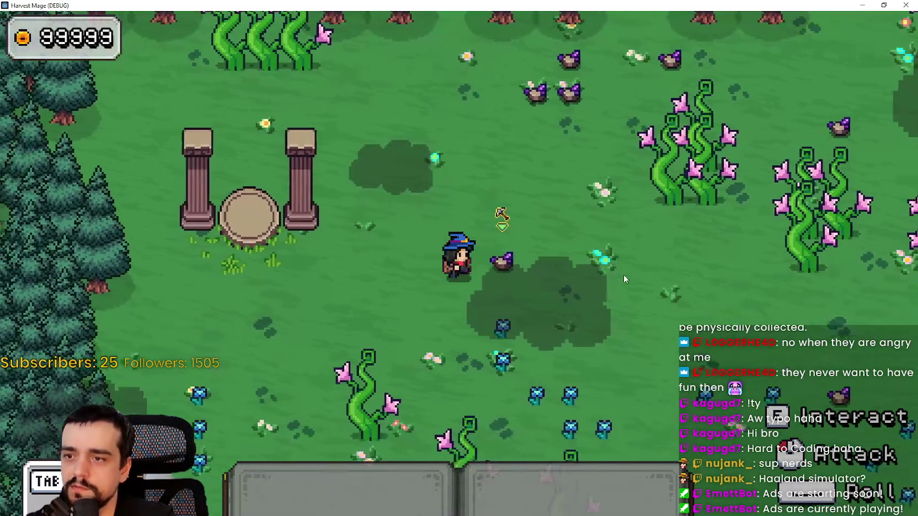
key(a)
click(624, 275)
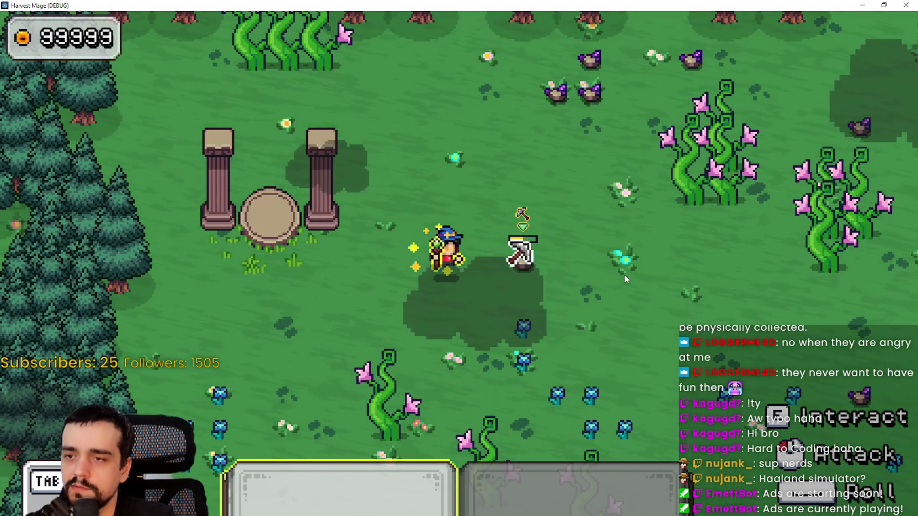
key(d)
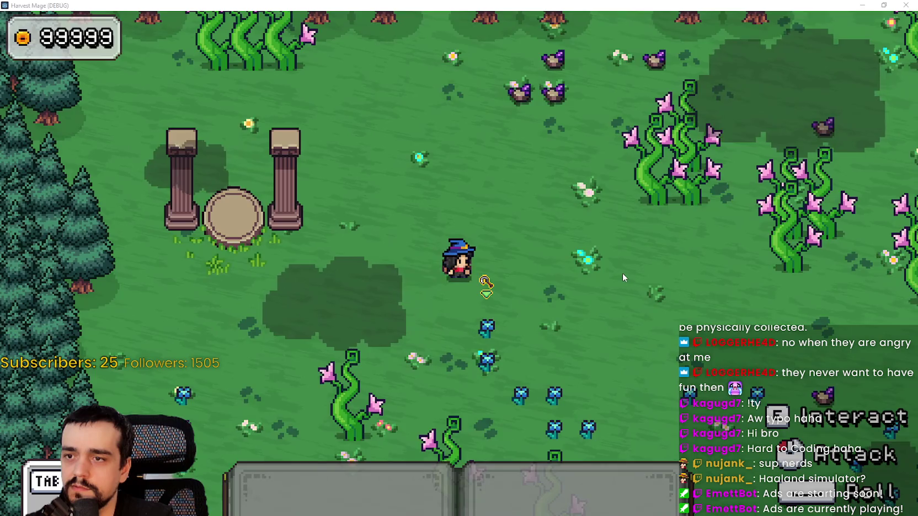
Step: In loot_magnet.gd, put 'await' at the start of the arc_tween line 14 and save
key(alt+Tab)
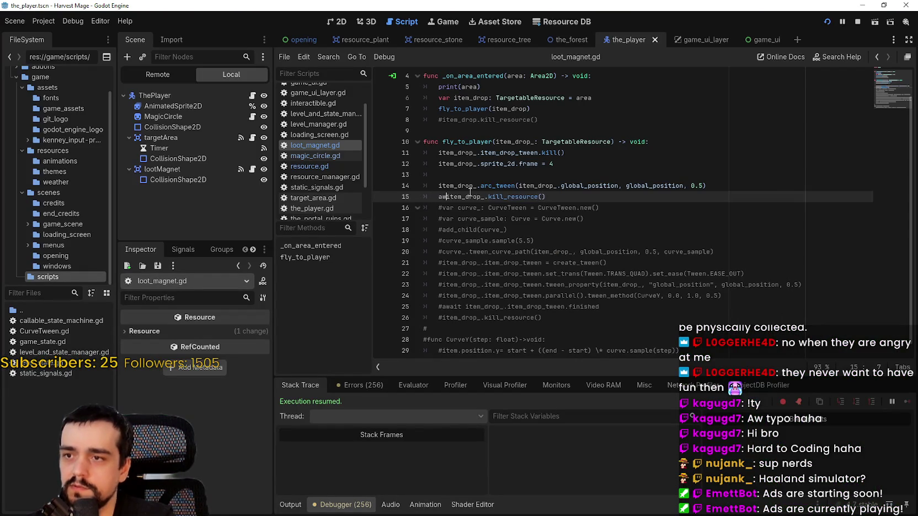
click(600, 201)
scroll(601, 201, up, 1)
click(449, 197)
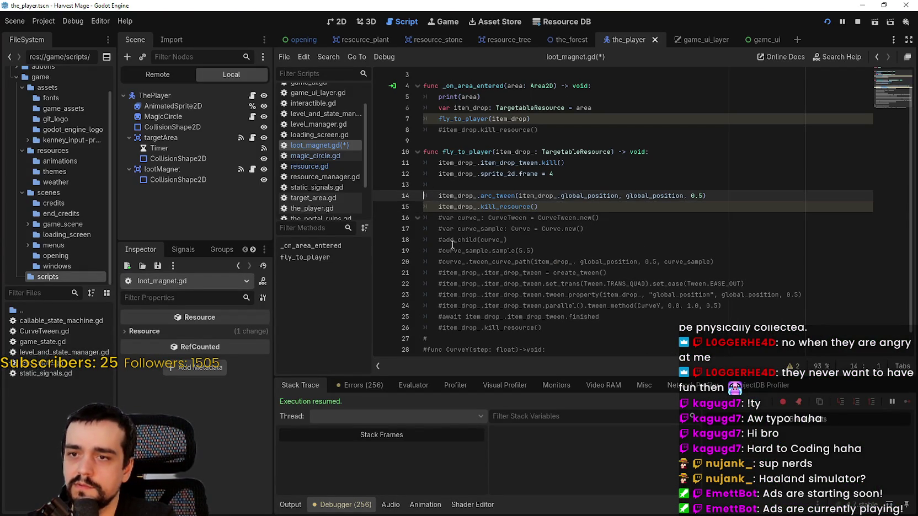
key(ctrl+s)
text(await)
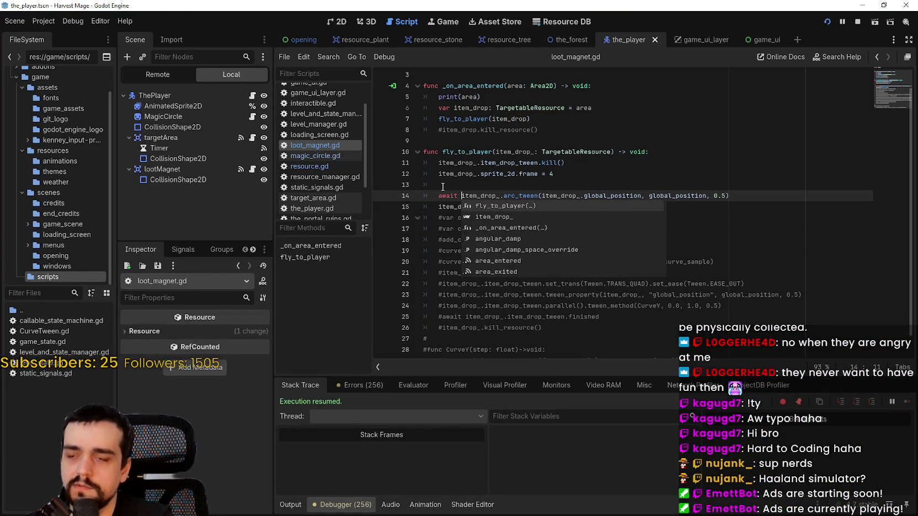
click(455, 186)
Step: Run the game, walk around and attack the ghost enemy, then close it with F8
key(F5)
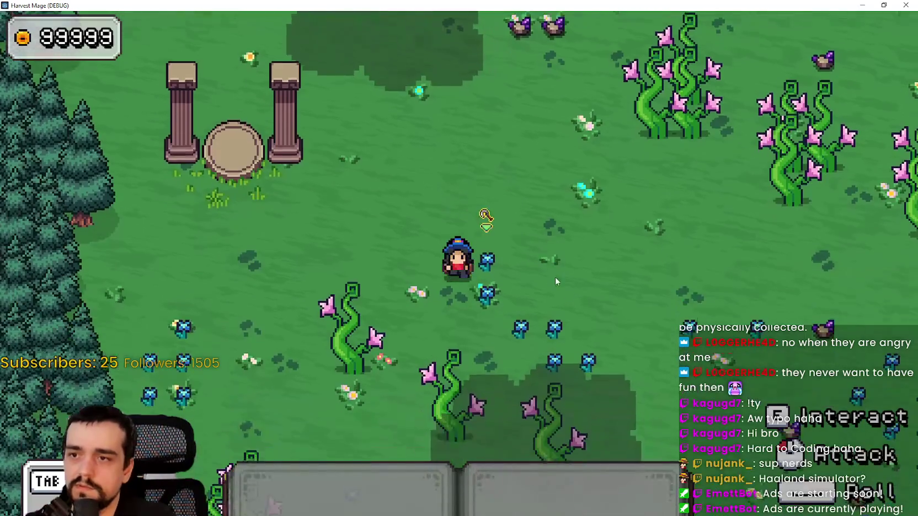
key(a)
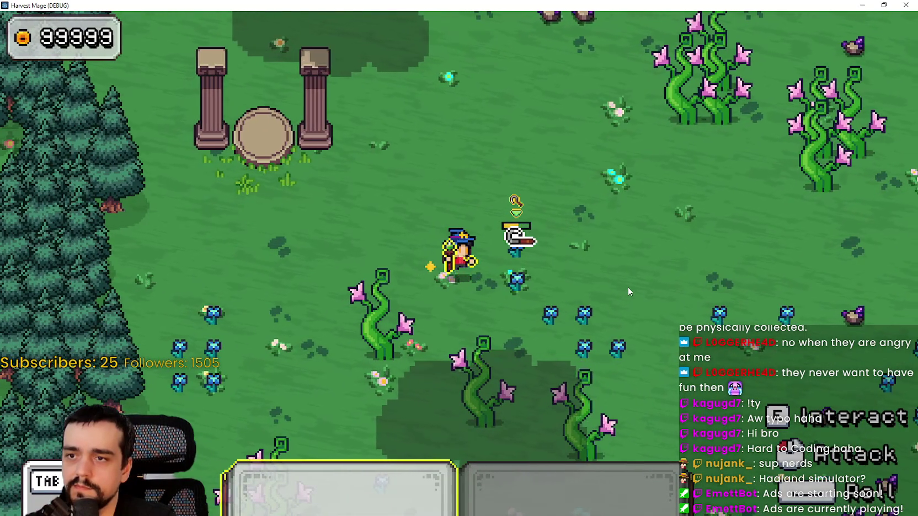
click(628, 292)
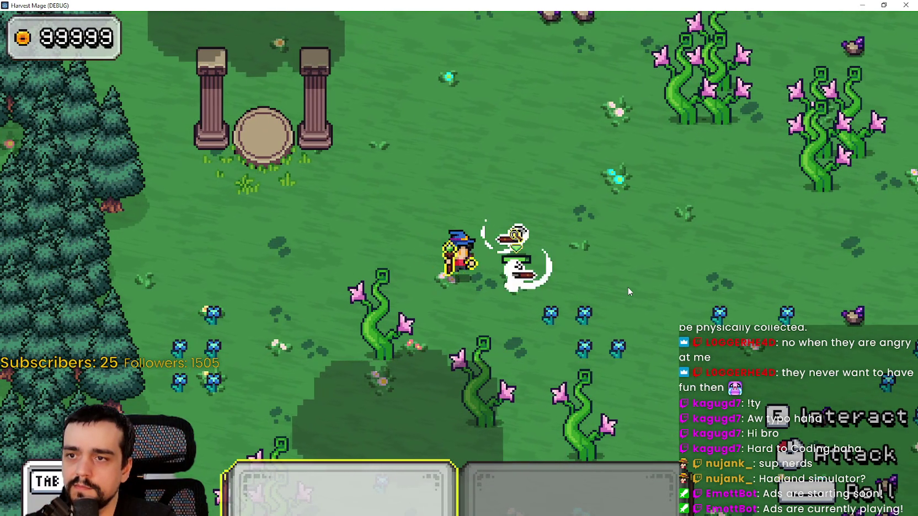
key(d)
key(w)
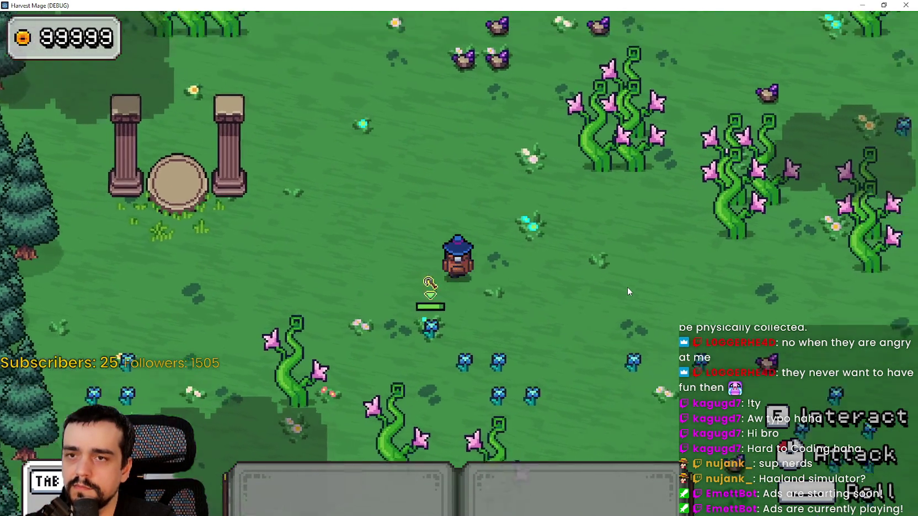
key(F8)
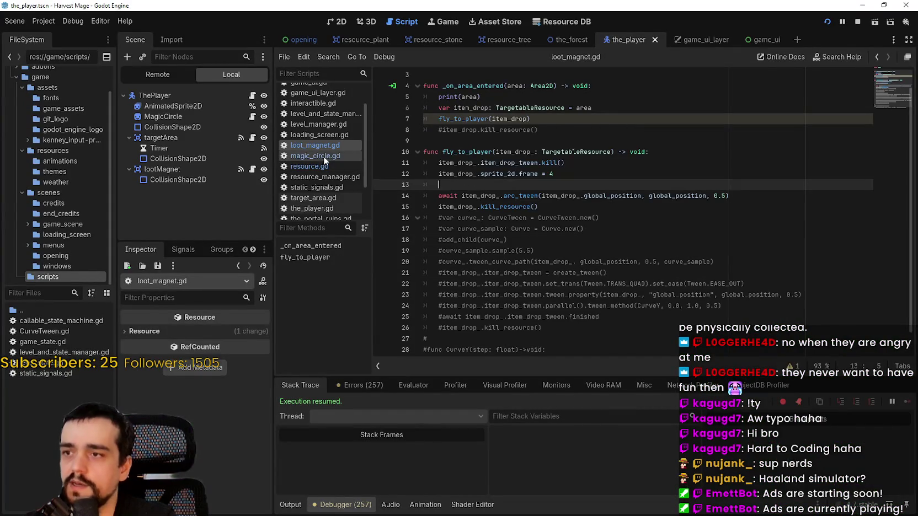
Step: In resource.gd, end arc_tween with 'await tween.finished' on a new line and save
click(323, 156)
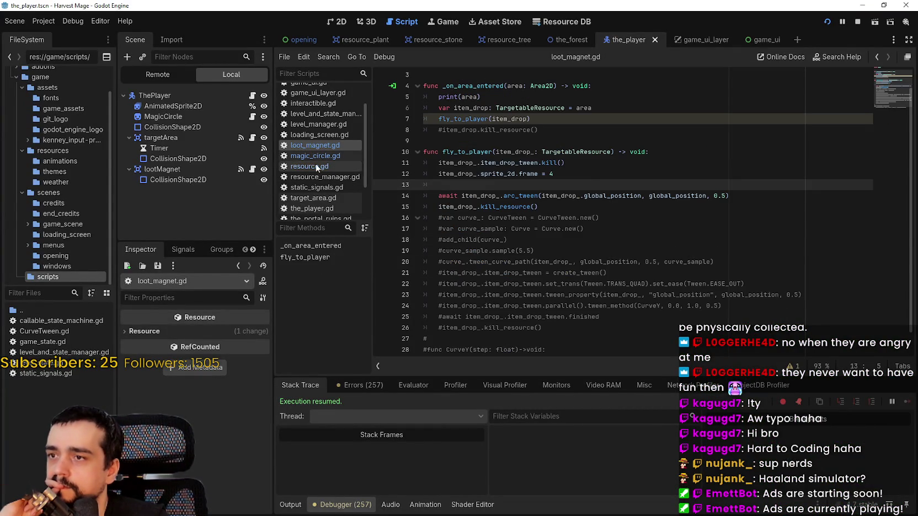
click(317, 167)
click(477, 295)
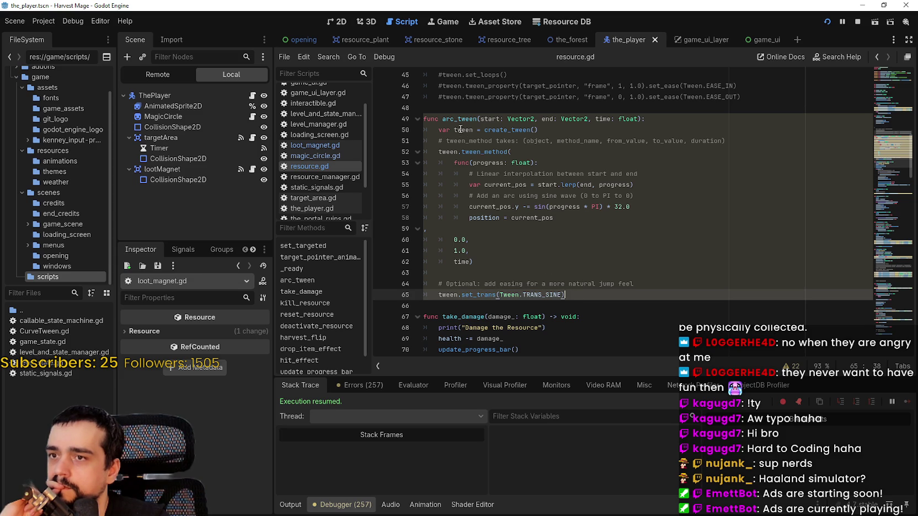
click(497, 130)
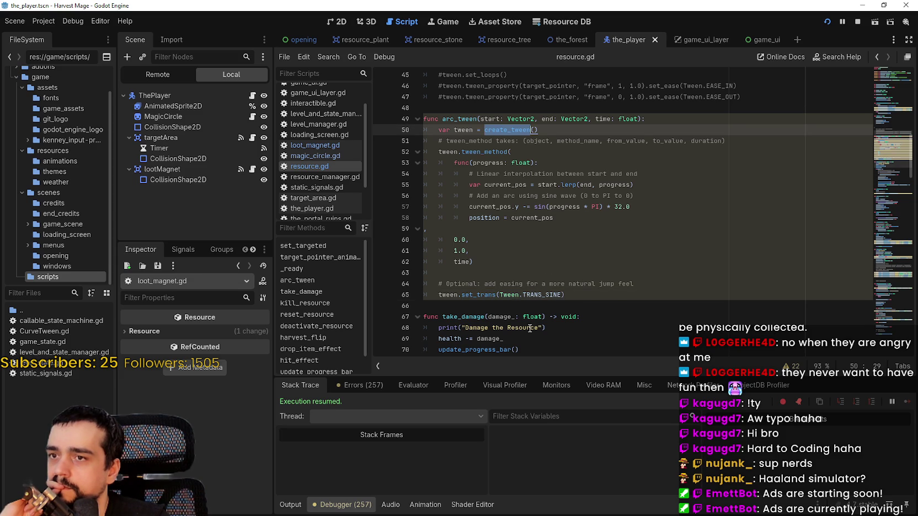
click(593, 295)
key(Return)
key(Return)
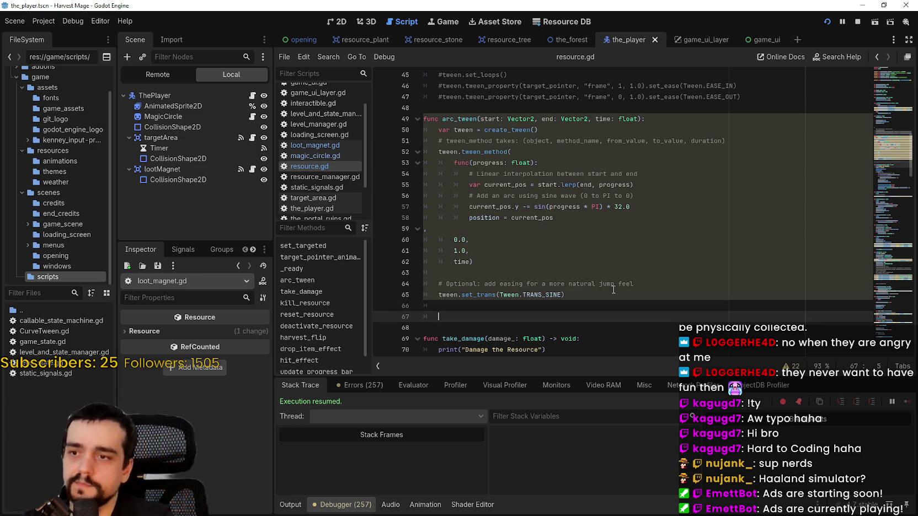
text(await t)
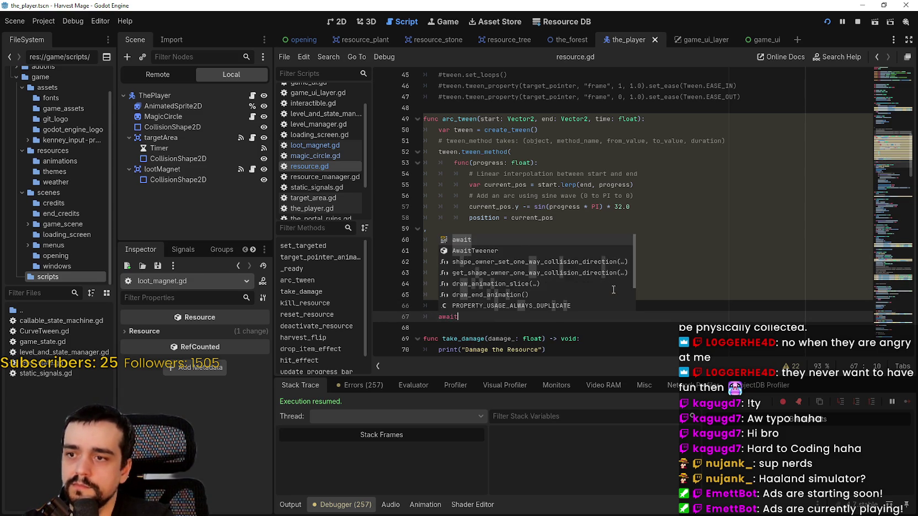
text(ween)
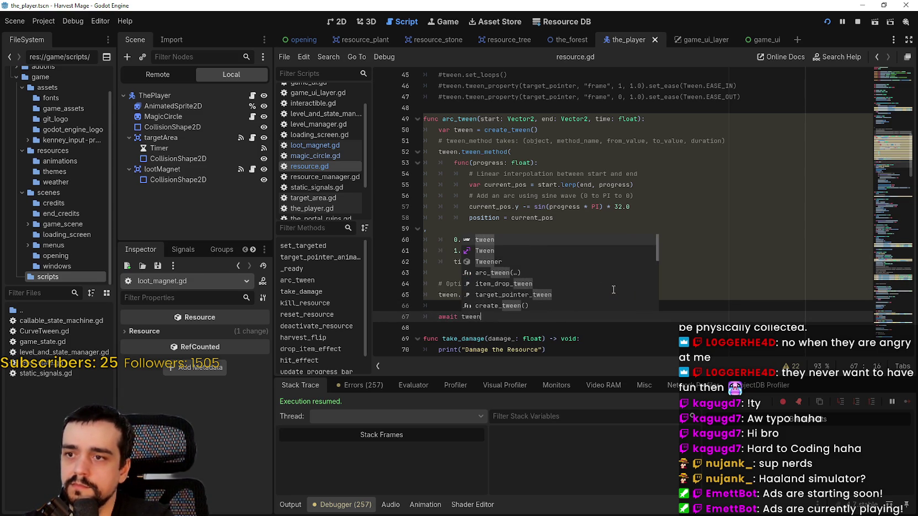
text(.finished)
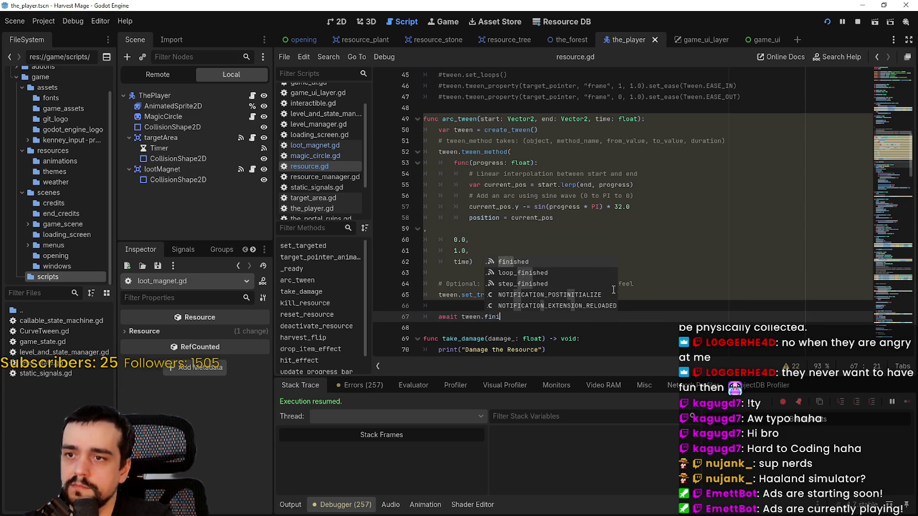
key(ctrl+s)
Step: Delete the 'await' before arc_tween on line 14 of loot_magnet.gd and run the game
click(334, 146)
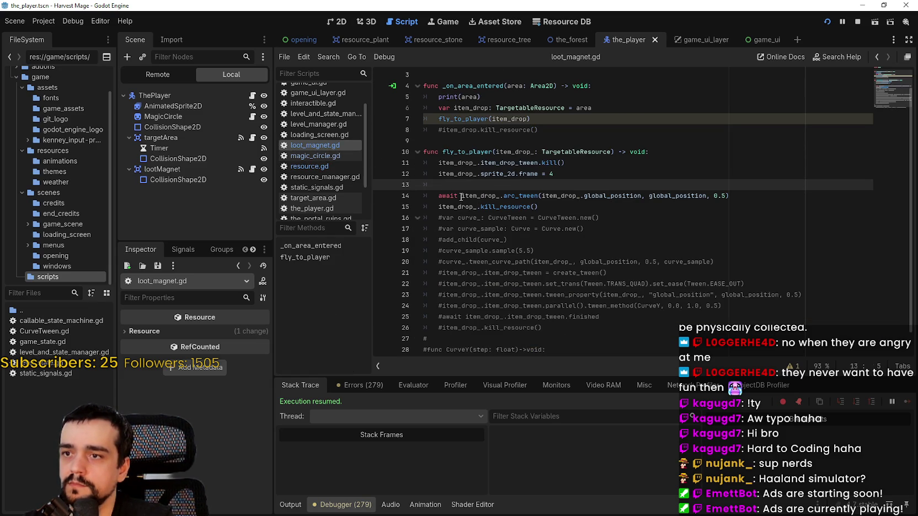
drag(500, 196, 454, 195)
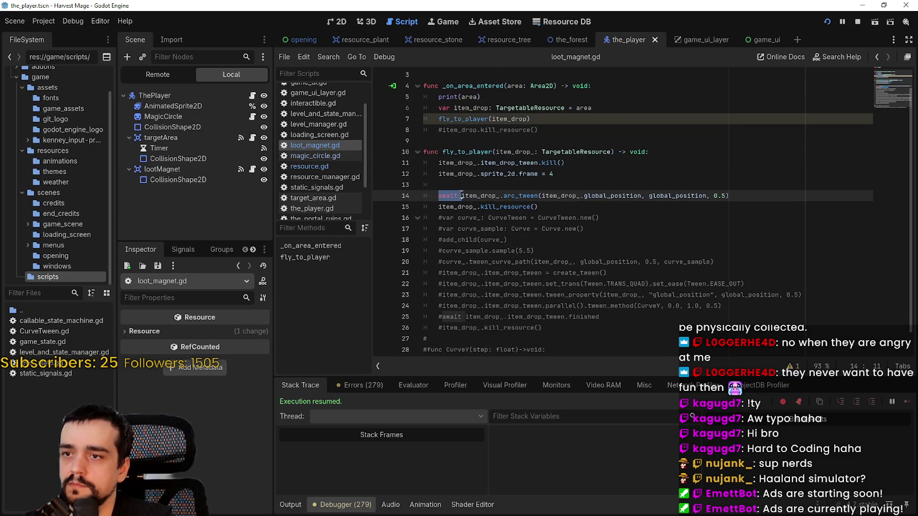
key(BackSpace)
click(573, 229)
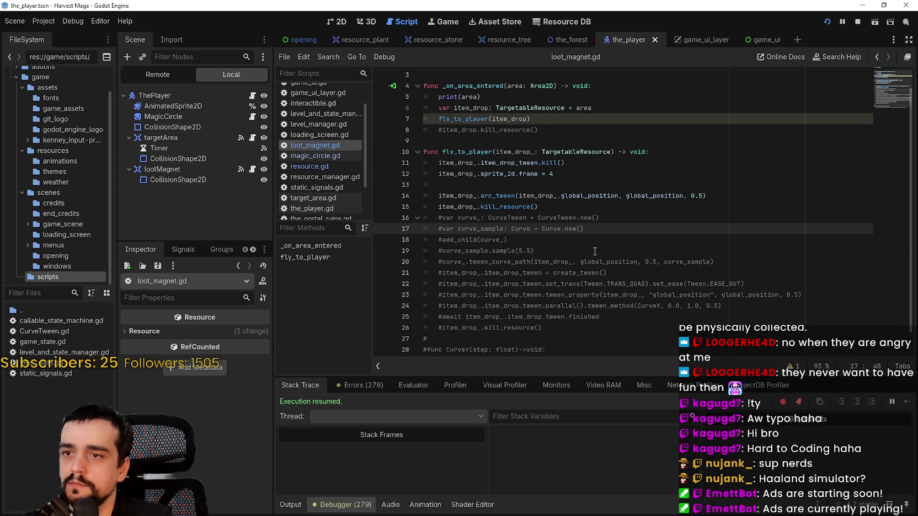
key(F5)
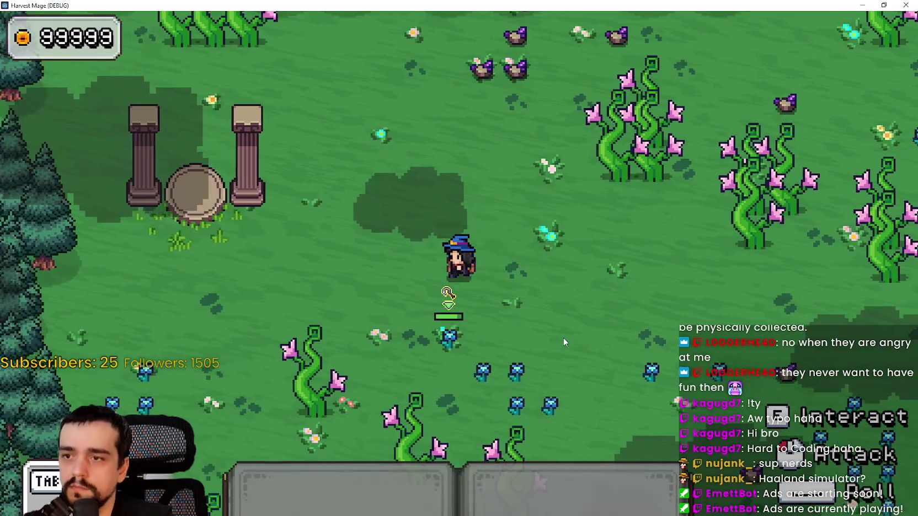
Step: Walk the player through the field and cast a spell to test the loot pickup
key(a)
key(s)
click(629, 302)
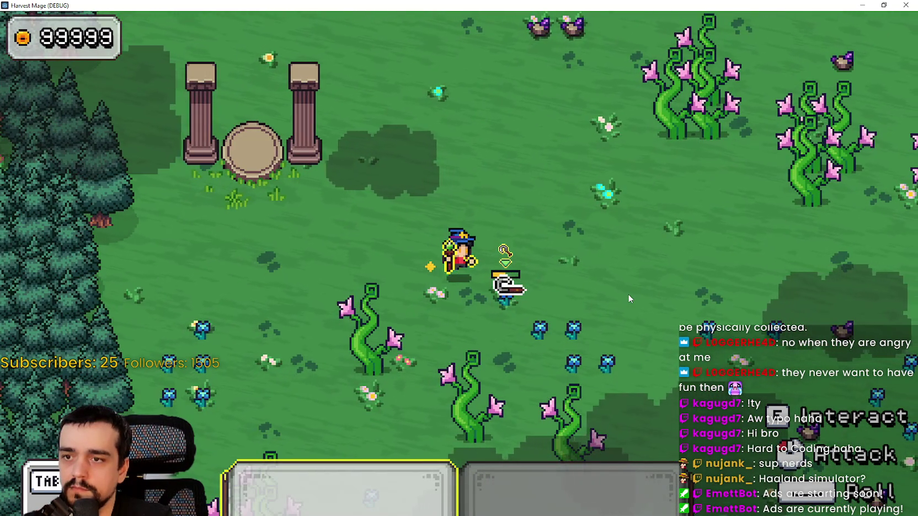
key(s)
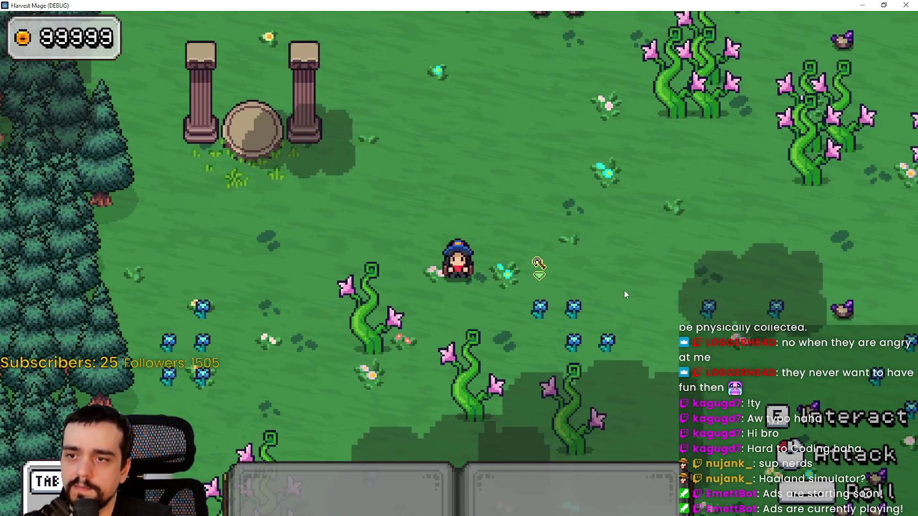
Step: Type 'await' back at the start of line 14 in loot_magnet.gd and save
key(alt+Tab)
text(await)
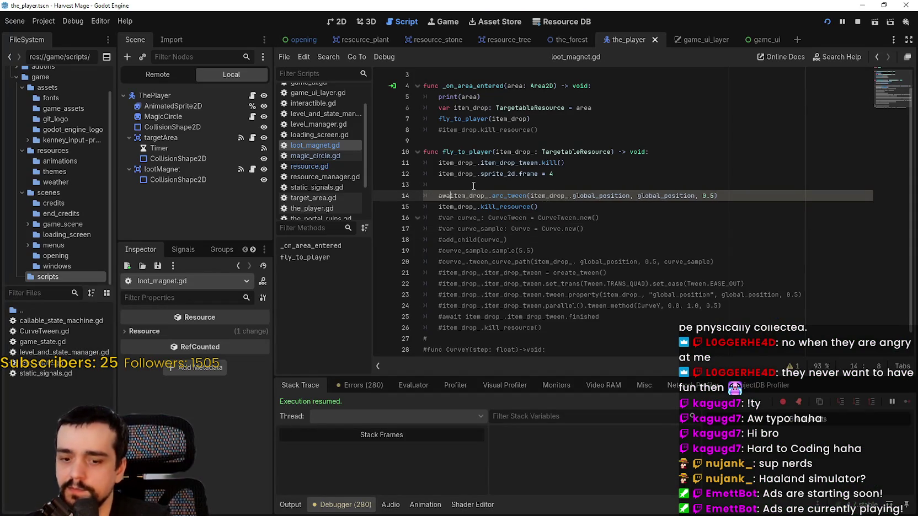
key(ctrl+s)
Step: Walk and cast spells at loot and enemies in-game, then select kill_resource() on line 15
key(alt+Tab)
key(s)
click(614, 331)
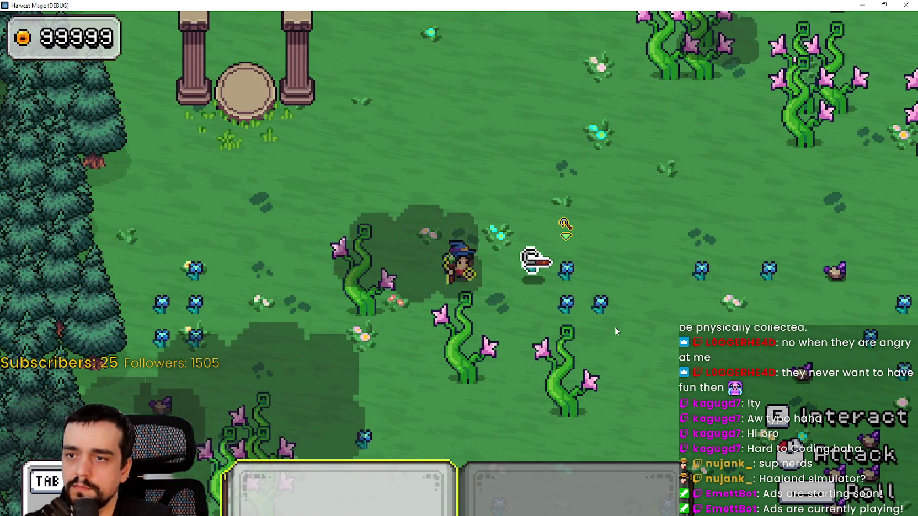
key(d)
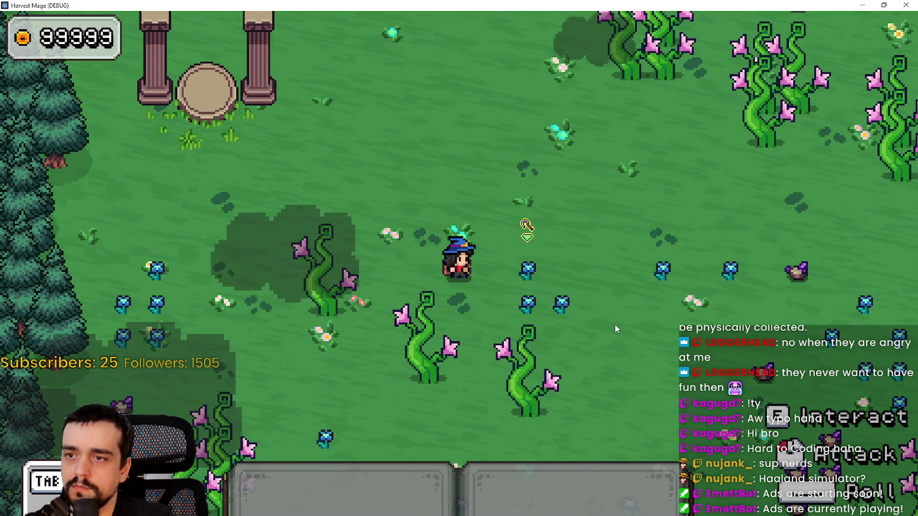
click(614, 322)
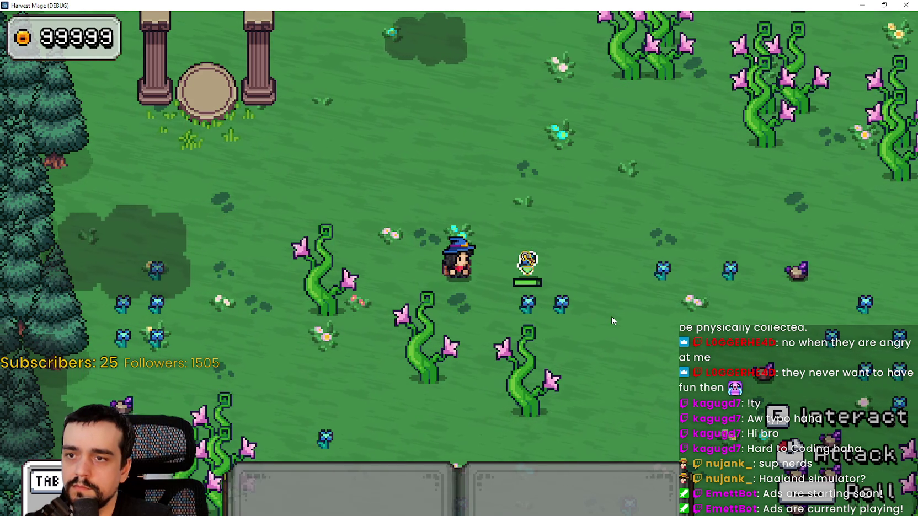
key(d)
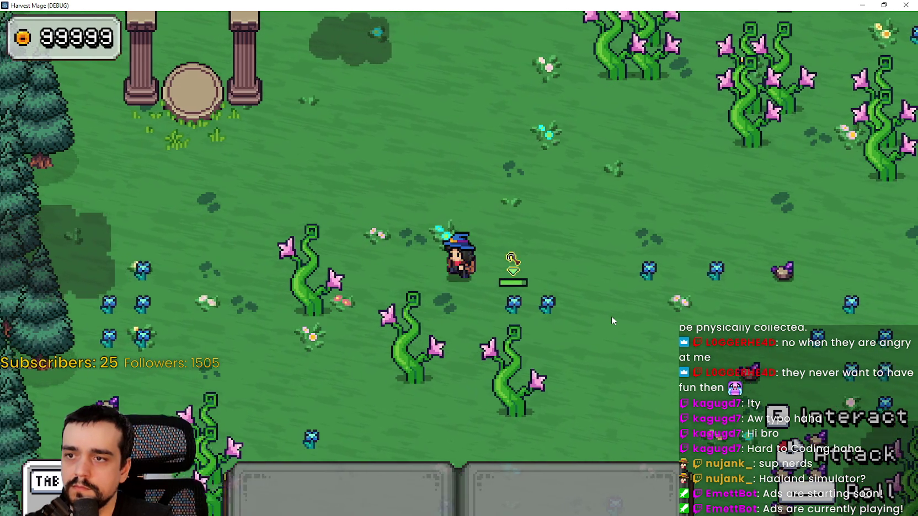
key(s)
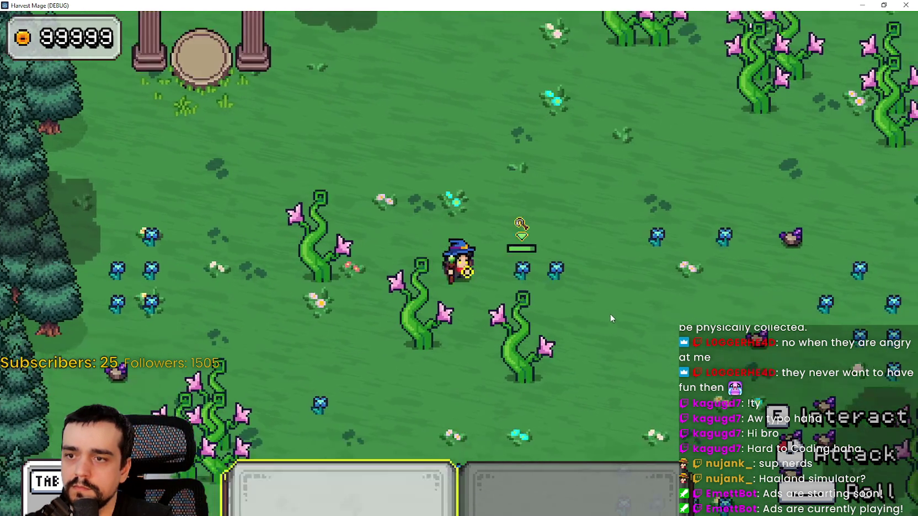
click(602, 306)
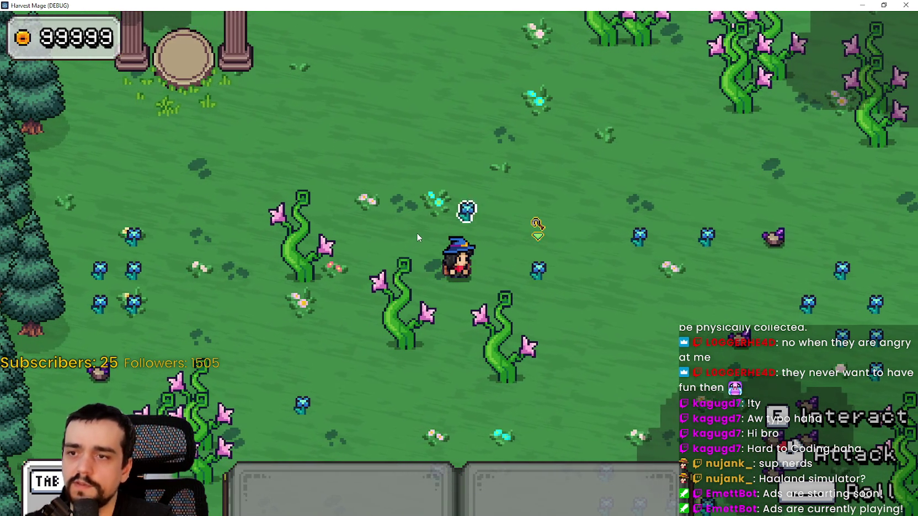
key(alt+Tab)
drag(481, 207, 552, 207)
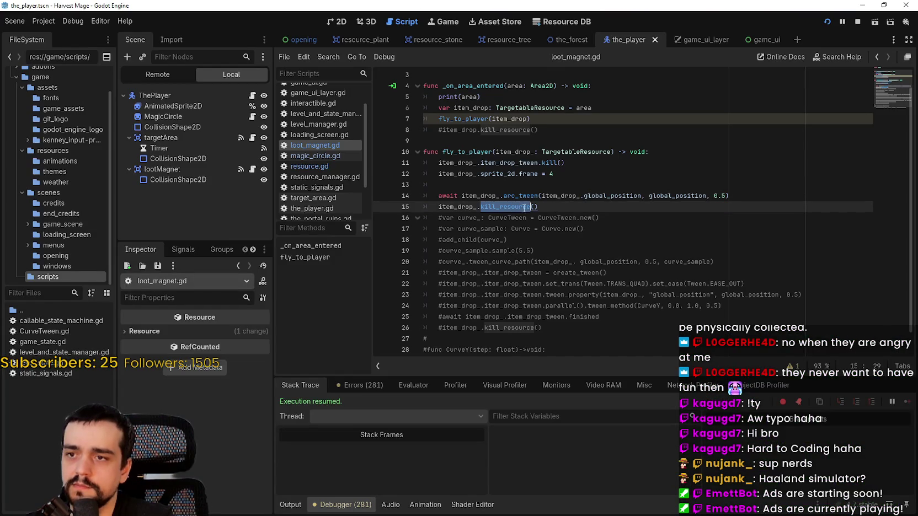
Step: Change the arc_tween duration on line 14 from 0.5 to 0.2 and switch to the game
click(727, 195)
key(BackSpace)
text(2)
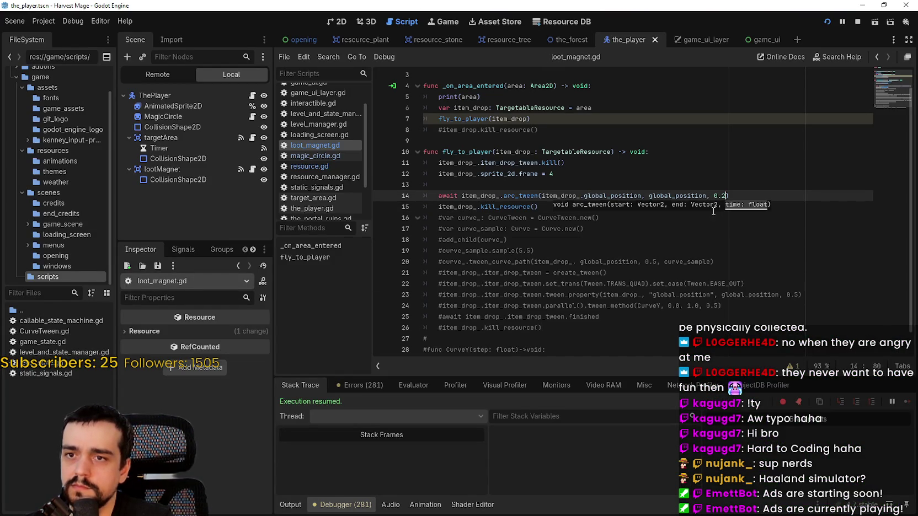
key(alt+Tab)
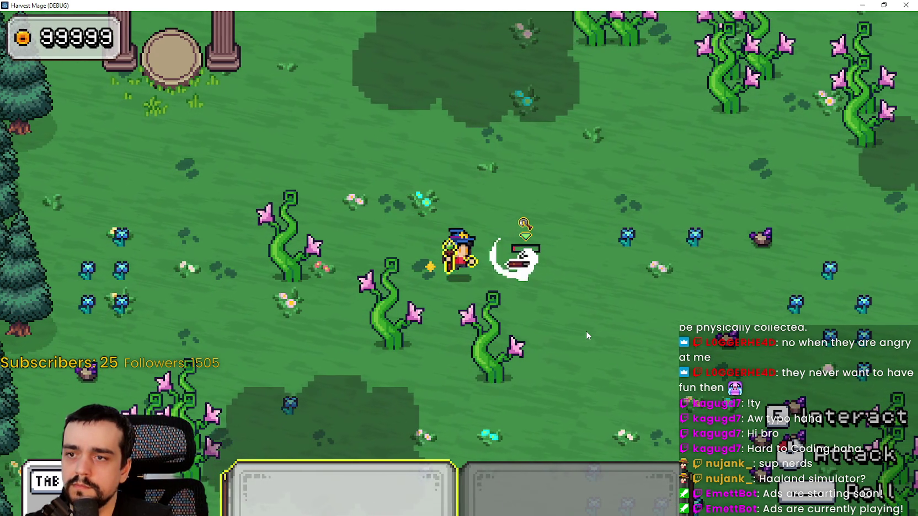
Step: Walk the player right to watch the faster arc, then save loot_magnet.gd in the editor
key(d)
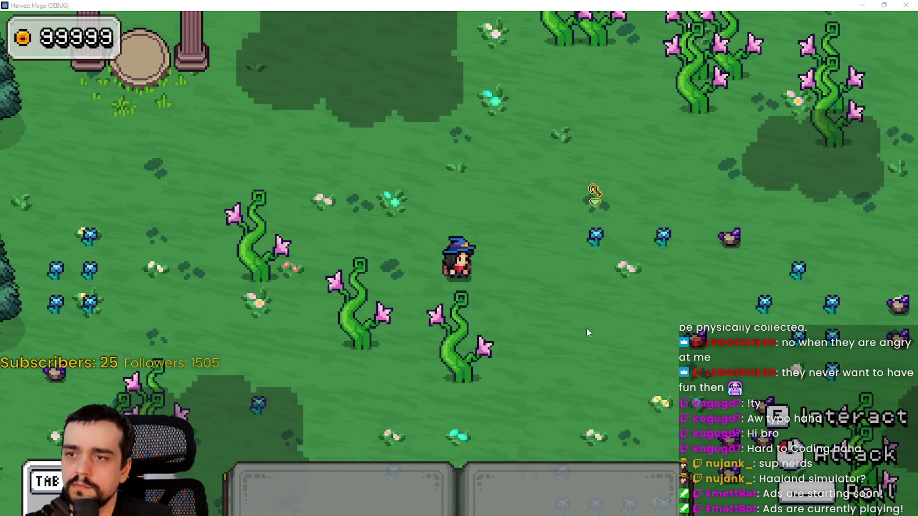
key(alt+Tab)
key(ctrl+s)
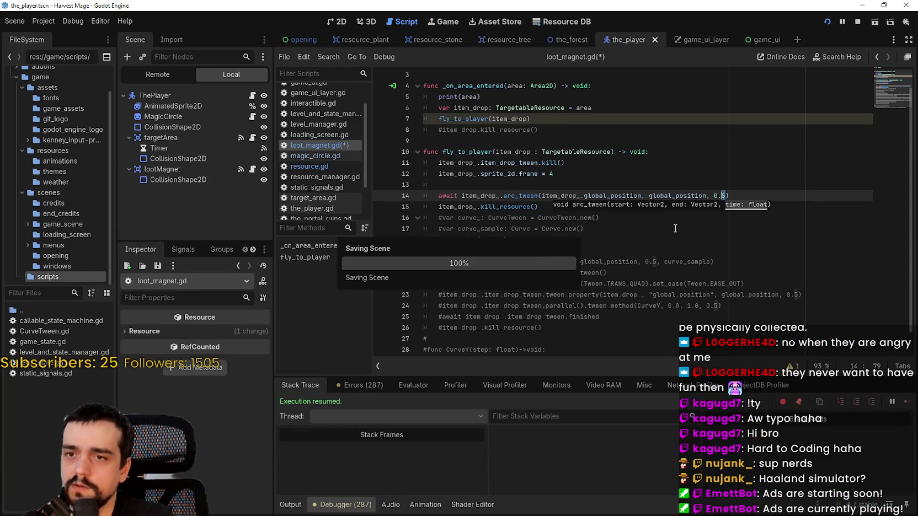
double_click(520, 196)
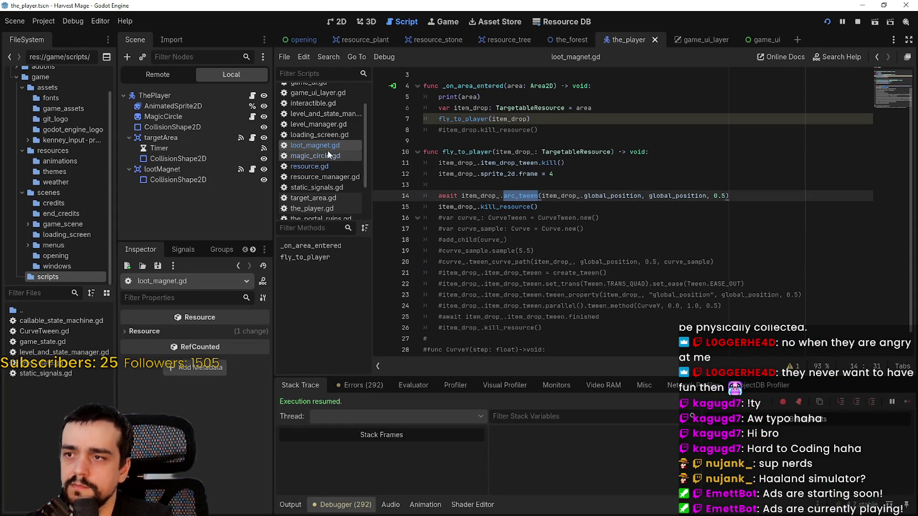
Step: Open resource.gd and inspect the sine arc's progress, line 58's position assignment, and await tween.finished
click(328, 165)
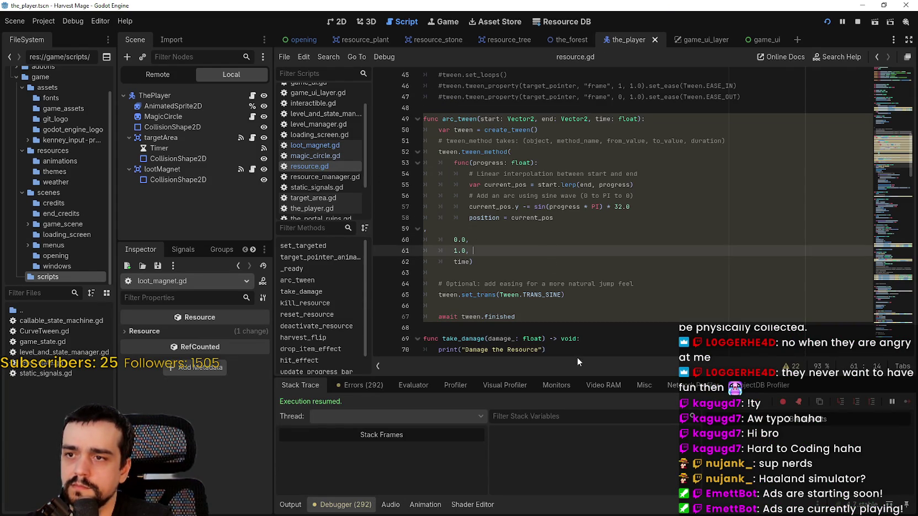
double_click(564, 207)
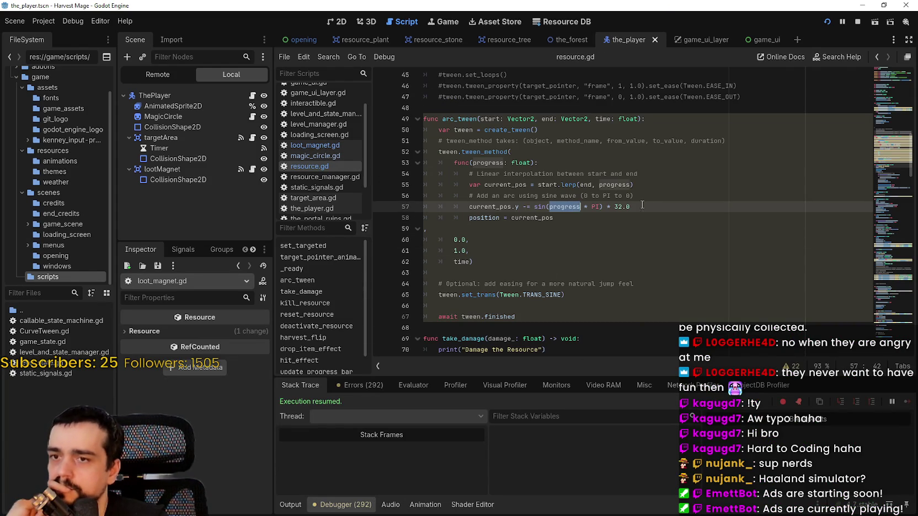
double_click(472, 219)
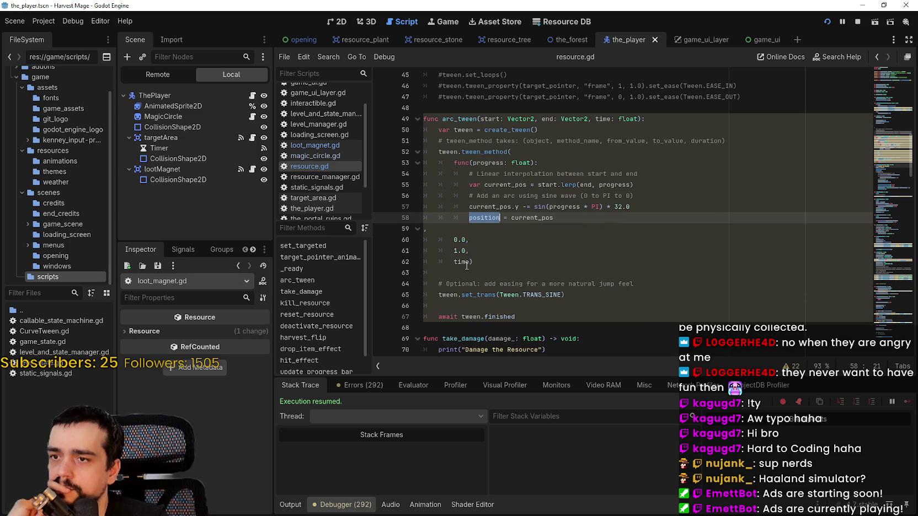
mouse_move(461, 261)
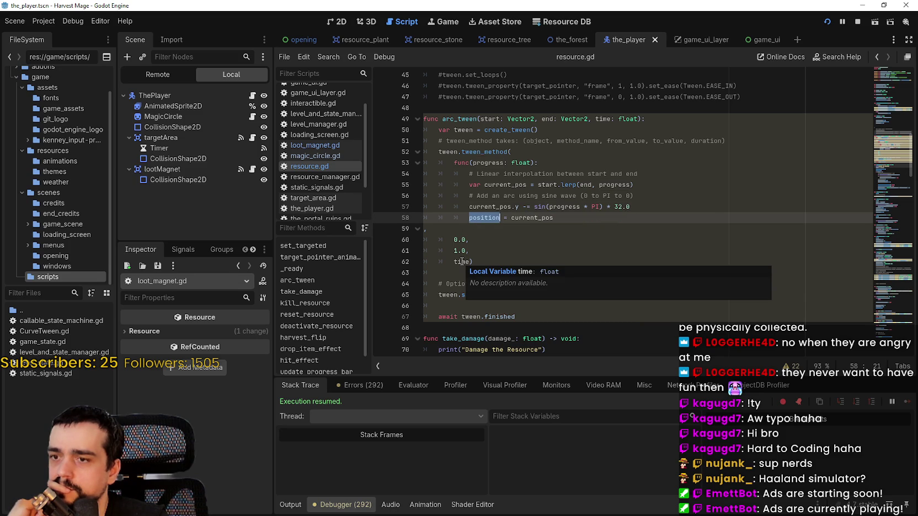
drag(516, 316, 443, 316)
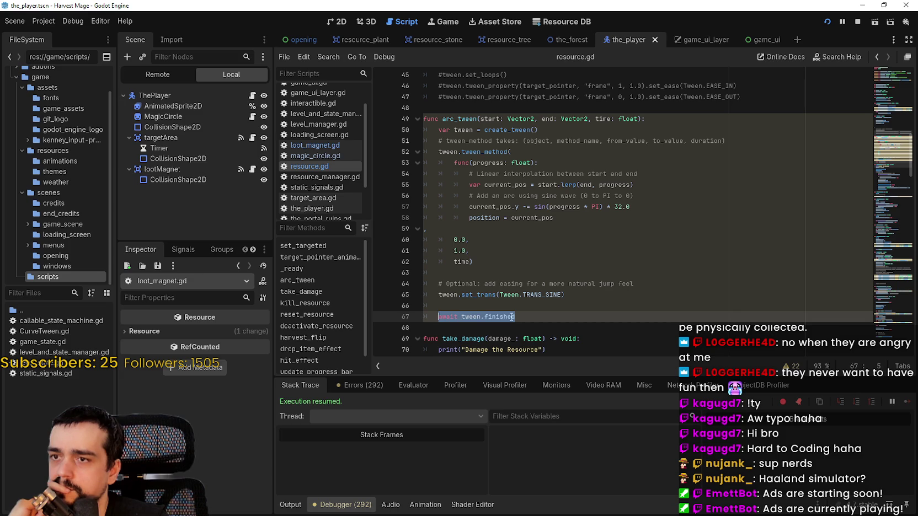
Step: Examine set_trans on line 65 and place the caret on the empty line 66
mouse_move(475, 116)
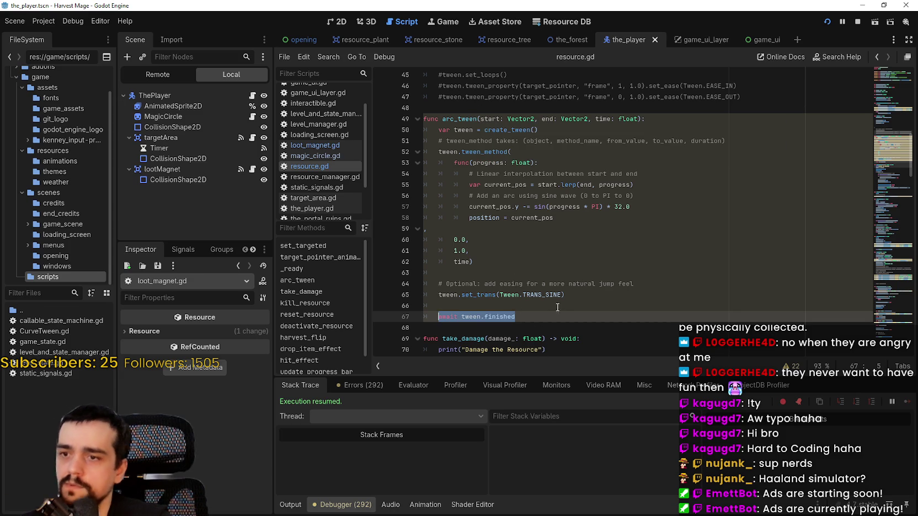
double_click(479, 295)
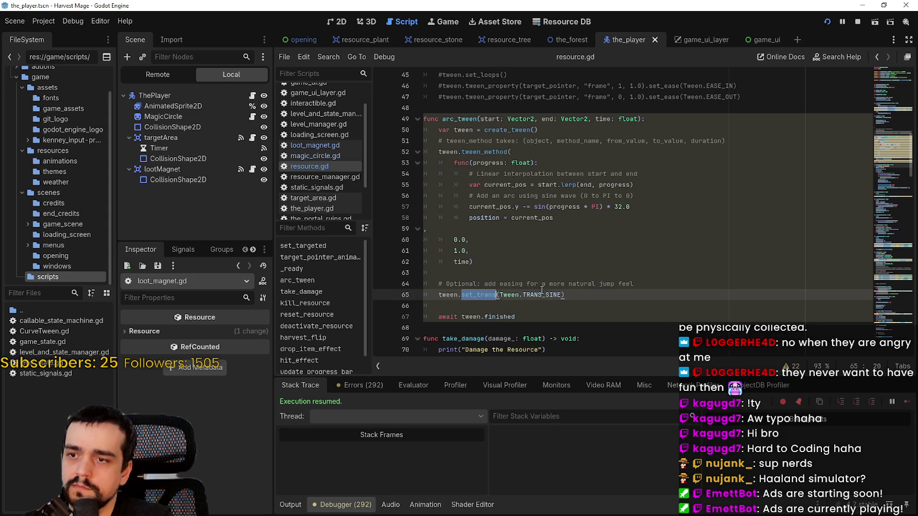
click(504, 317)
click(473, 301)
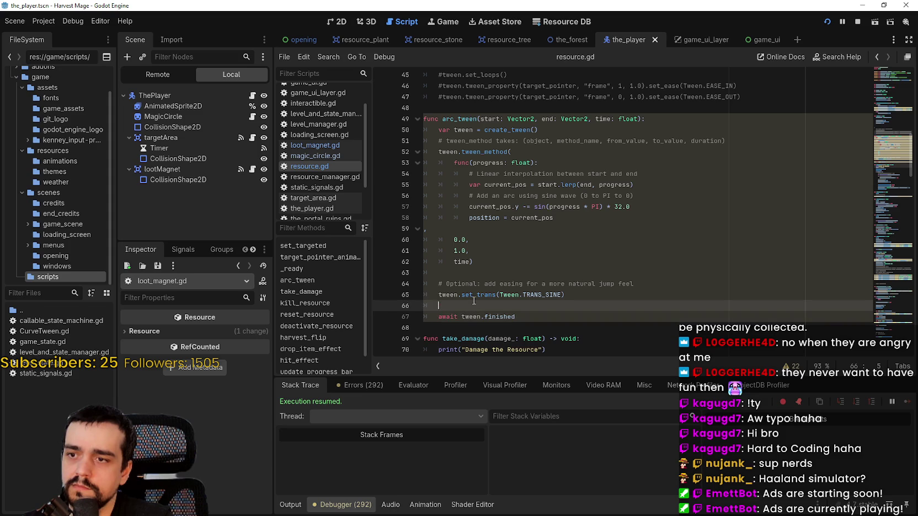
scroll(455, 303, down, 1)
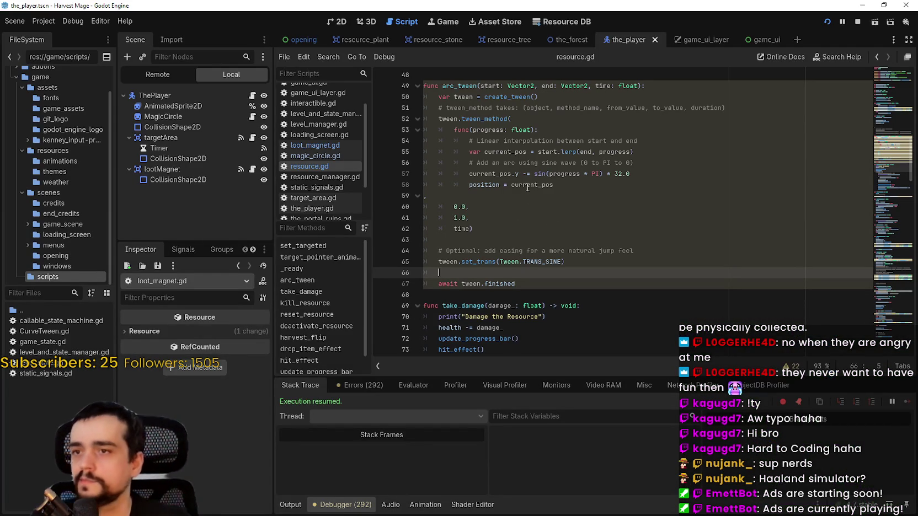
Step: Replace position with global_position on line 58 using autocomplete
double_click(479, 185)
text(global_p)
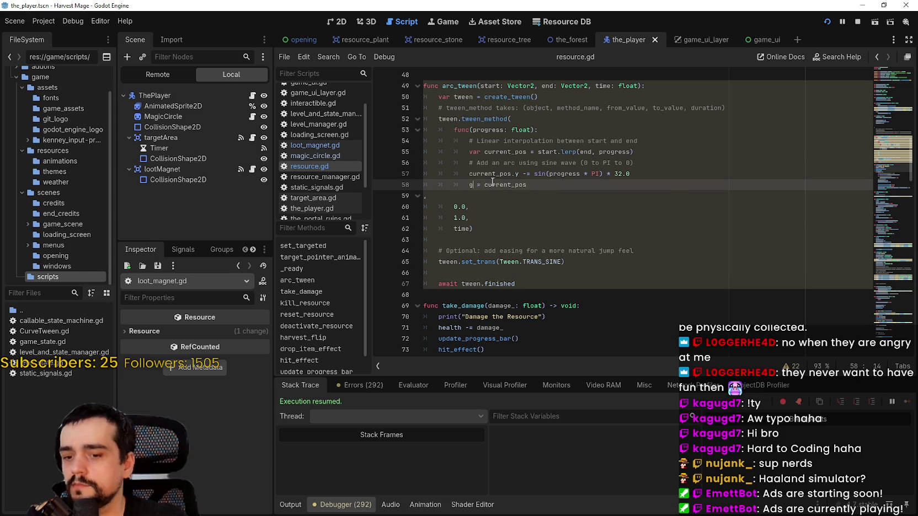
key(Return)
Step: Run Harvest Mage, start the game, break the purple plant and walk over to collect the orb
key(F5)
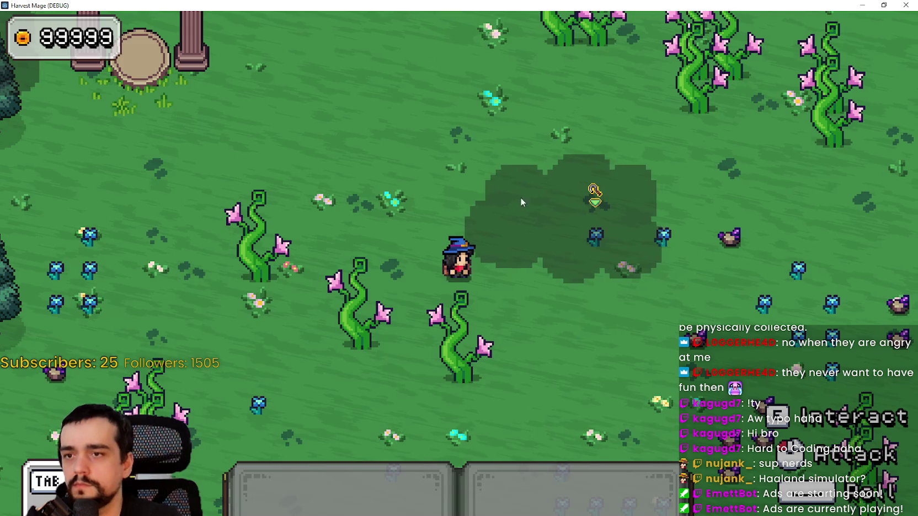
key(F8)
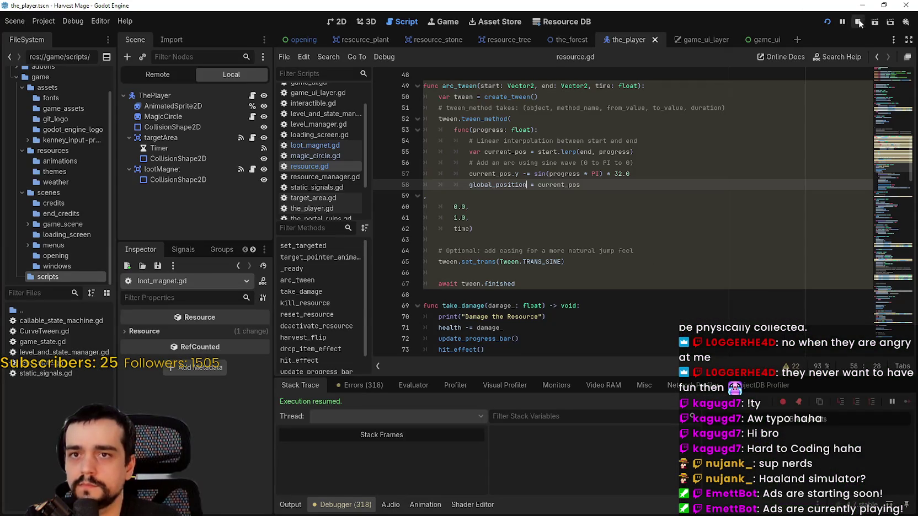
key(F5)
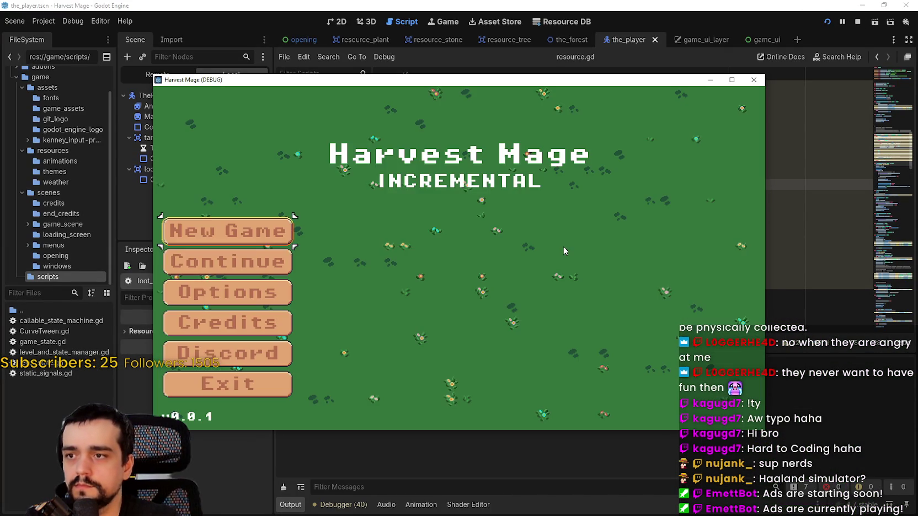
click(271, 264)
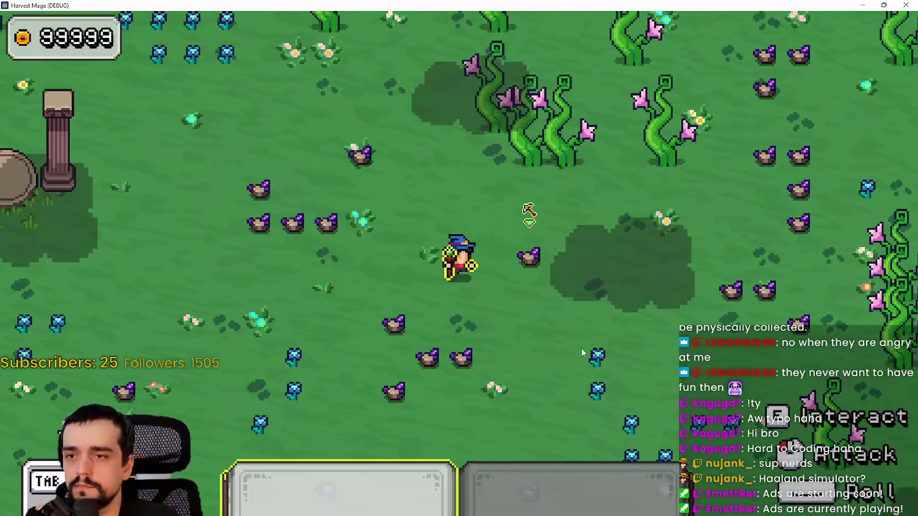
click(582, 352)
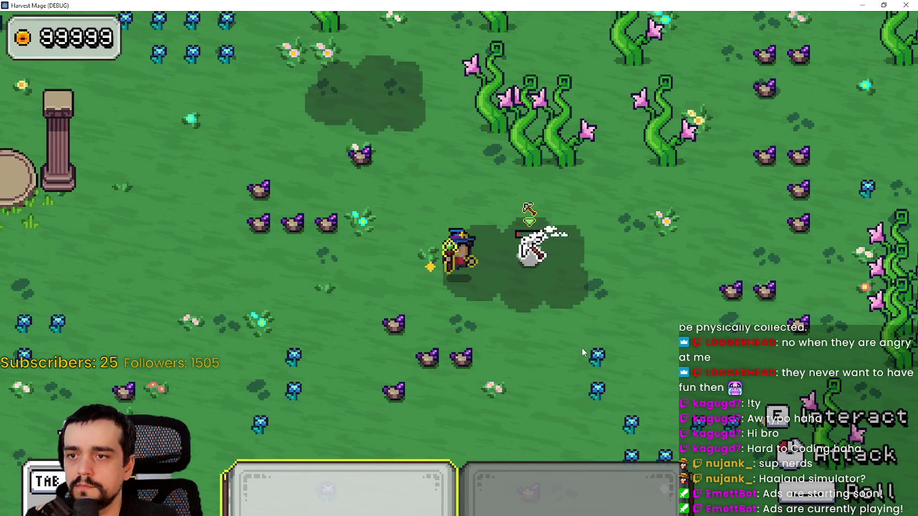
key(d)
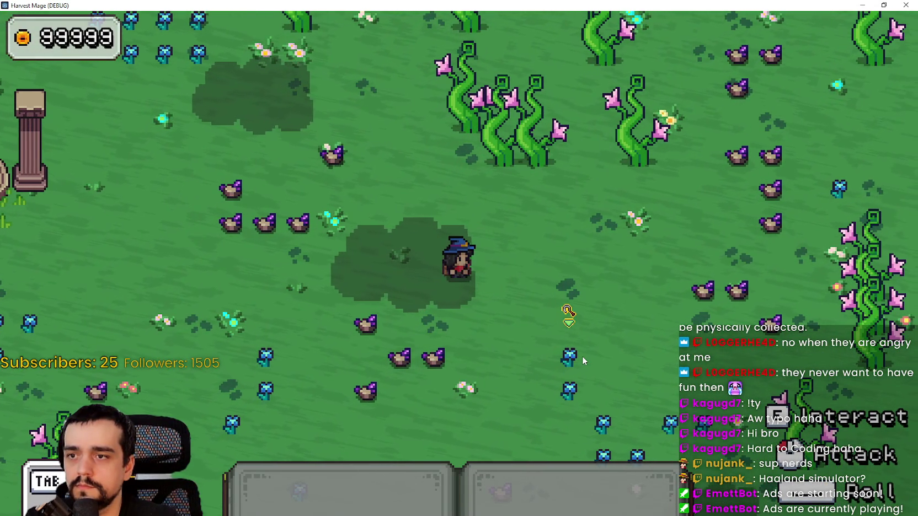
key(F8)
key(F5)
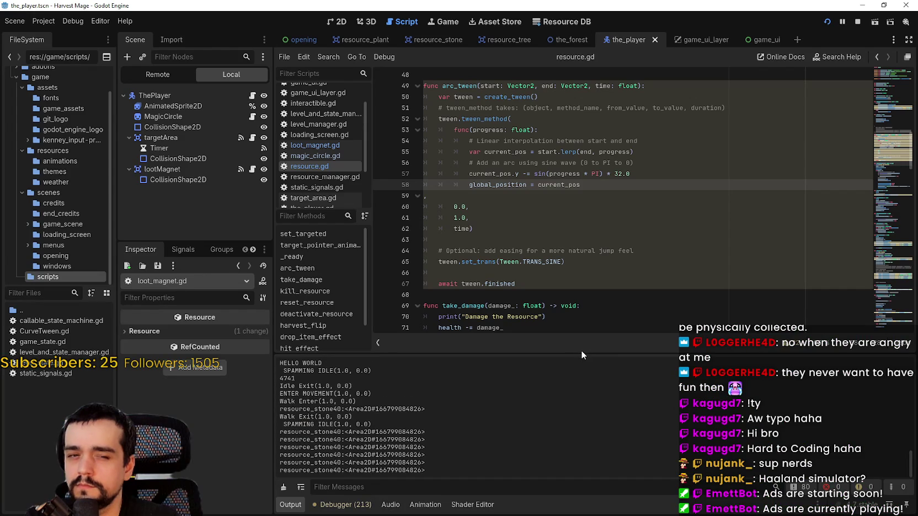
Step: Stop the game and return to loot_magnet.gd, reviewing the print(area) and fly_to_player lines
key(F8)
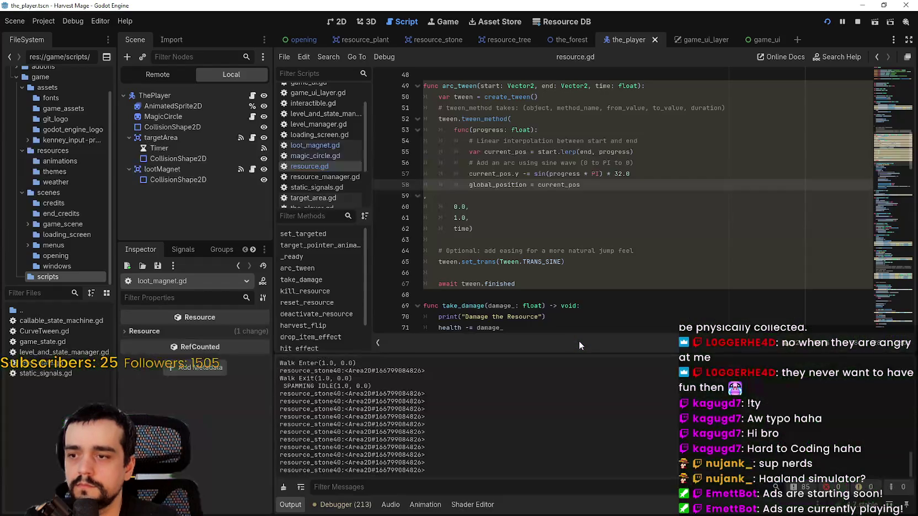
click(521, 237)
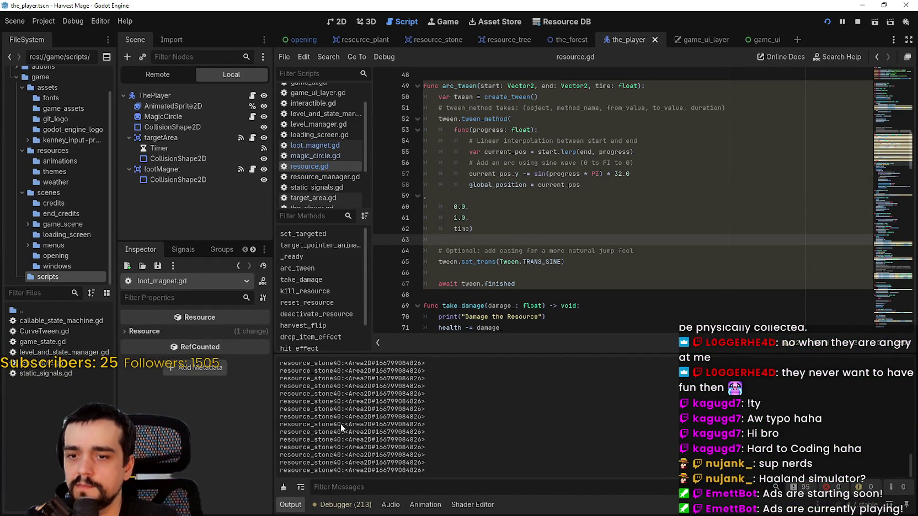
click(304, 146)
click(497, 97)
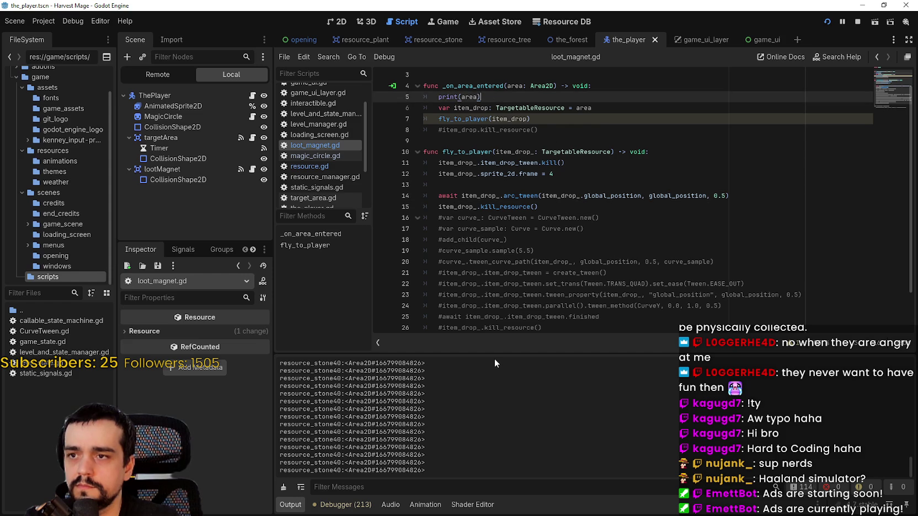
click(462, 120)
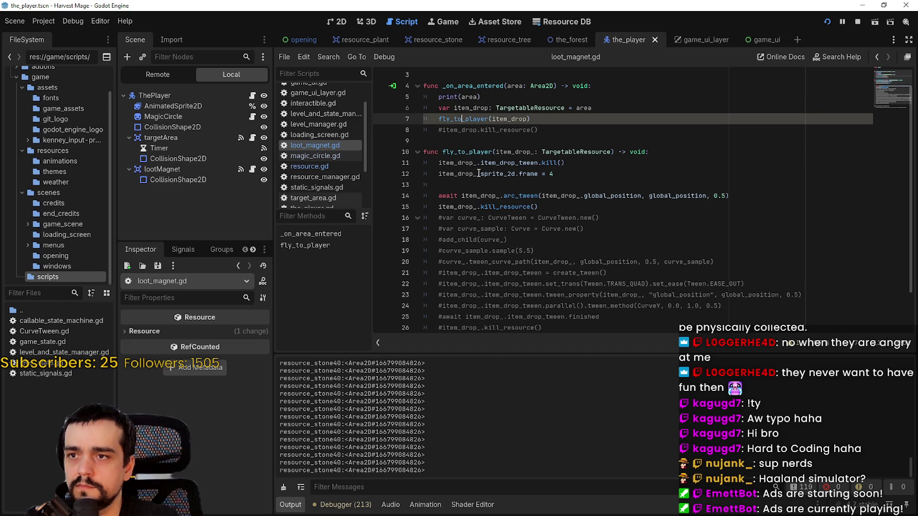
Step: Switch back and forth between the running game and the script editor
key(alt+Tab)
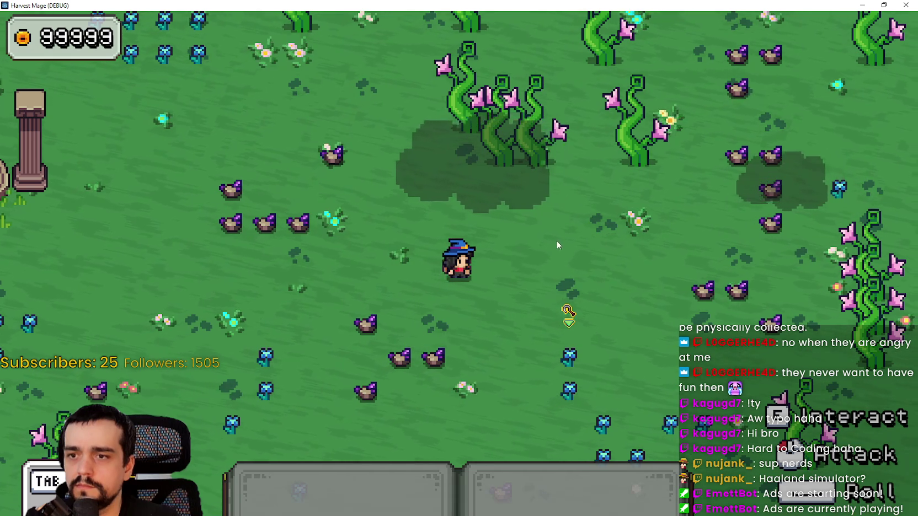
key(alt+Tab)
key(alt+Tab)
key(alt+Tab)
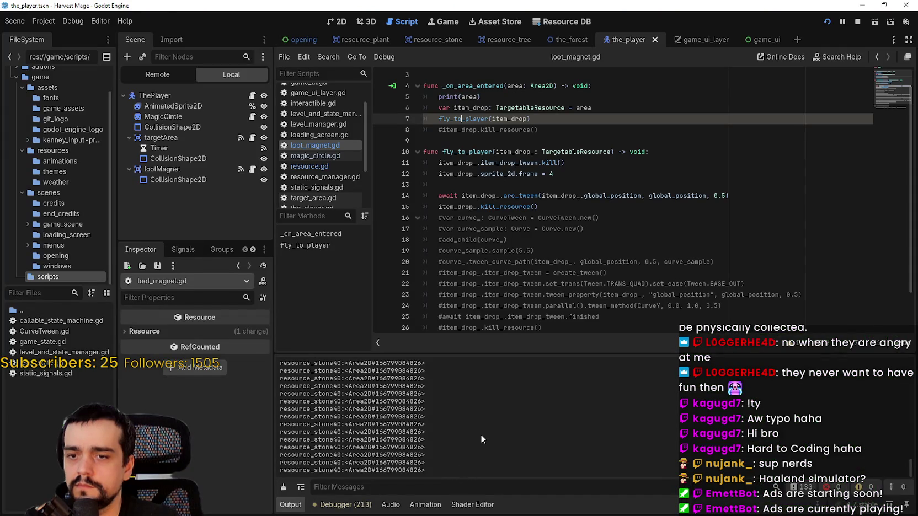
key(alt+Tab)
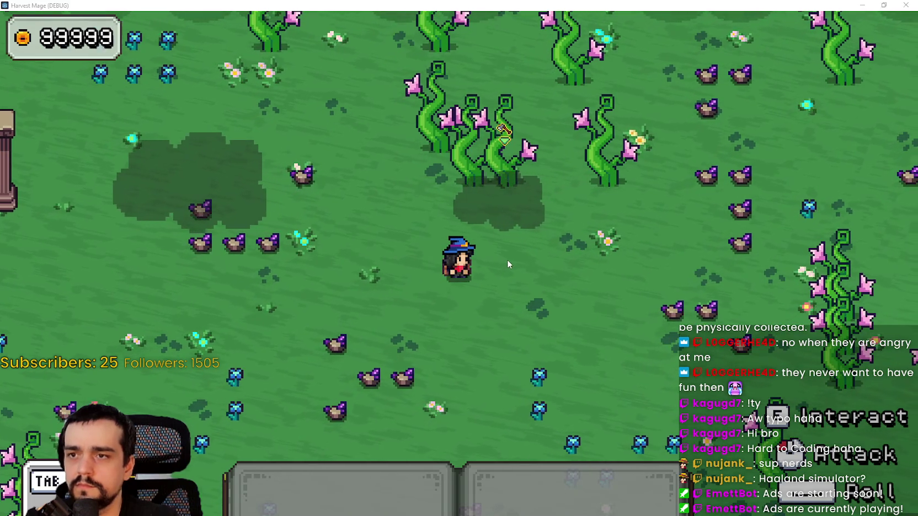
key(alt+Tab)
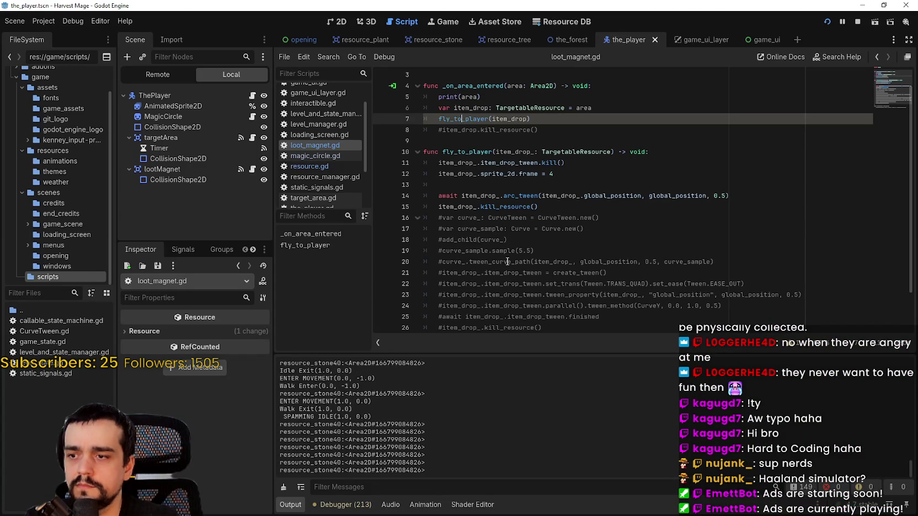
key(alt+Tab)
key(alt+Tab)
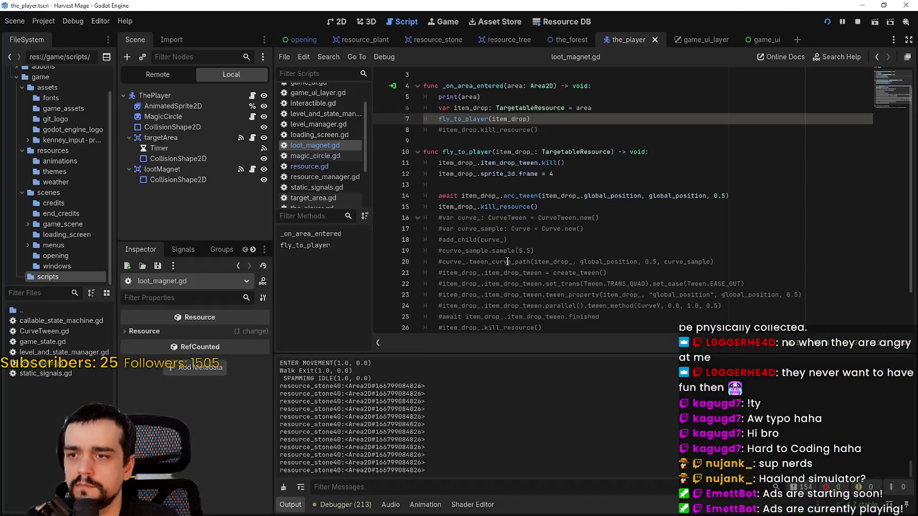
key(alt+Tab)
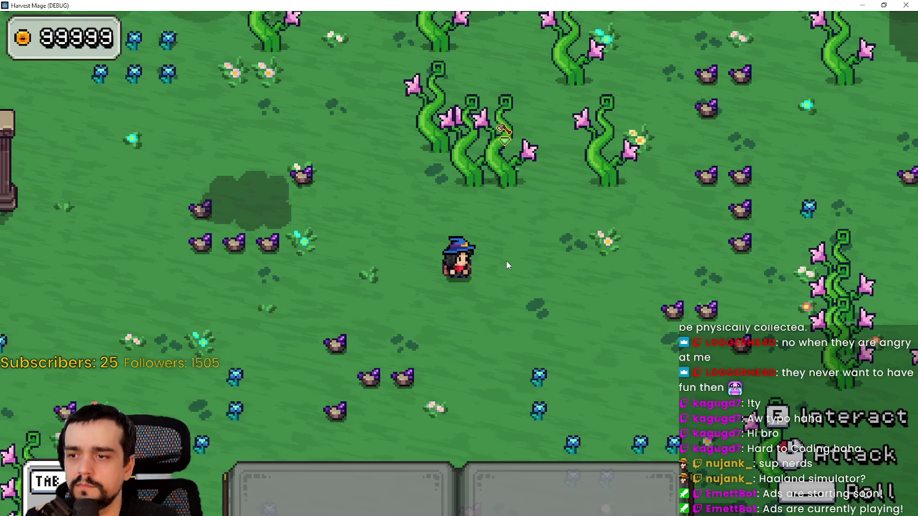
key(alt+Tab)
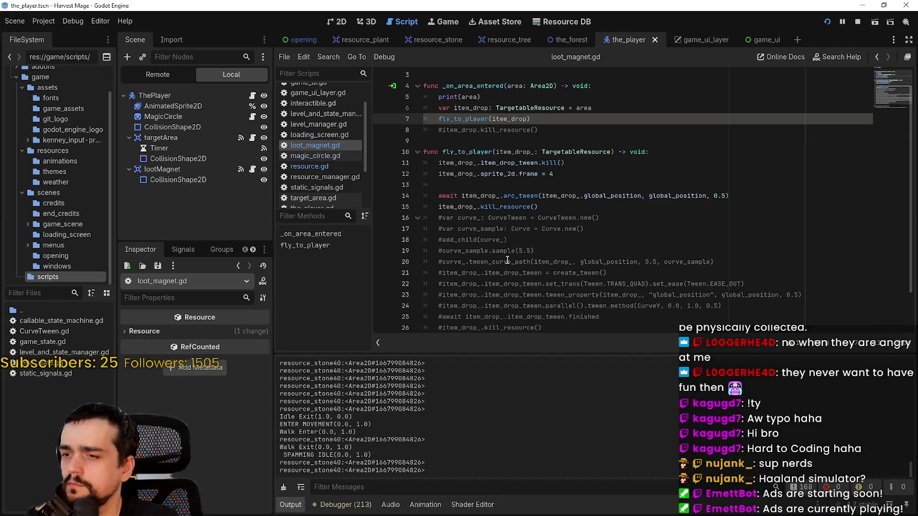
key(alt+Tab)
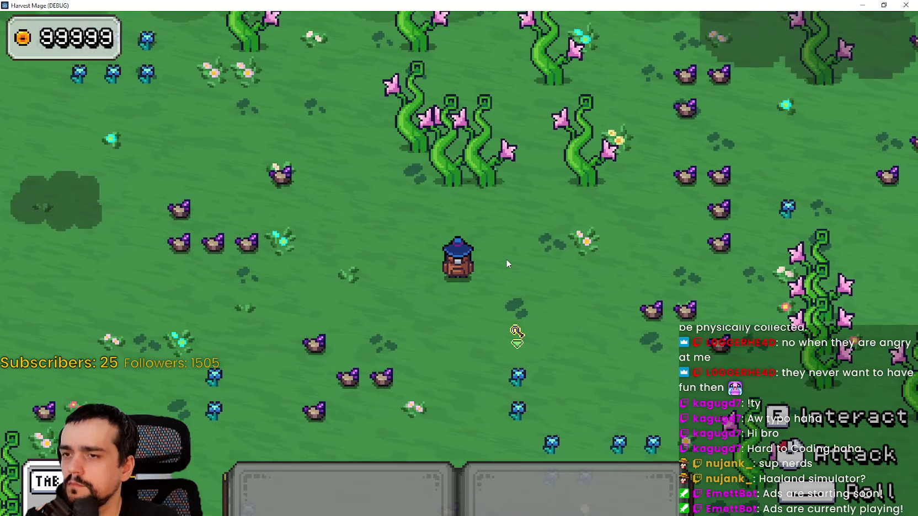
key(alt+Tab)
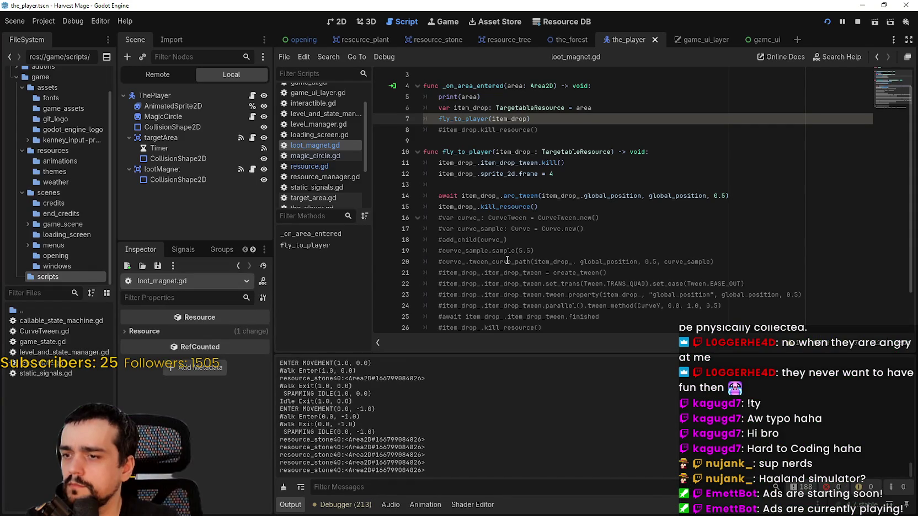
Step: Select the fly_to_player(item_drop) call on line 7 and read its MISSING_AWAIT warning
click(473, 142)
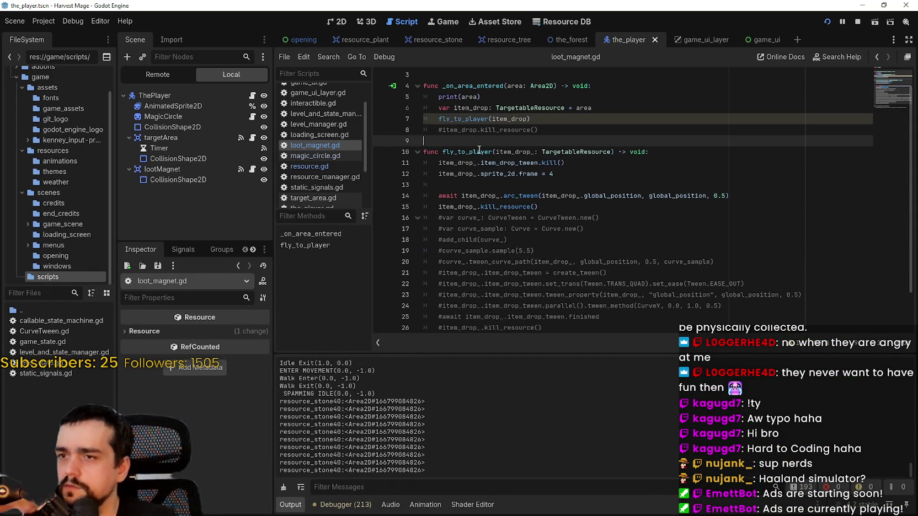
click(595, 228)
key(Down)
key(Down)
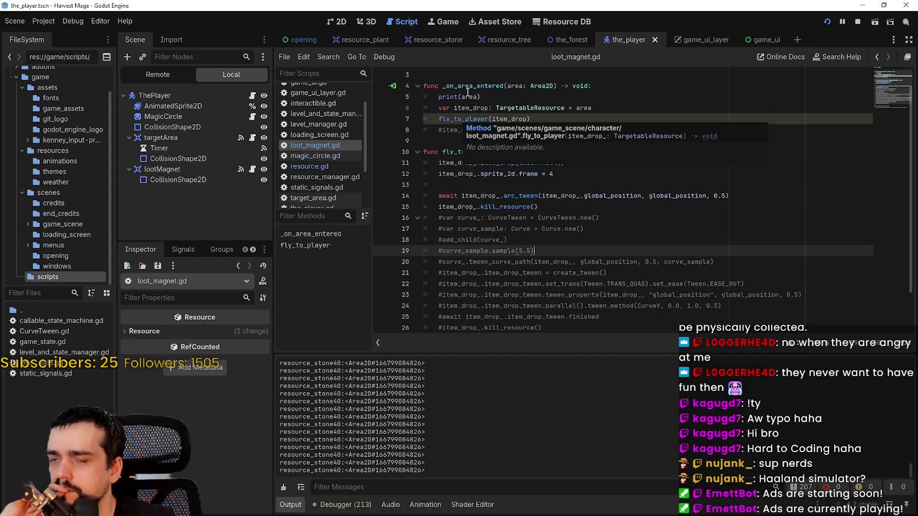
drag(610, 119, 436, 118)
click(795, 344)
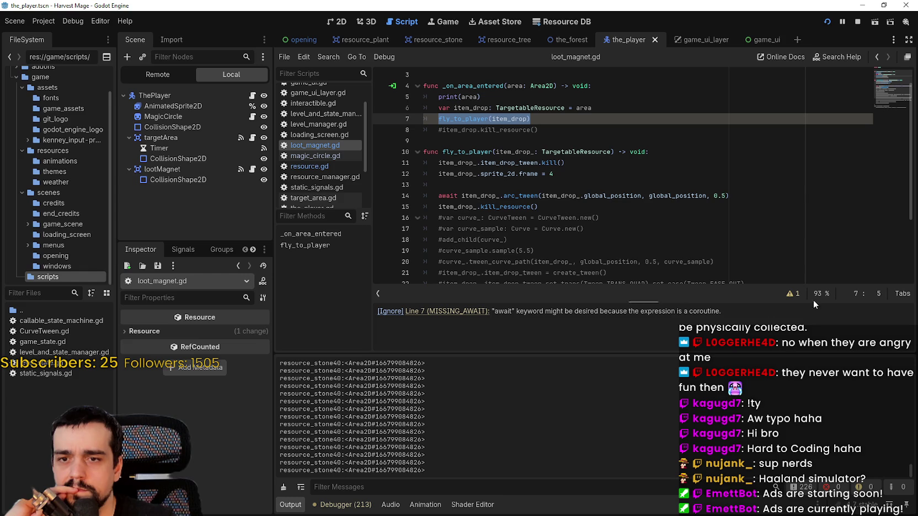
click(796, 298)
click(602, 186)
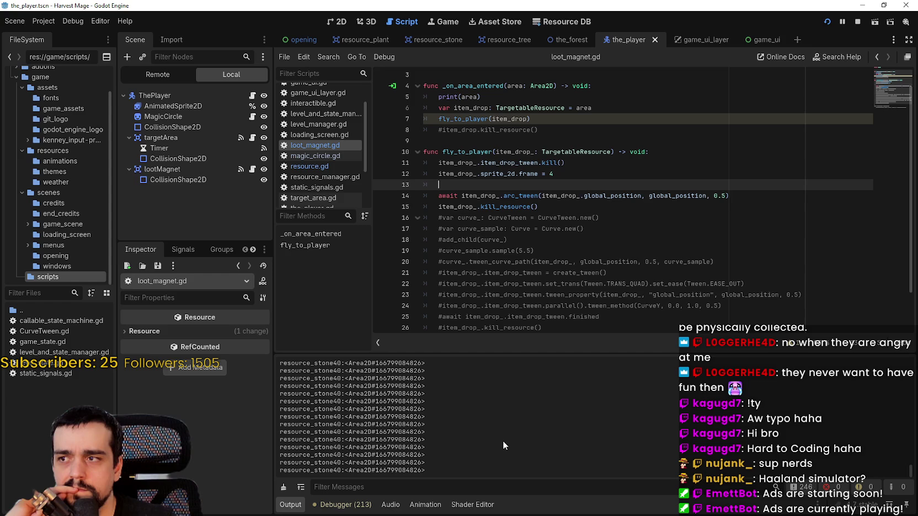
Step: Relaunch the game to test loot pickup, then go to the kill_resource call on line 15
scroll(503, 254, up, 2)
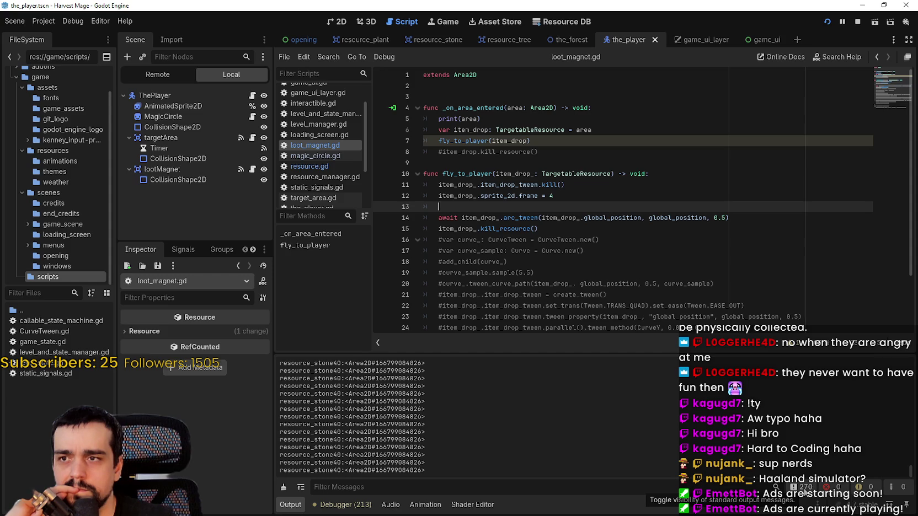
scroll(573, 238, down, 1)
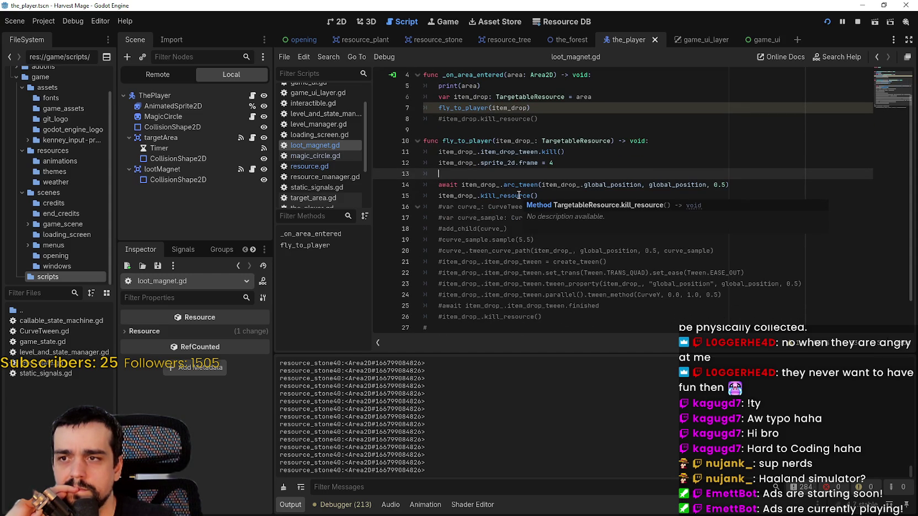
scroll(518, 196, up, 1)
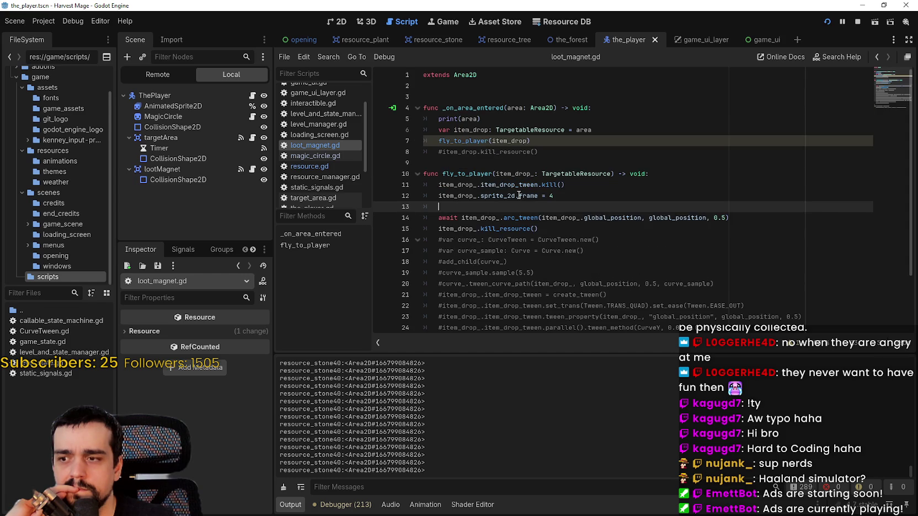
key(F5)
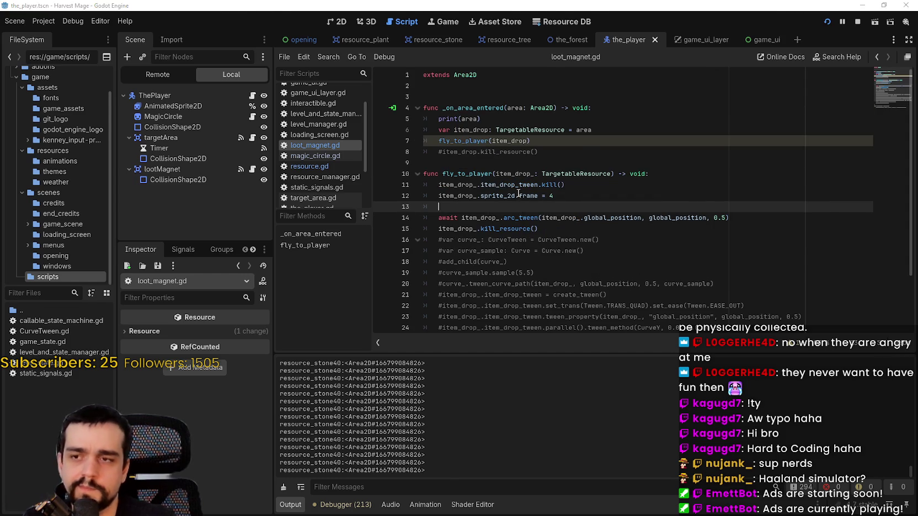
key(F8)
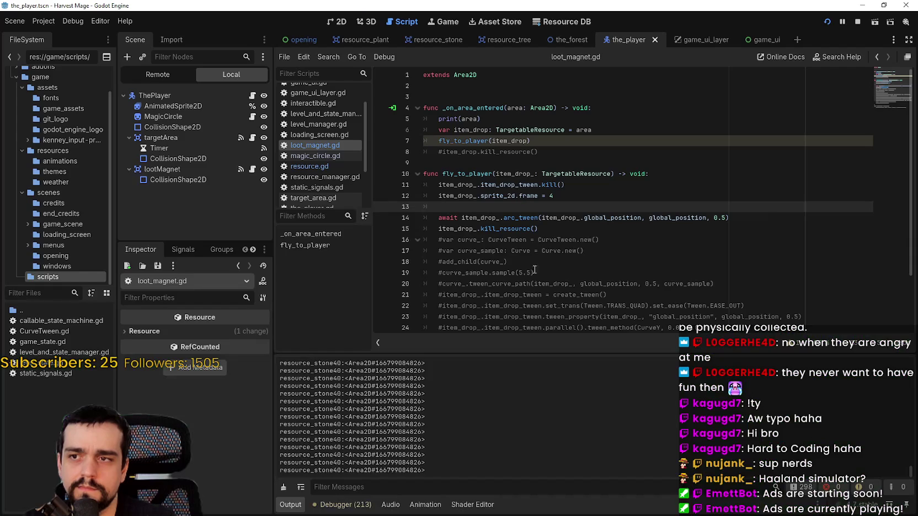
click(440, 228)
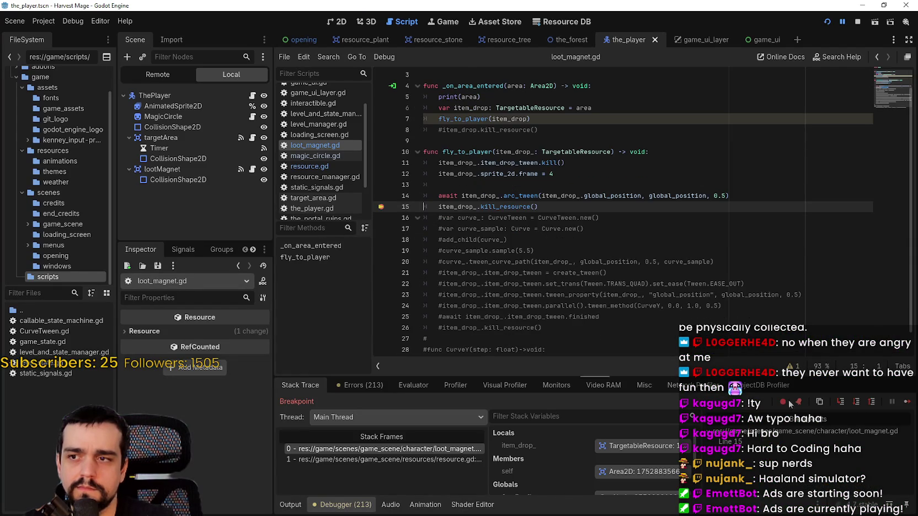
Step: Continue repeatedly past the line 15 breakpoint, then stop the debug session
click(907, 404)
click(907, 406)
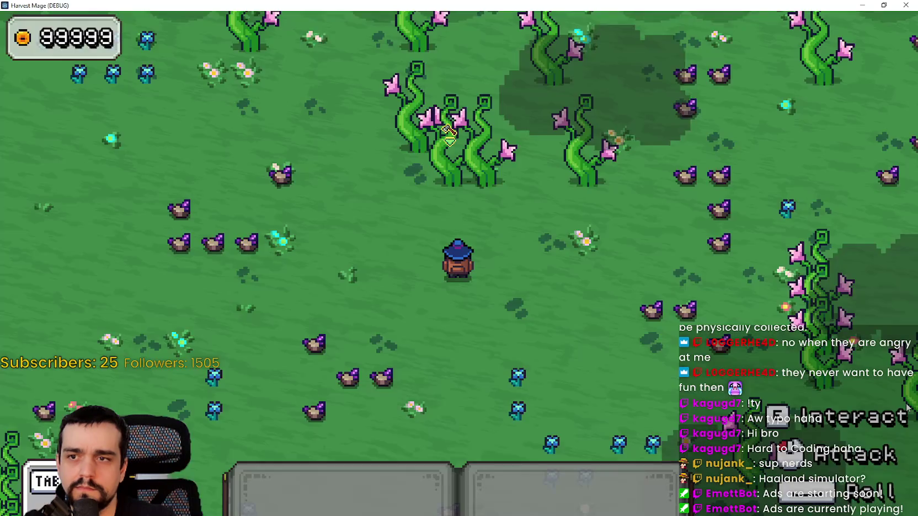
click(907, 406)
click(908, 406)
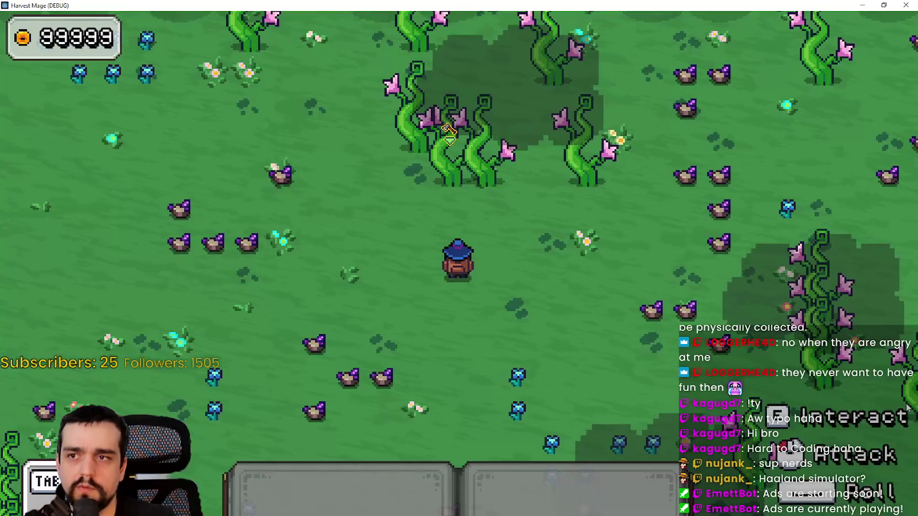
click(907, 406)
click(907, 406)
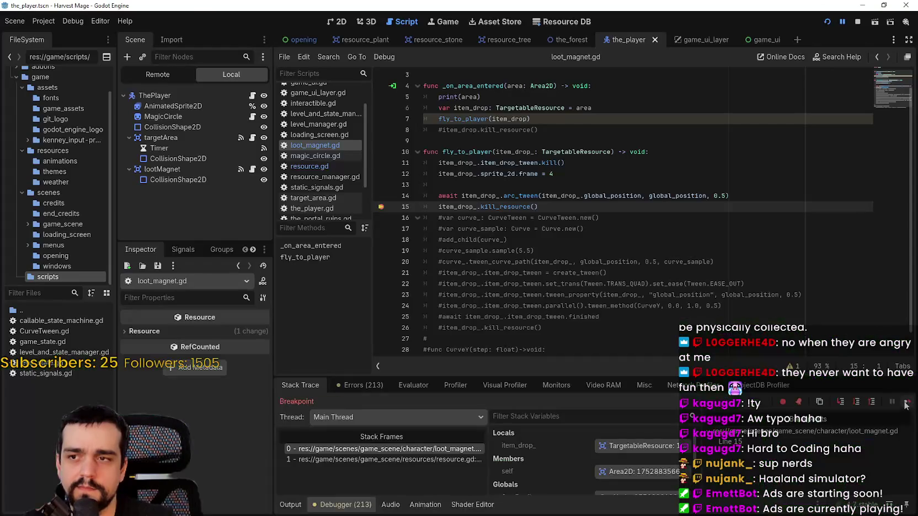
click(857, 22)
Step: Delete the await keyword before arc_tween on line 14 and run the project again
double_click(448, 195)
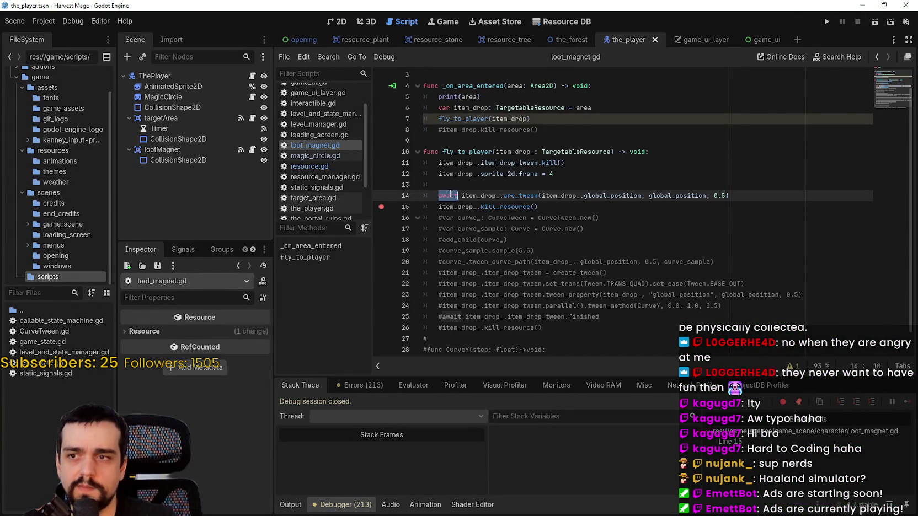
key(BackSpace)
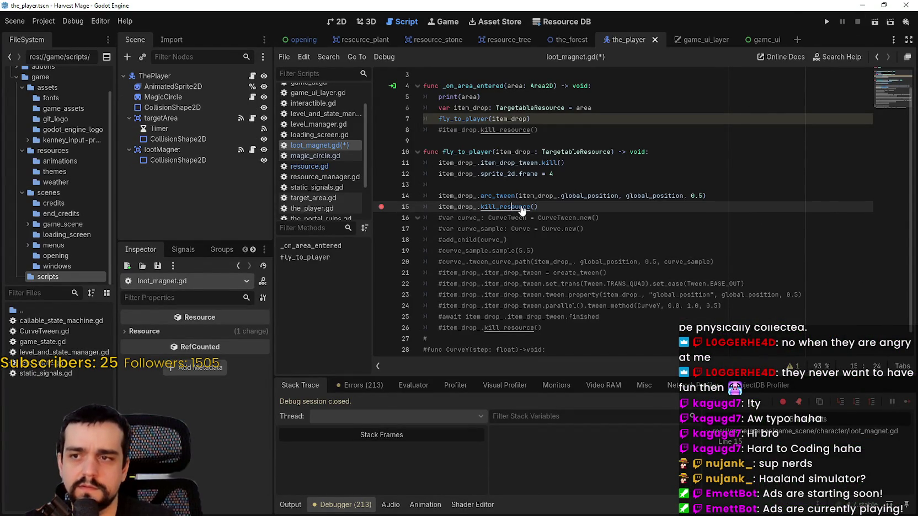
click(512, 207)
click(829, 22)
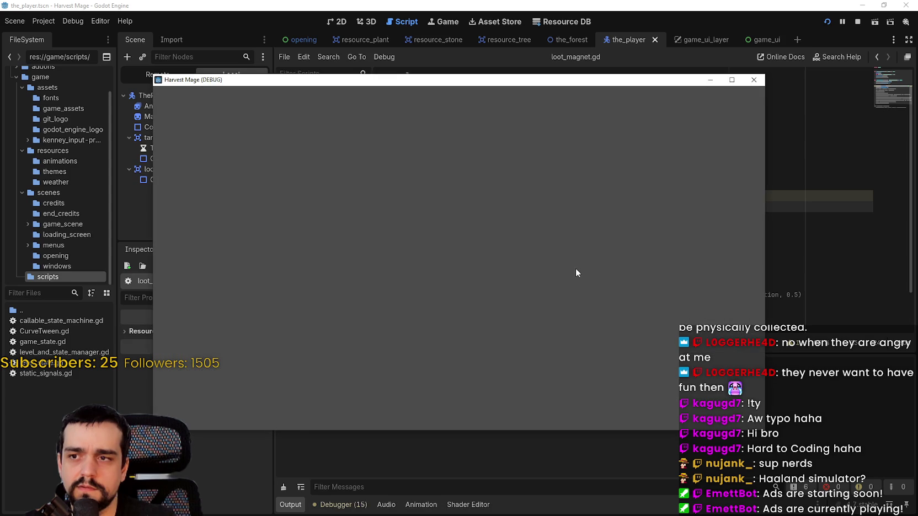
Step: Walk the player to a plant and attack it using the first hotbar slot
key(a)
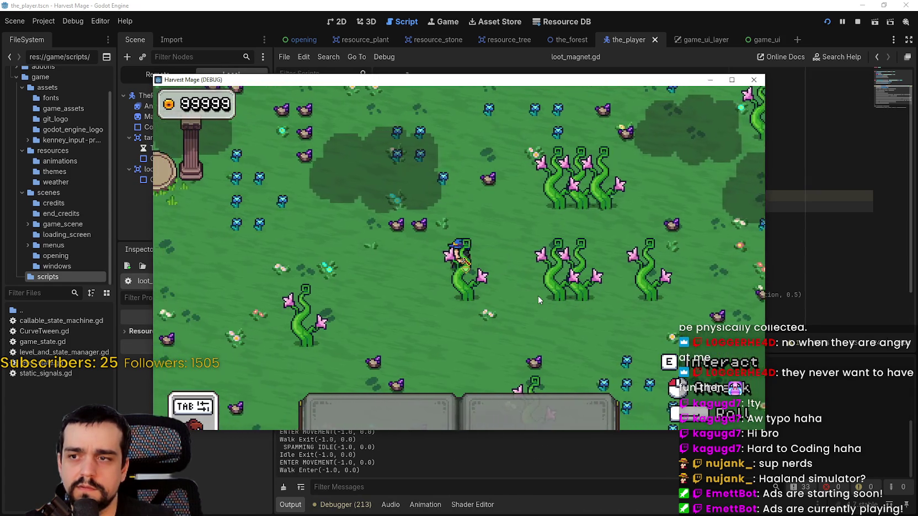
key(s)
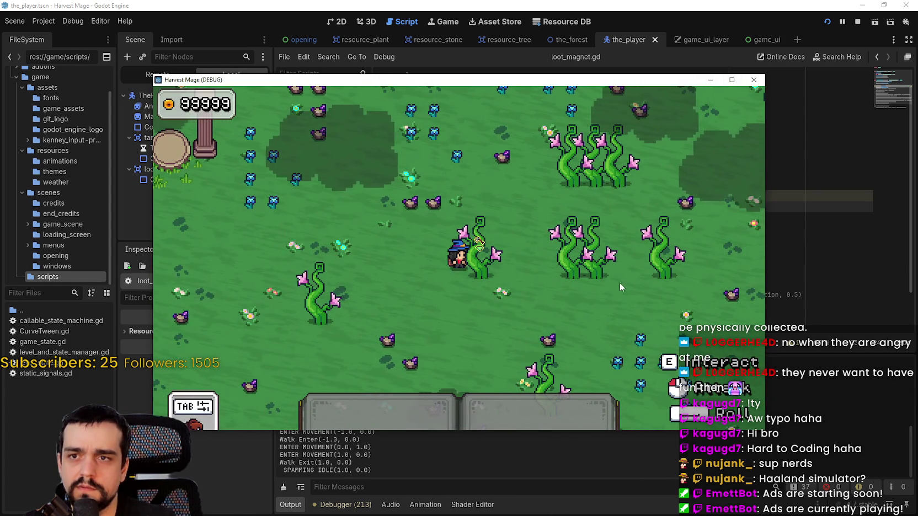
key(1)
click(617, 288)
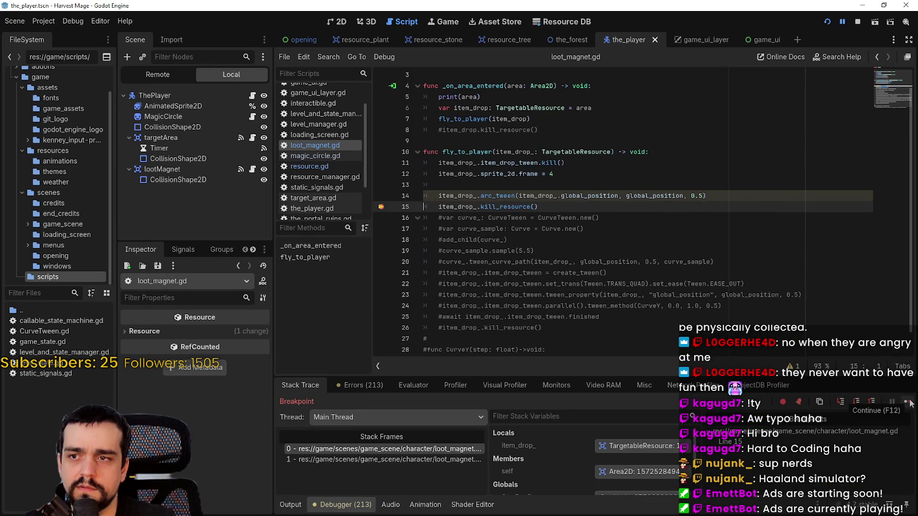
Step: Continue past the line 15 breakpoint until the game resumes, then show the Output log
click(908, 402)
click(908, 402)
click(908, 402)
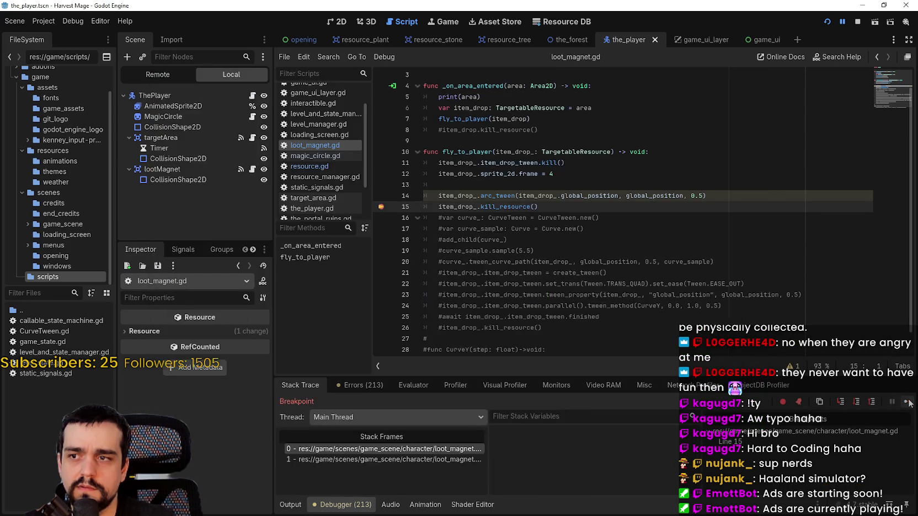
click(908, 402)
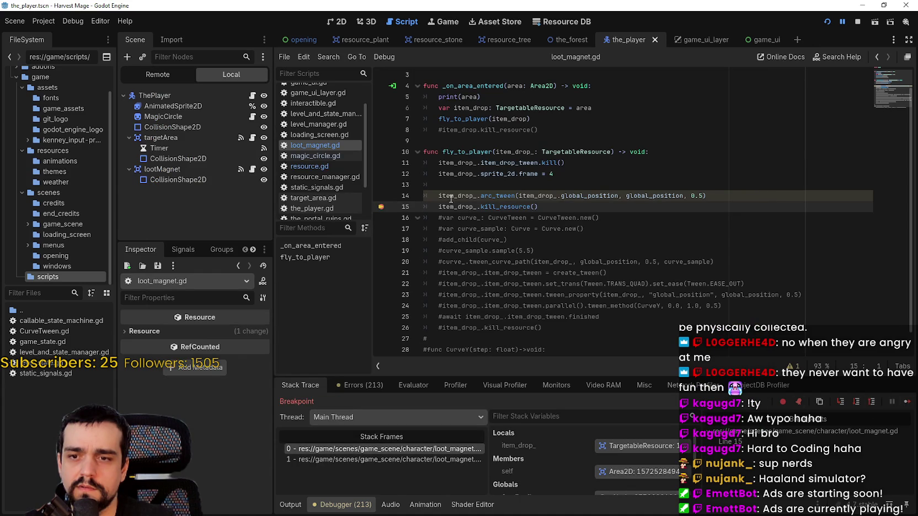
key(F12)
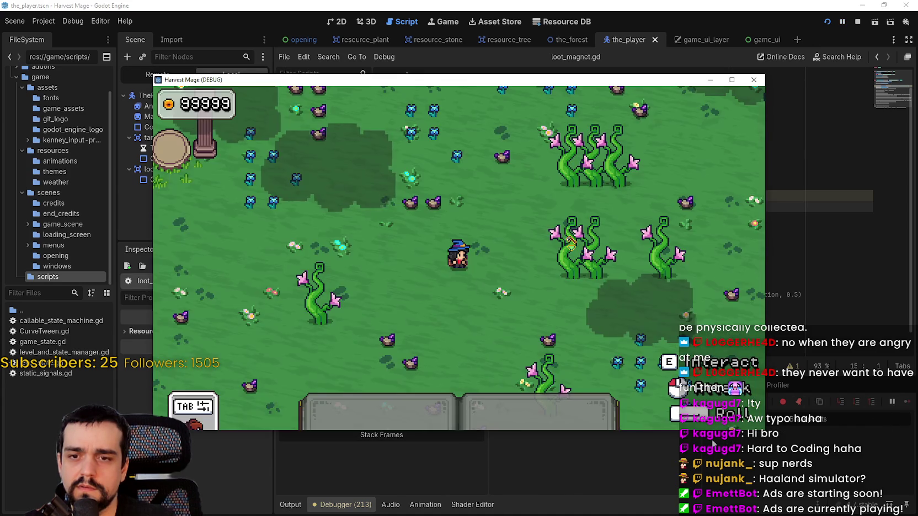
click(290, 505)
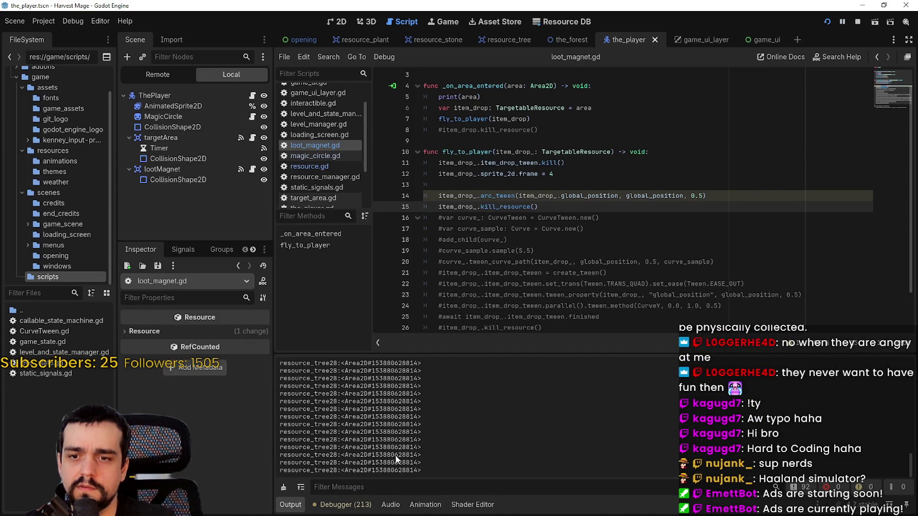
Step: Walk the player down in the game, then return to loot_magnet.gd and select item_drop on line 6
key(alt+Tab)
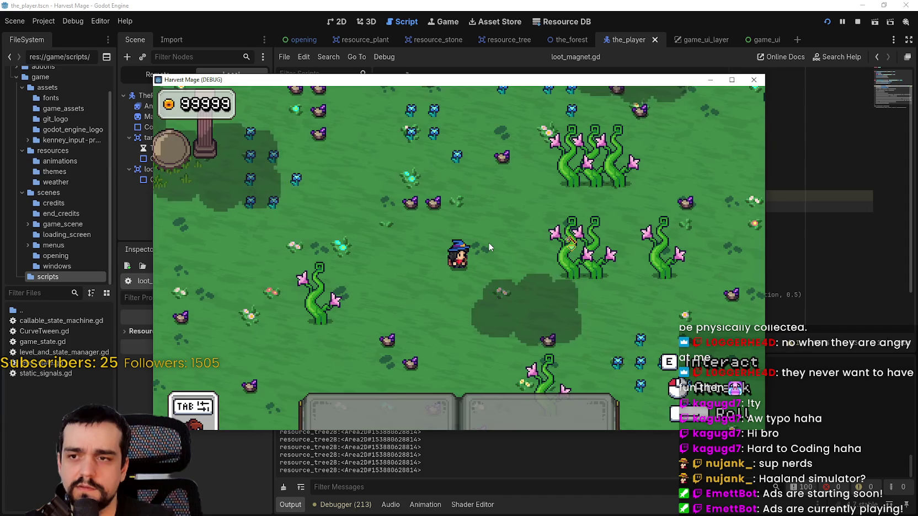
key(s)
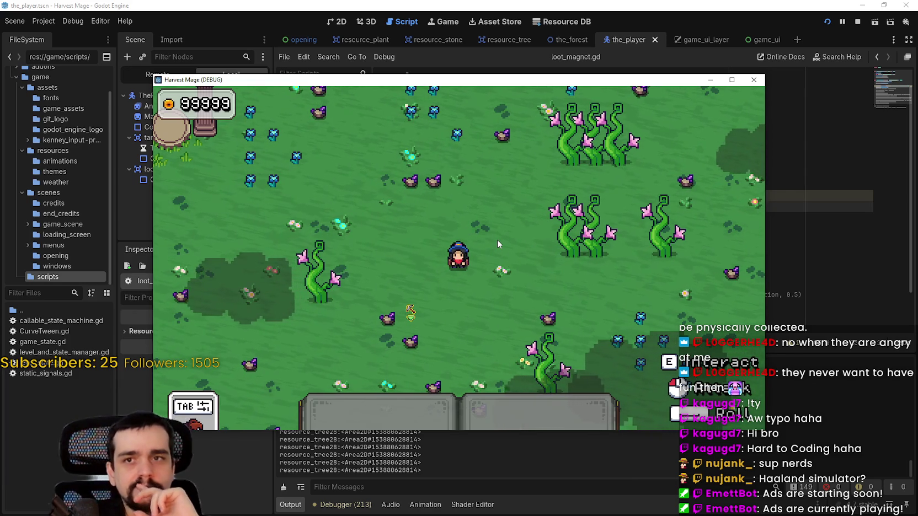
key(alt+Tab)
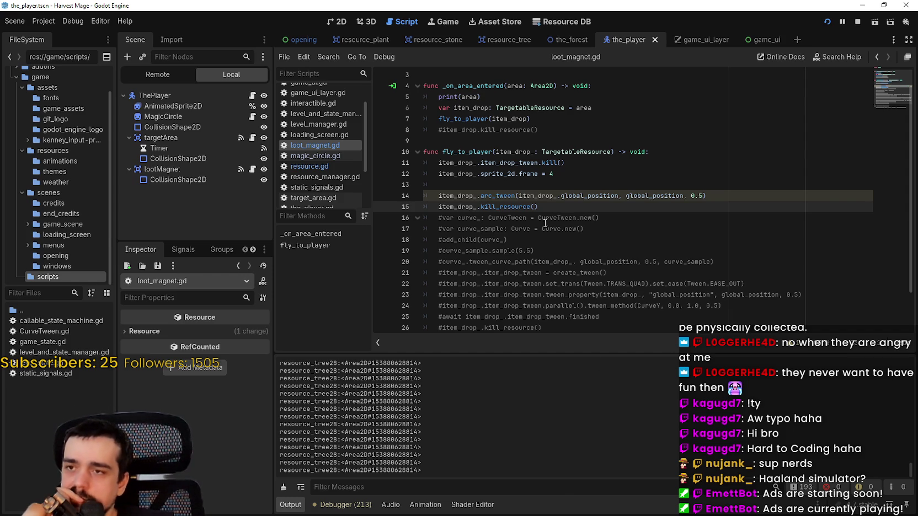
double_click(471, 107)
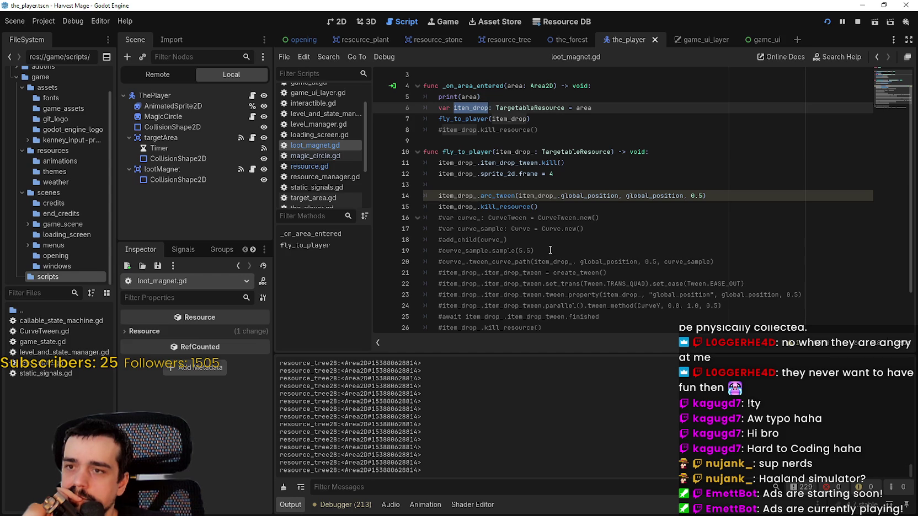
Step: Add a breakpoint on the kill_resource line 15 of loot_magnet.gd
click(542, 205)
key(shift+Up)
key(shift+Up)
key(shift+Up)
key(shift+Home)
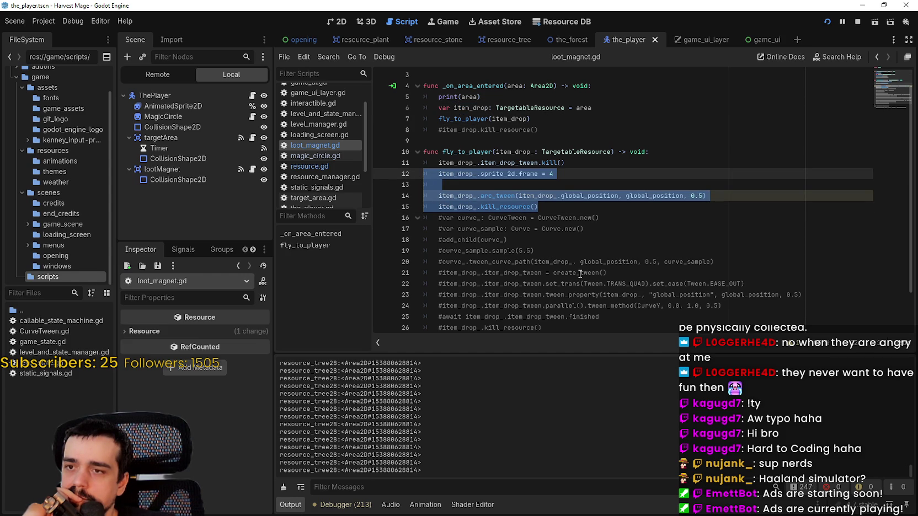
click(550, 213)
click(381, 207)
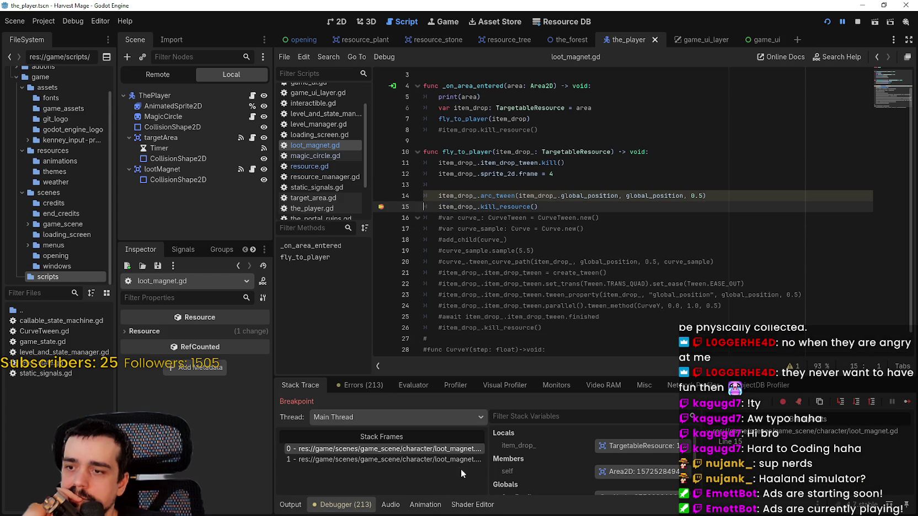
Step: Inspect the fly_to_player caller frame and continue twice to the next break
click(466, 459)
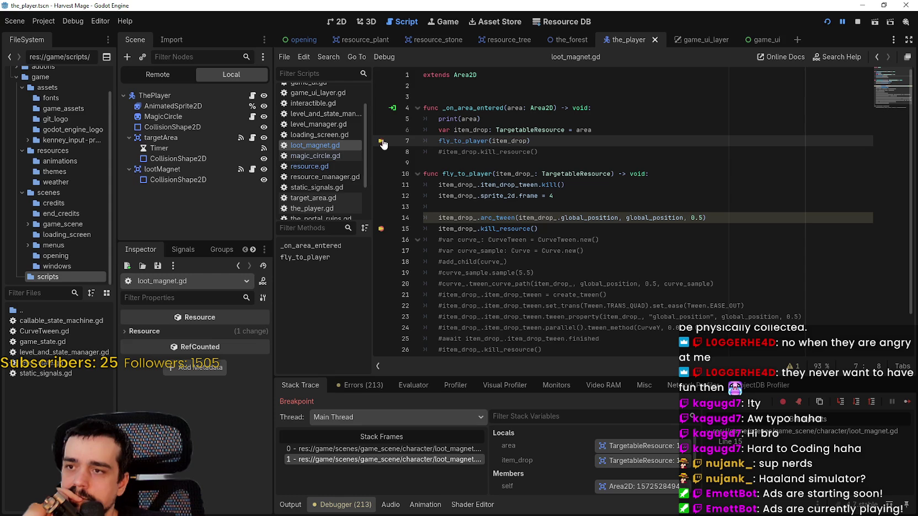
click(907, 402)
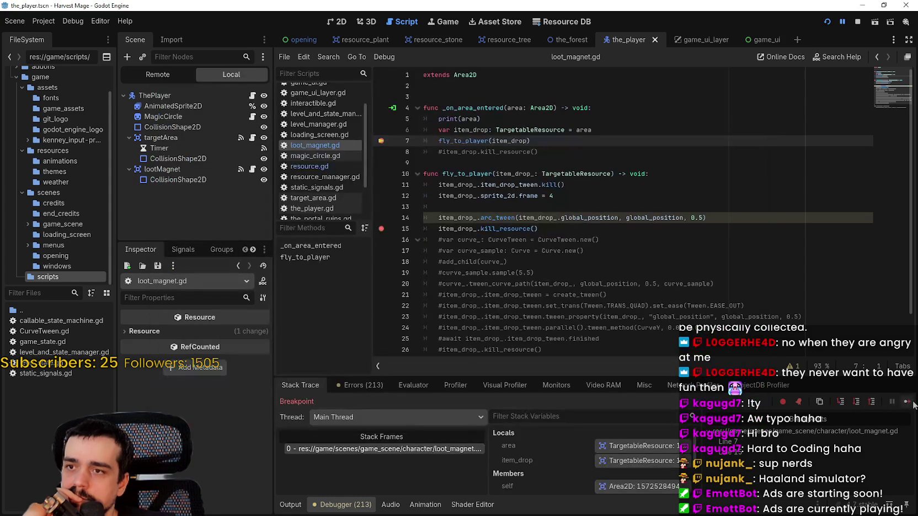
click(907, 402)
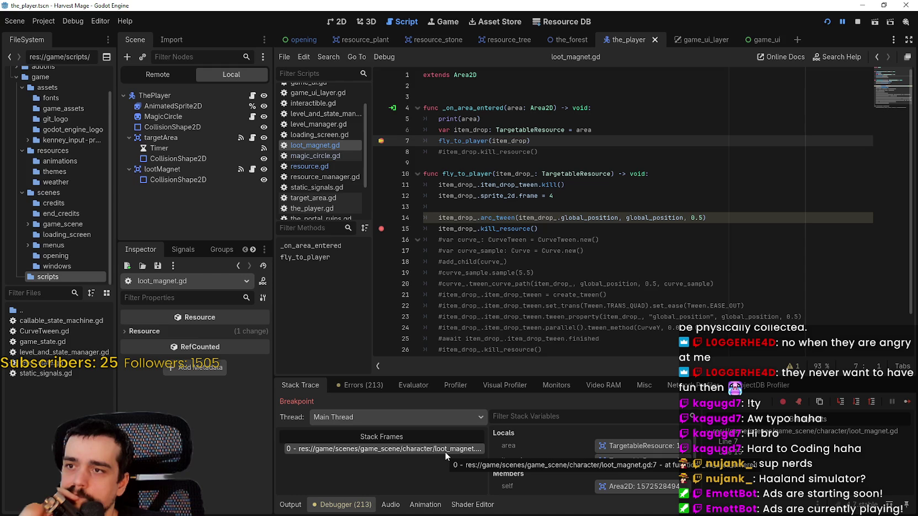
right_click(522, 132)
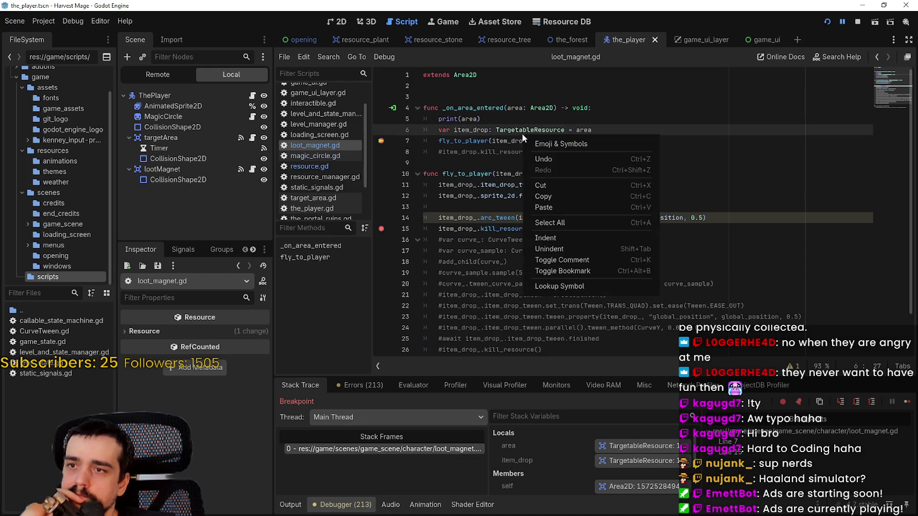
Step: Look up arc_tween in resource.gd, break on line 76's collision check in take_damage, and continue
right_click(514, 128)
click(556, 284)
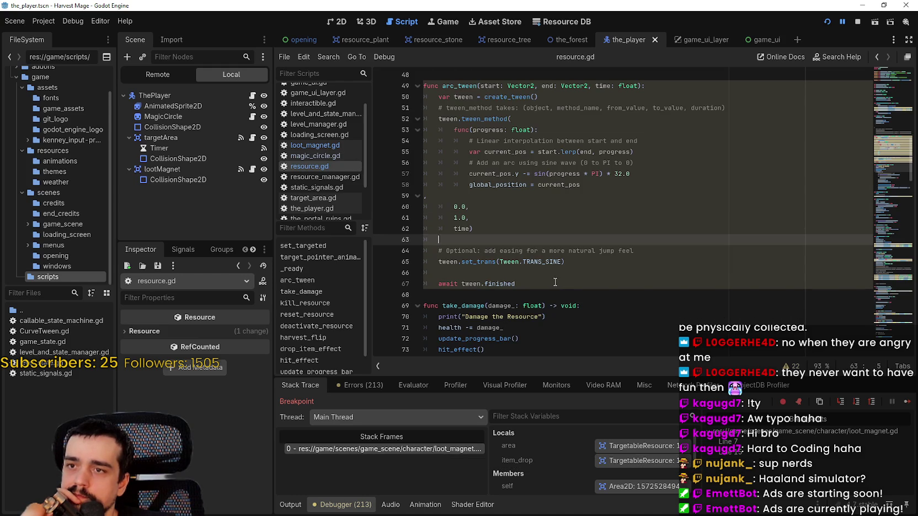
scroll(519, 243, up, 15)
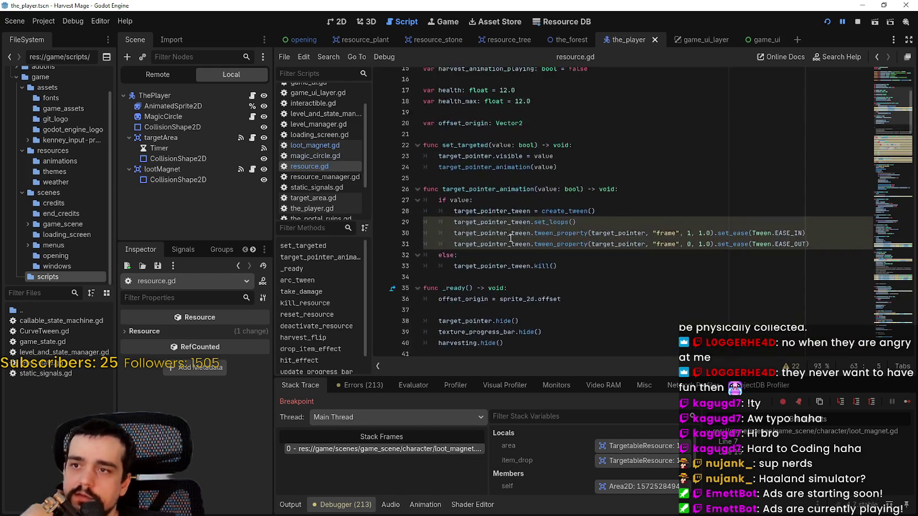
scroll(509, 235, down, 20)
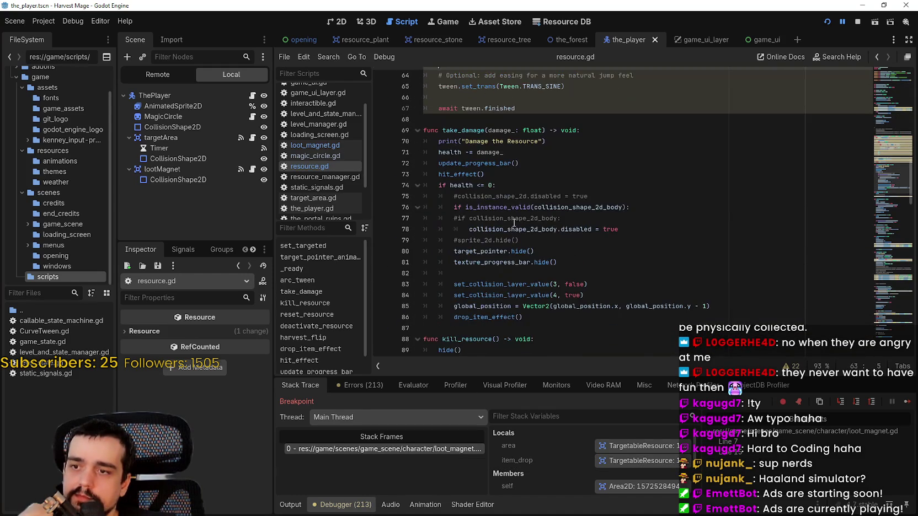
scroll(514, 222, down, 2)
click(458, 251)
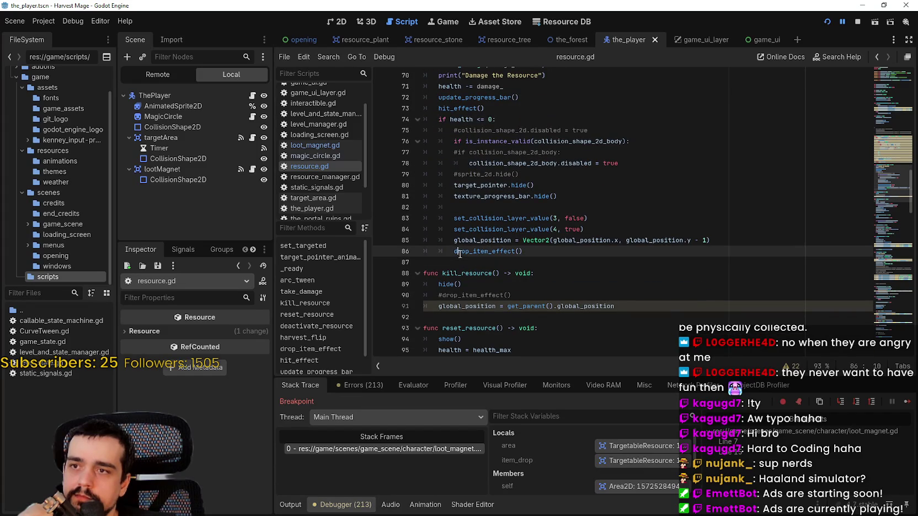
scroll(424, 150, up, 3)
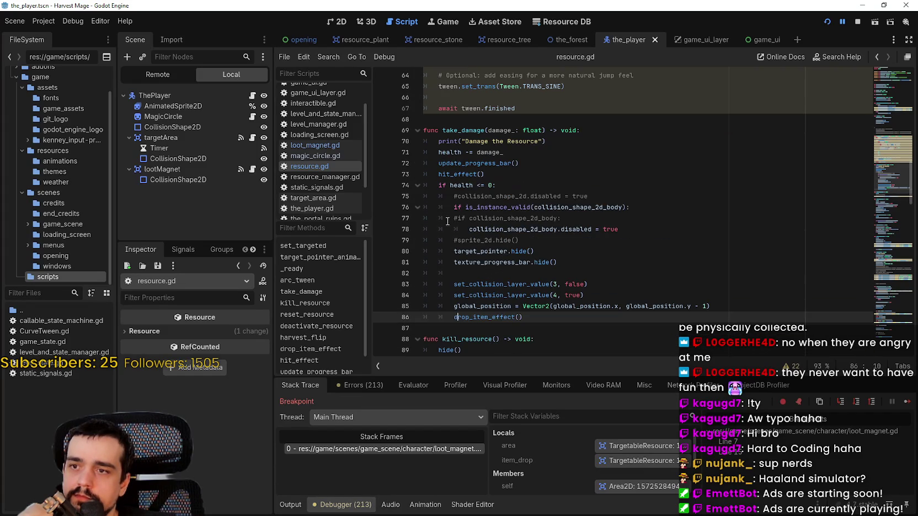
click(440, 208)
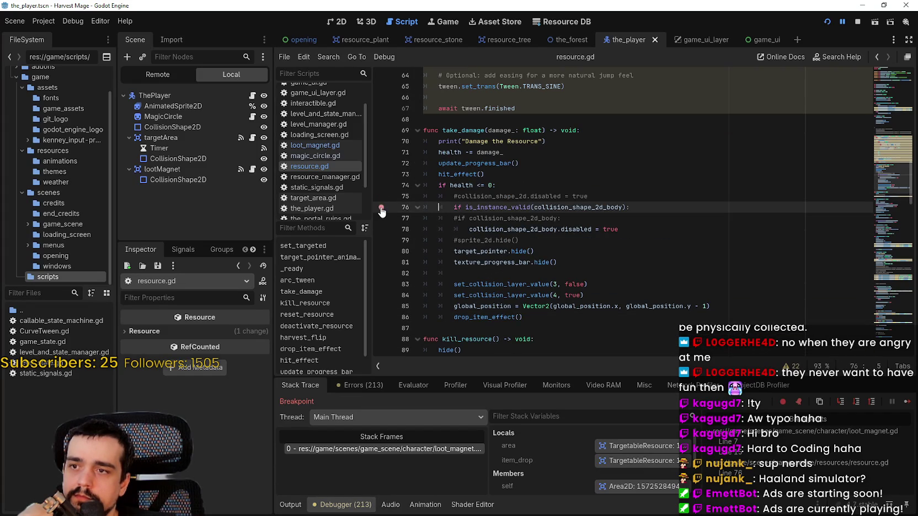
click(907, 405)
Step: Continue through the line 7 and line 15 breakpoints several times, then stop the game
click(906, 405)
click(907, 404)
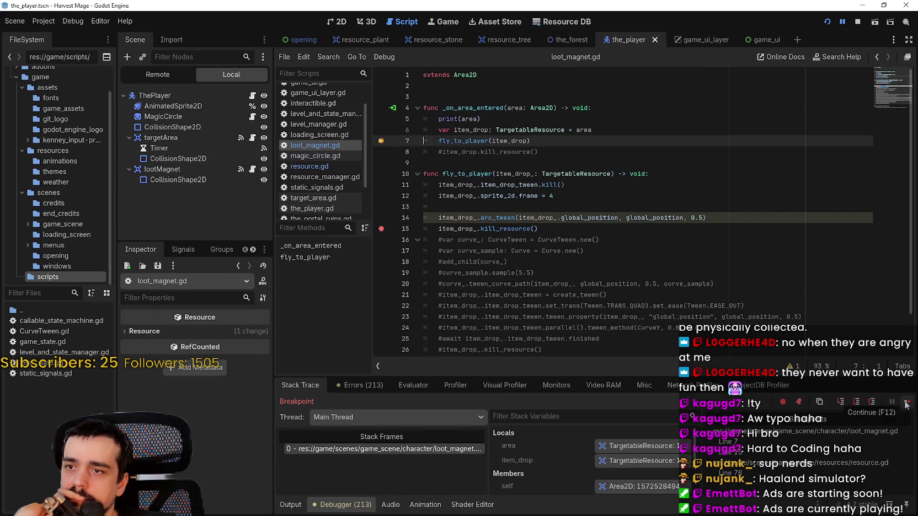
click(906, 405)
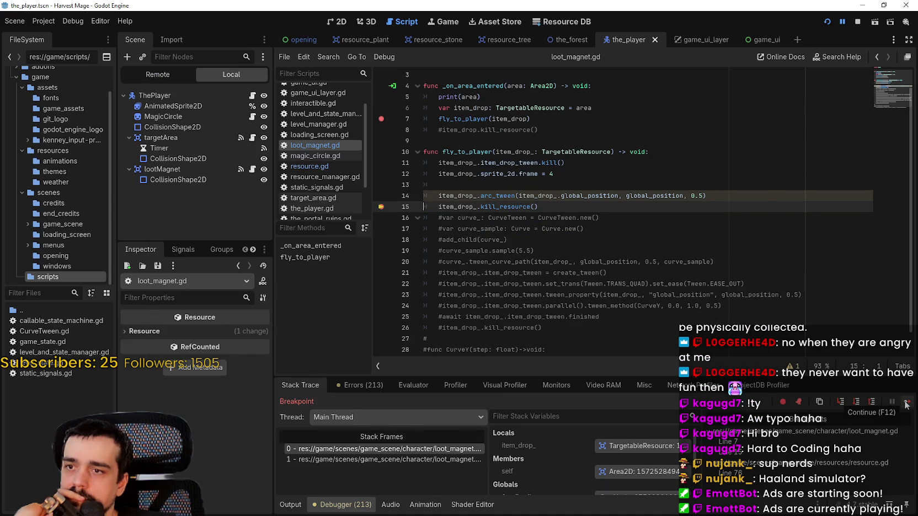
click(907, 404)
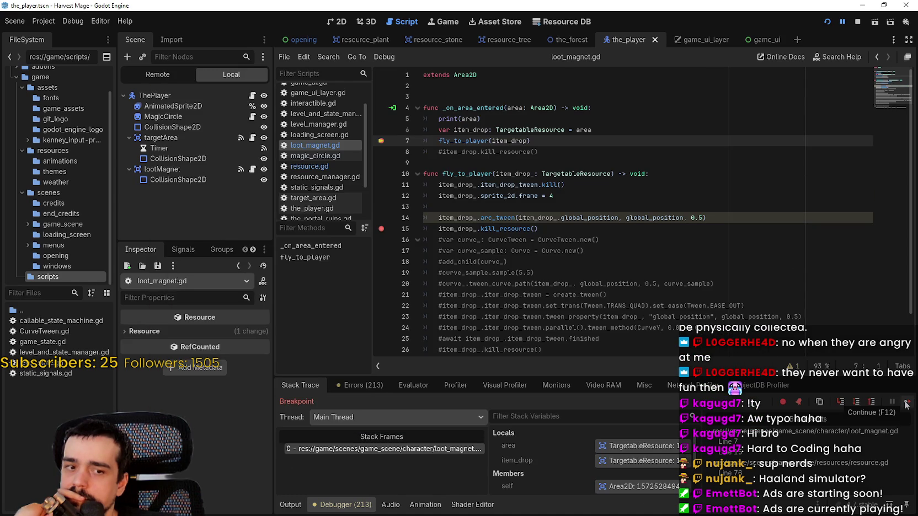
click(906, 404)
click(906, 405)
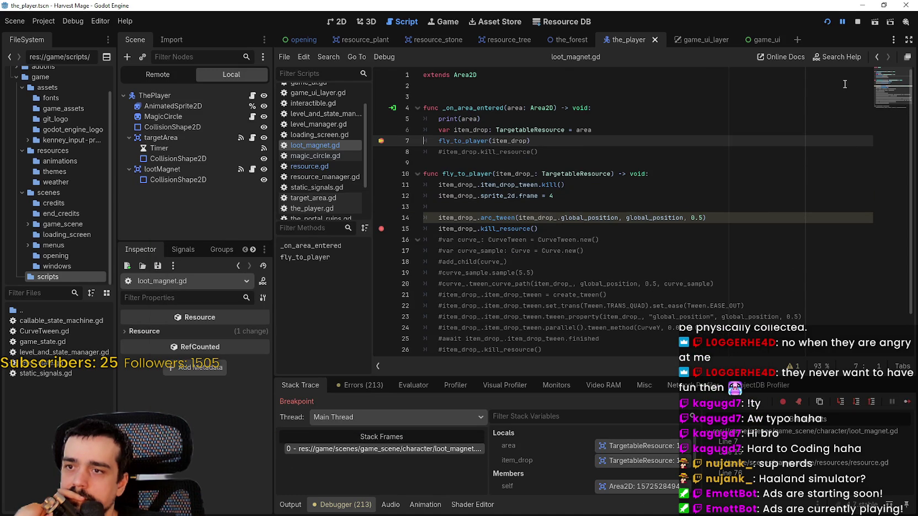
click(858, 21)
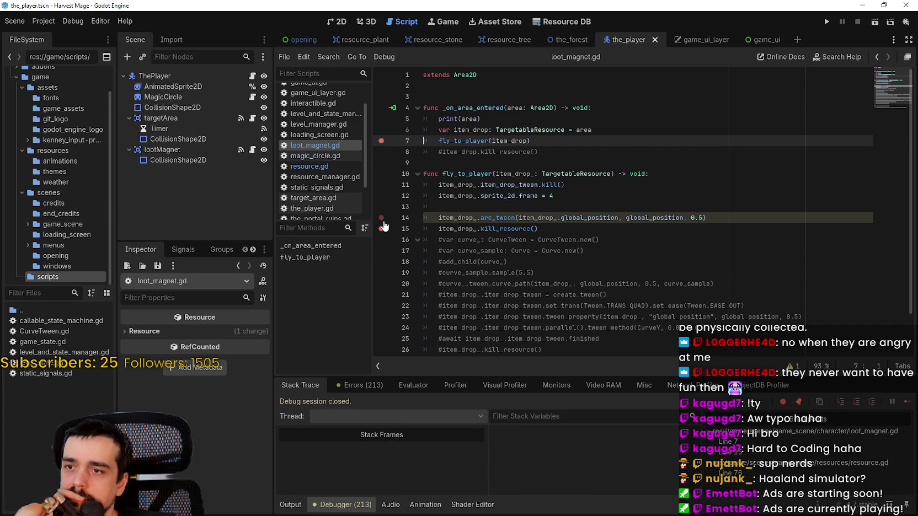
Step: Comment out the arc_tween call on line 14 with # and relaunch the game
click(382, 228)
click(439, 218)
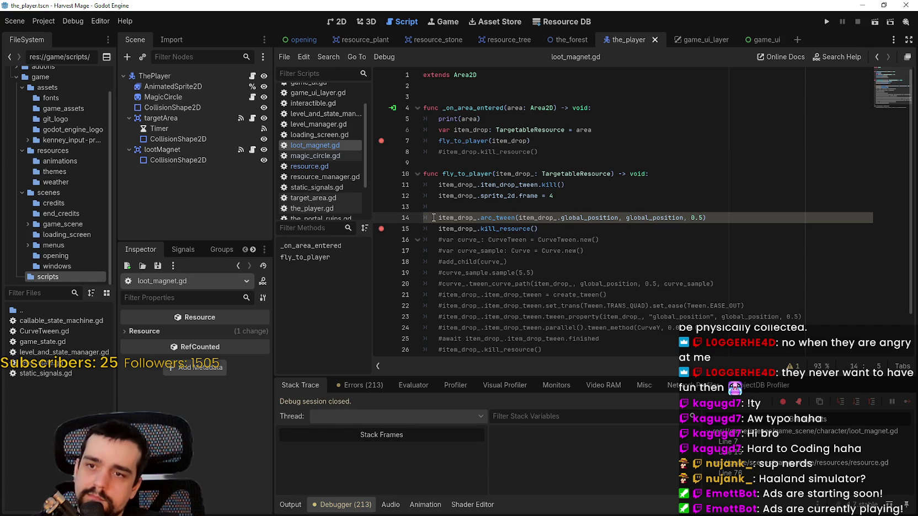
text($)
key(BackSpace)
text(#)
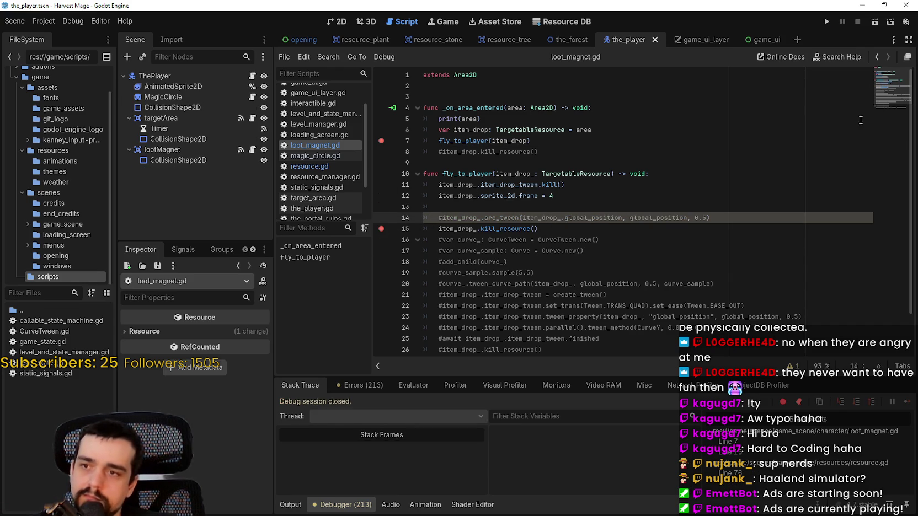
click(827, 22)
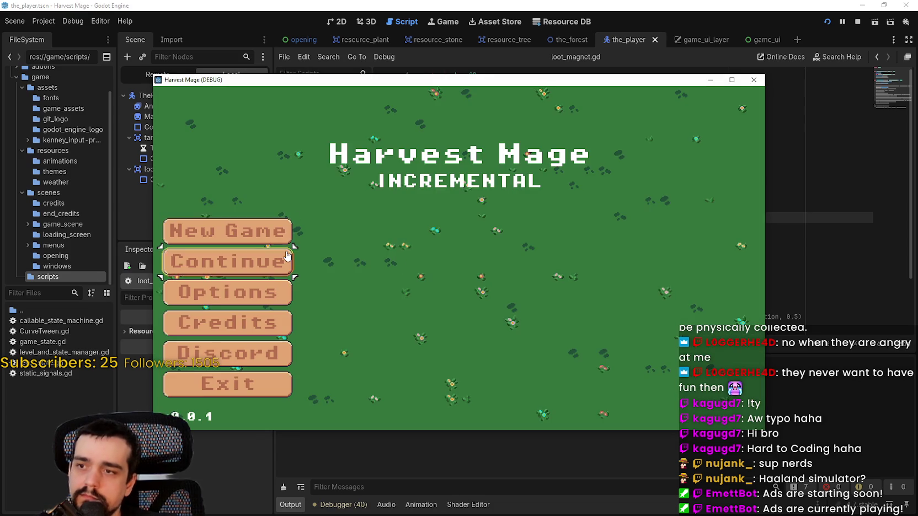
Step: With arc_tween disabled, strike resources, continue past the breakpoints, and return to loot_magnet.gd
key(w)
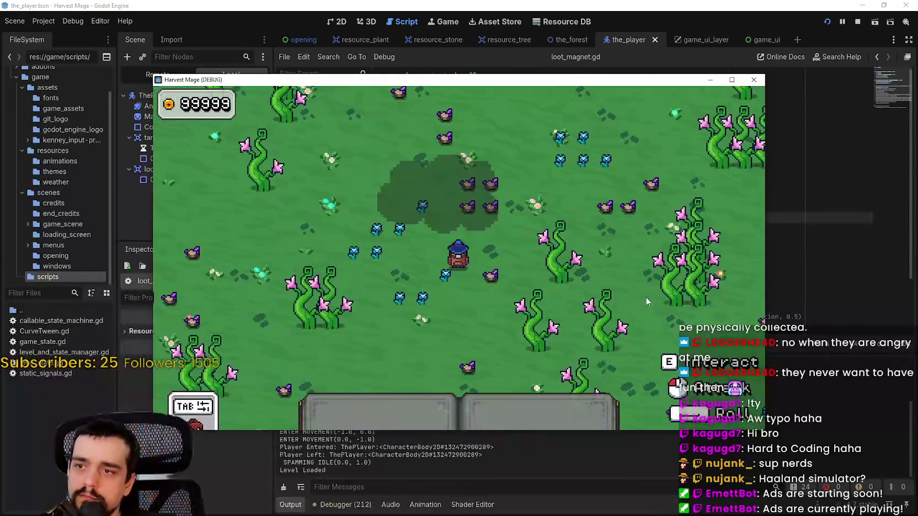
key(d)
click(610, 329)
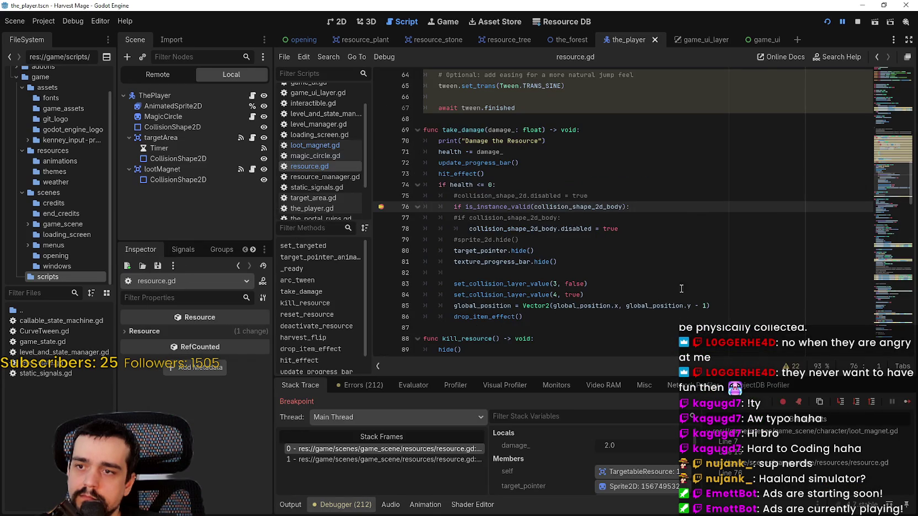
click(906, 404)
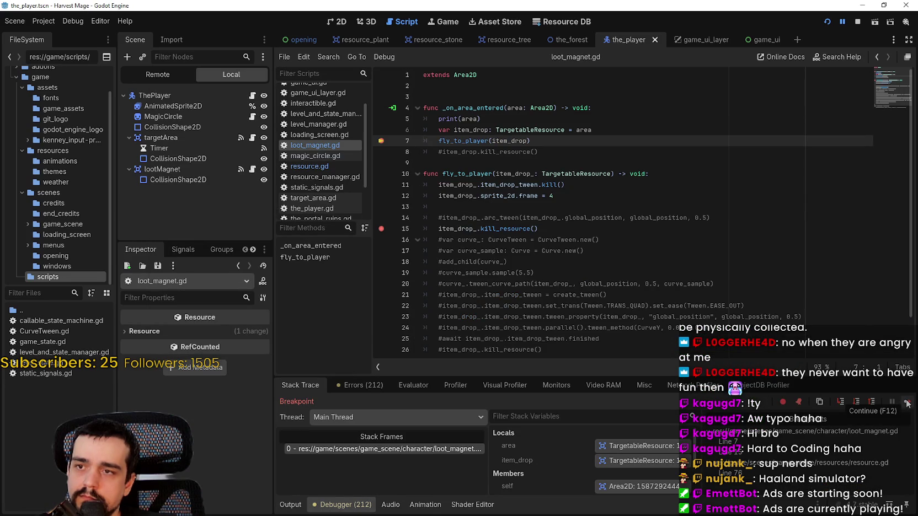
click(907, 403)
click(906, 403)
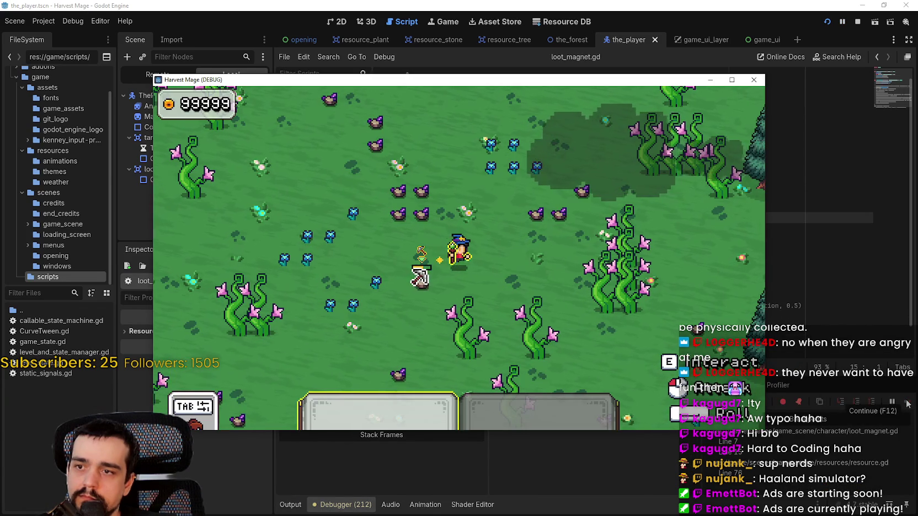
click(411, 314)
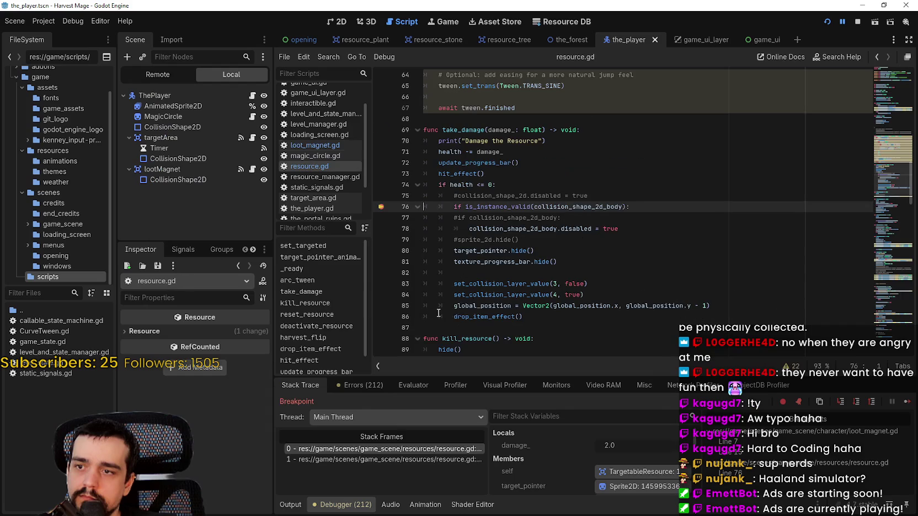
click(313, 145)
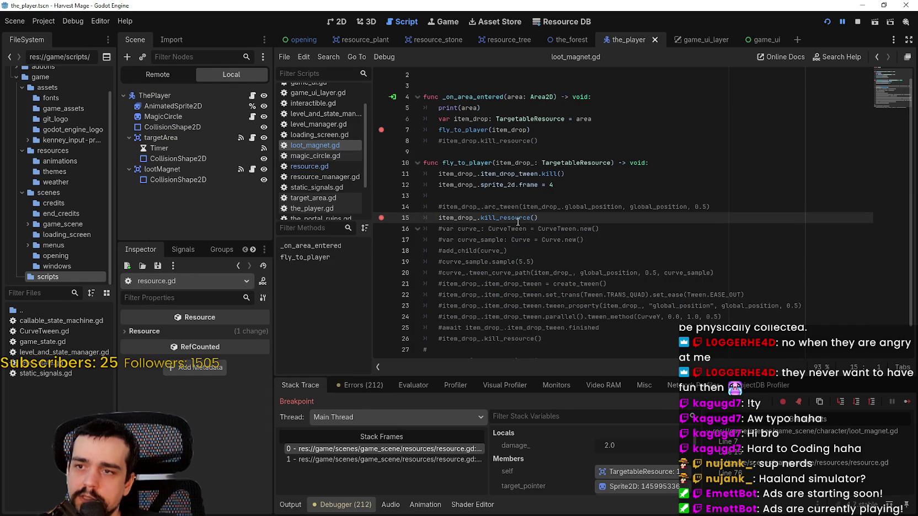
Step: Uncomment the line 14 arc_tween call, stop the debug session and save loot_magnet.gd
click(439, 207)
key(Delete)
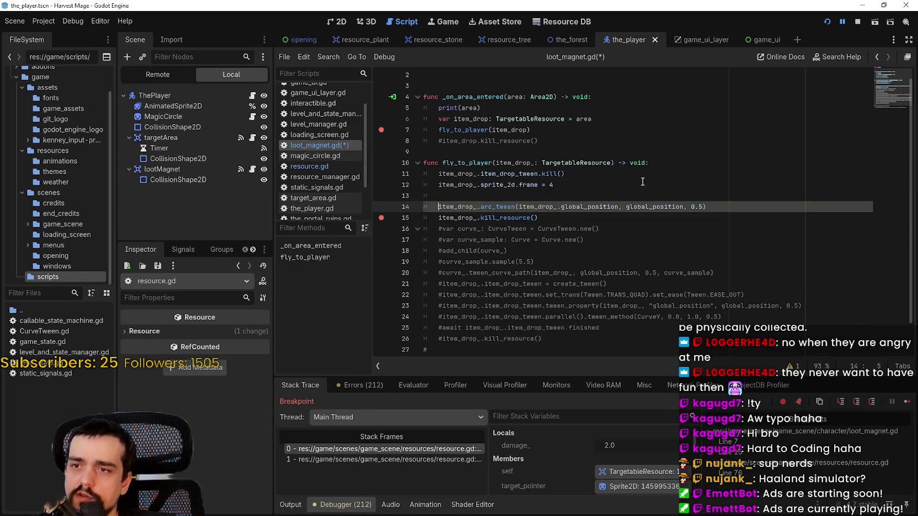
double_click(508, 218)
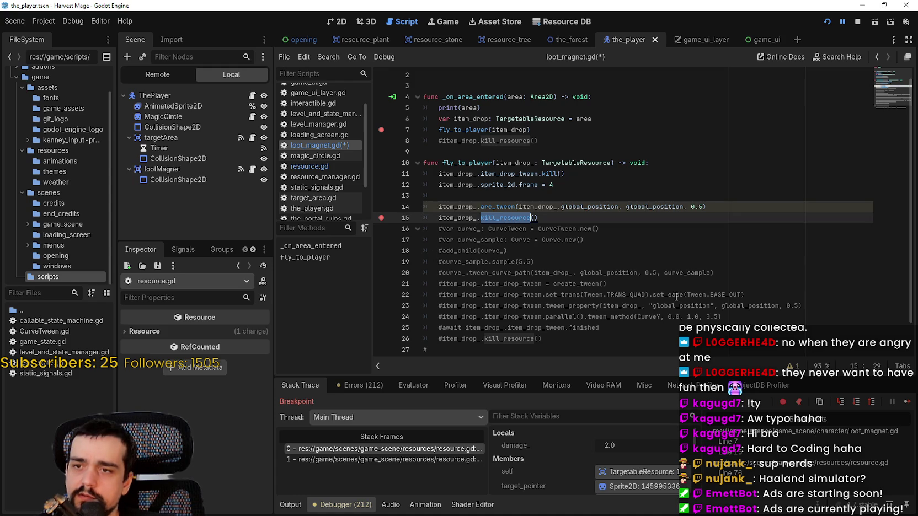
click(604, 229)
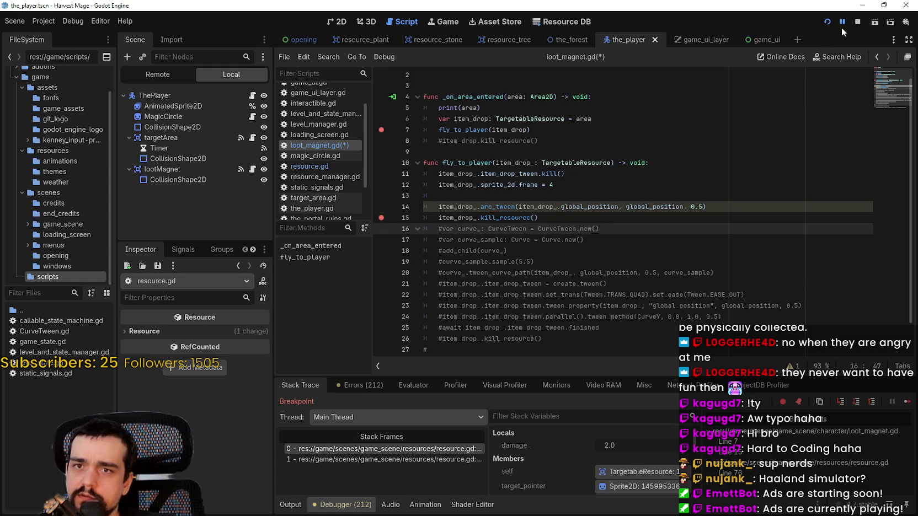
click(858, 22)
key(Up)
key(ctrl+s)
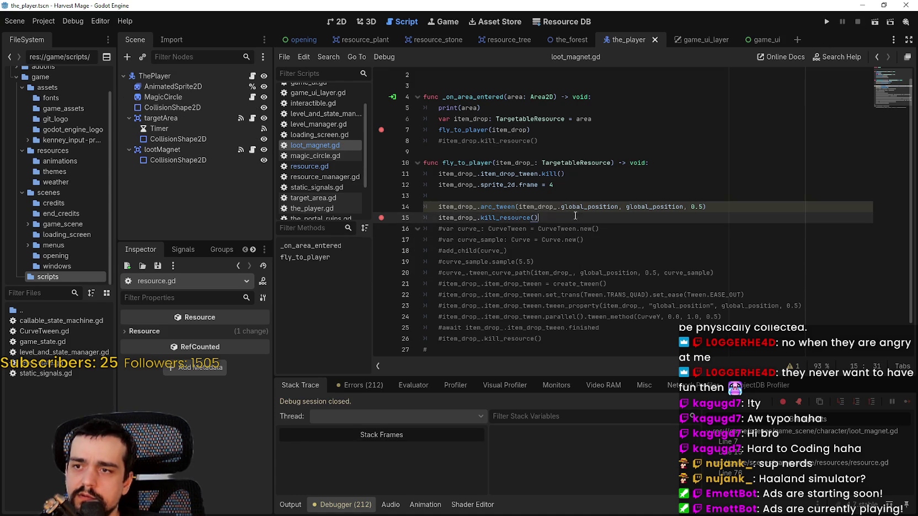
Step: Look up arc_tween in resource.gd and delete its await tween.finished lines
click(546, 206)
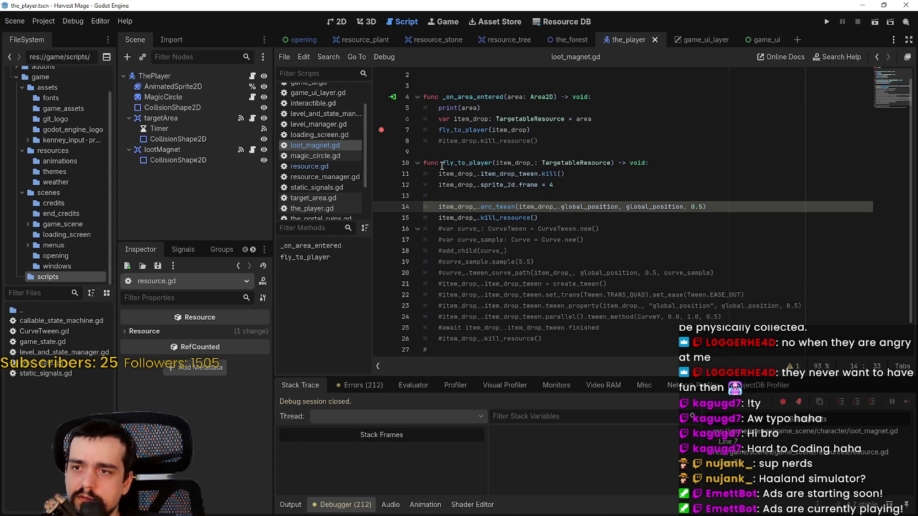
right_click(492, 205)
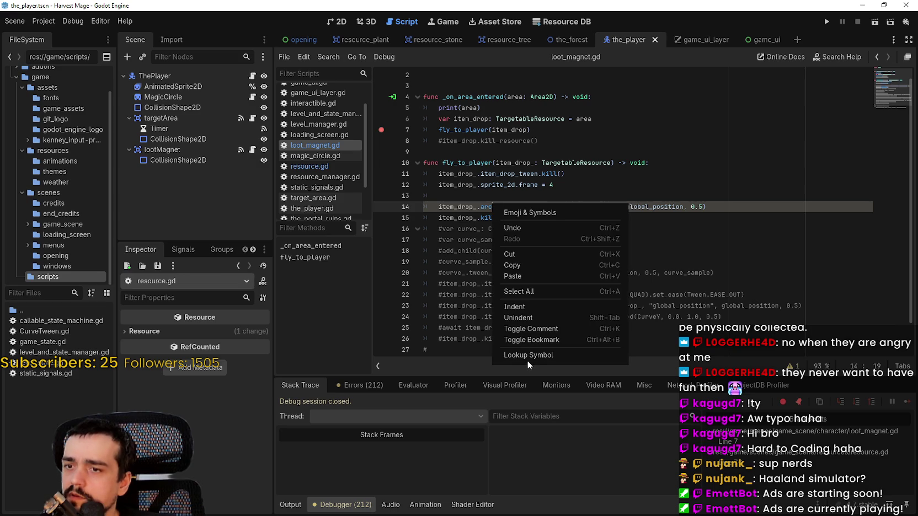
click(527, 356)
scroll(510, 296, down, 3)
click(461, 294)
drag(514, 306, 409, 297)
key(BackSpace)
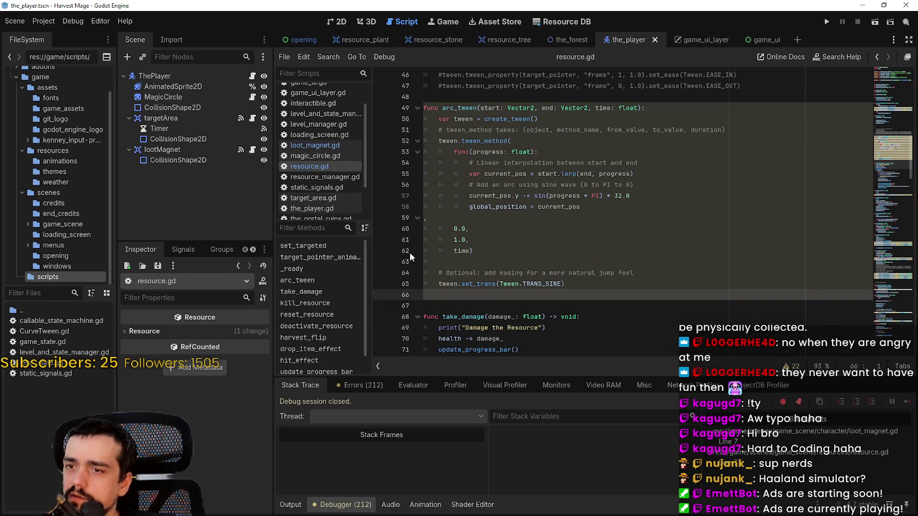
Step: Return to loot_magnet.gd and remove the line 7 breakpoint
click(315, 145)
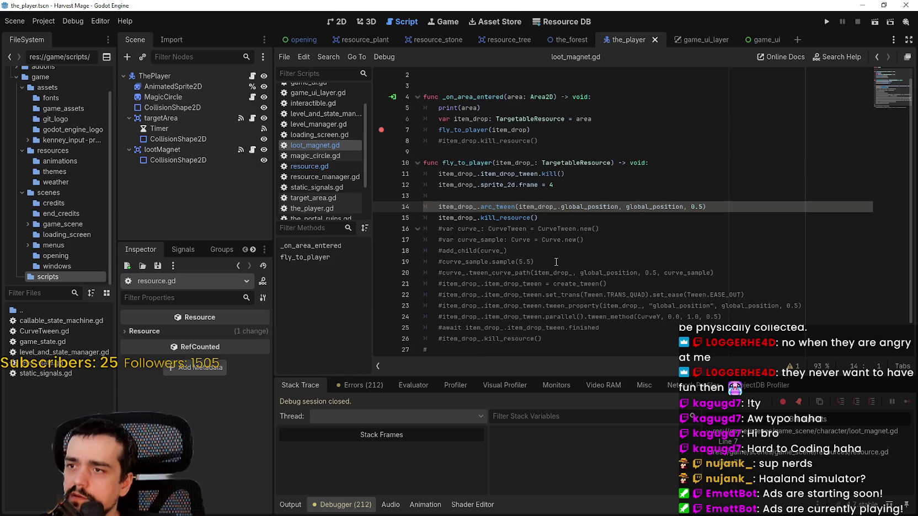
click(563, 215)
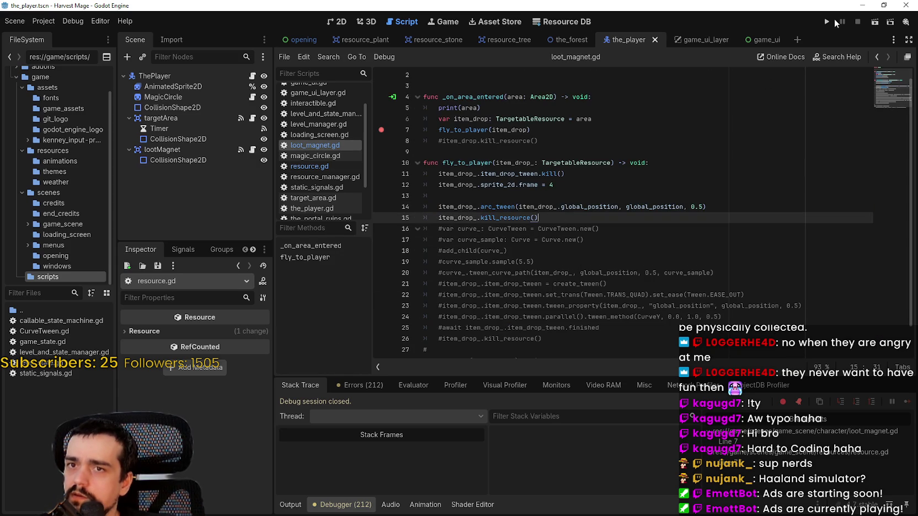
click(381, 130)
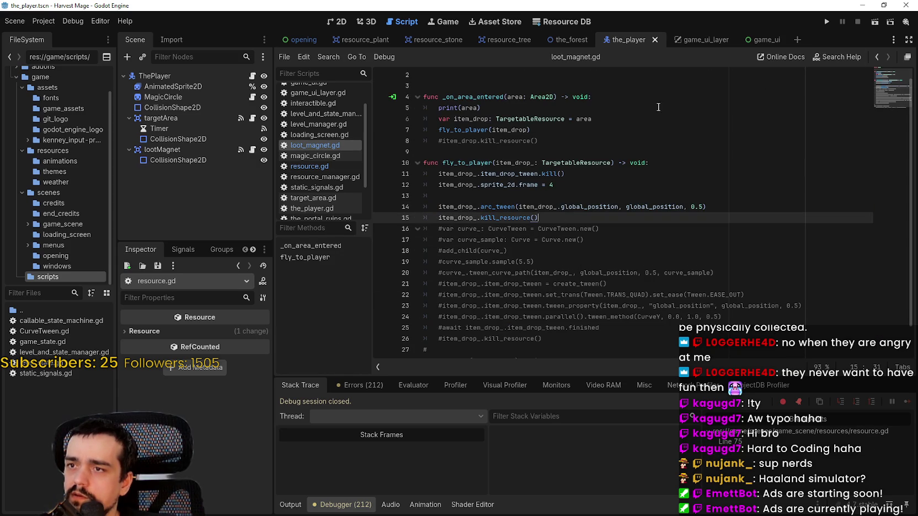
Step: Run Harvest Mage and start a new game from the main menu
click(831, 20)
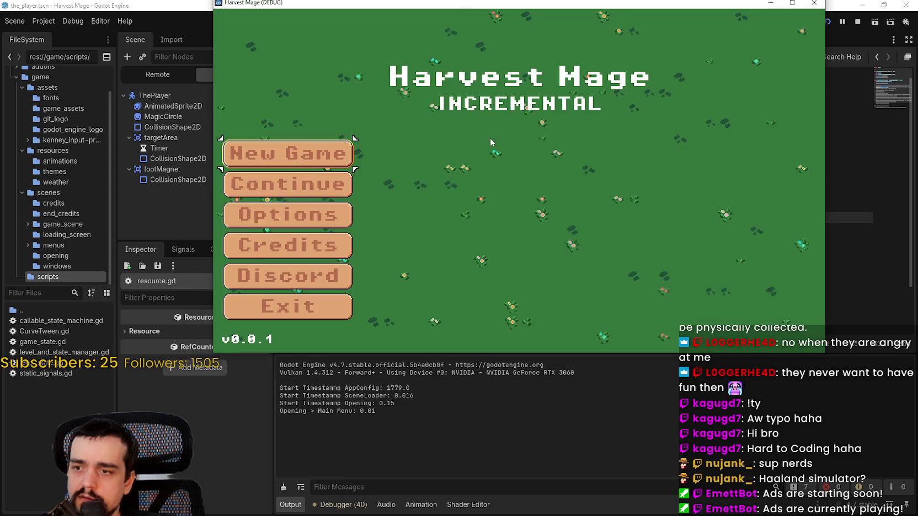
click(297, 215)
click(243, 327)
click(286, 152)
click(287, 153)
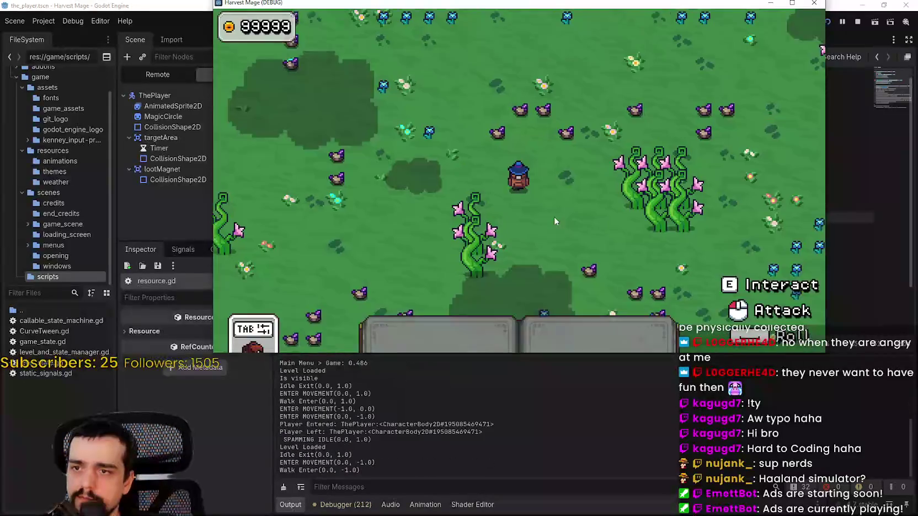
Step: Hit a nearby resource with the pickaxe, continue past the breakpoint and show the Output log
key(d)
click(594, 229)
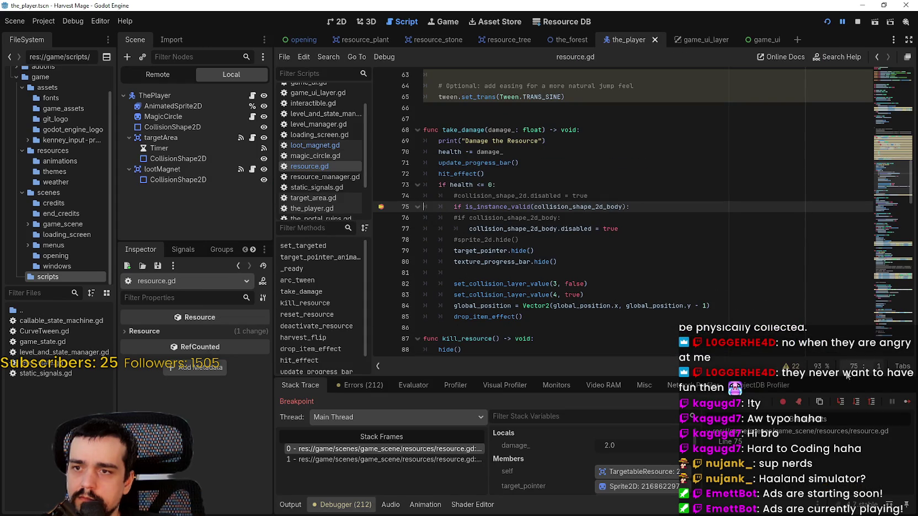
click(905, 401)
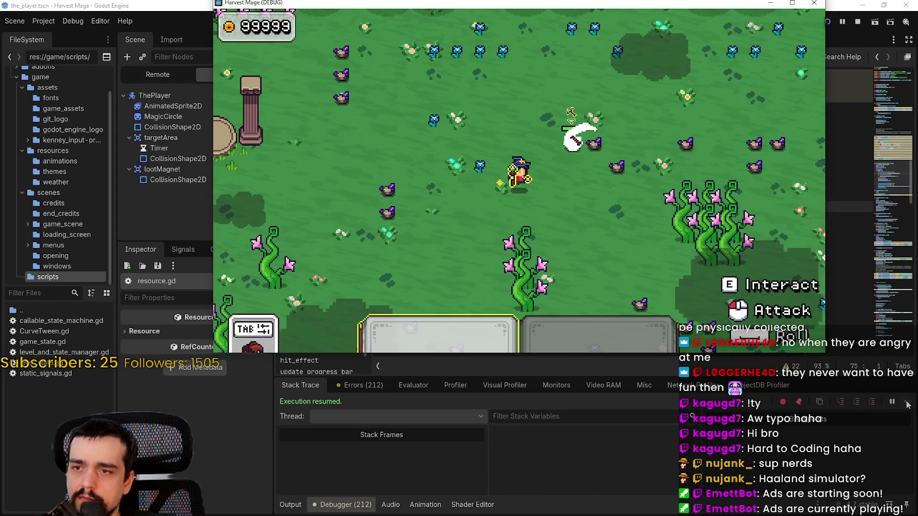
click(290, 505)
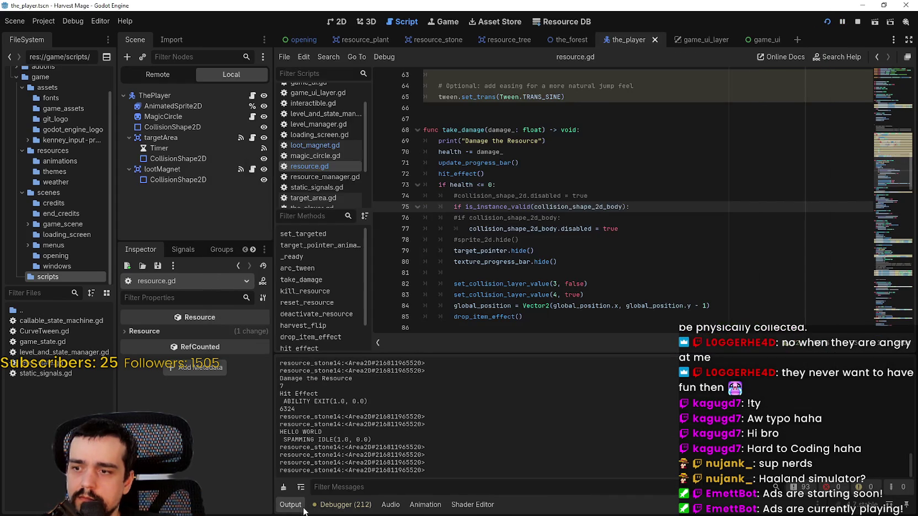
key(alt+Tab)
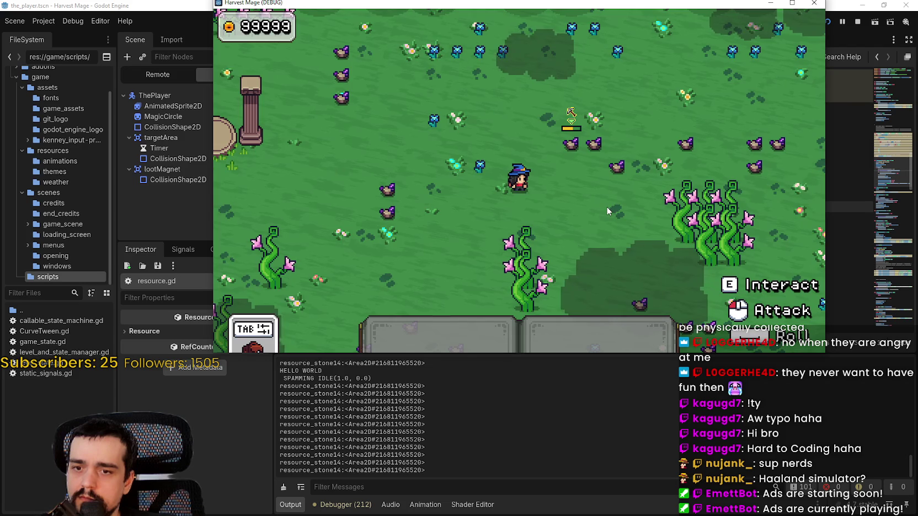
Step: Attack the stone to drop loot, move around the field, then go to line 80 in resource.gd
key(w)
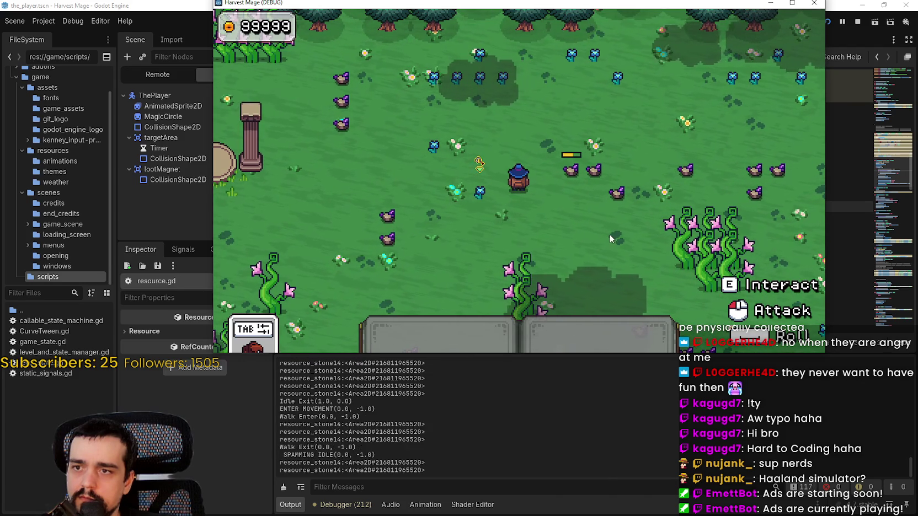
key(a)
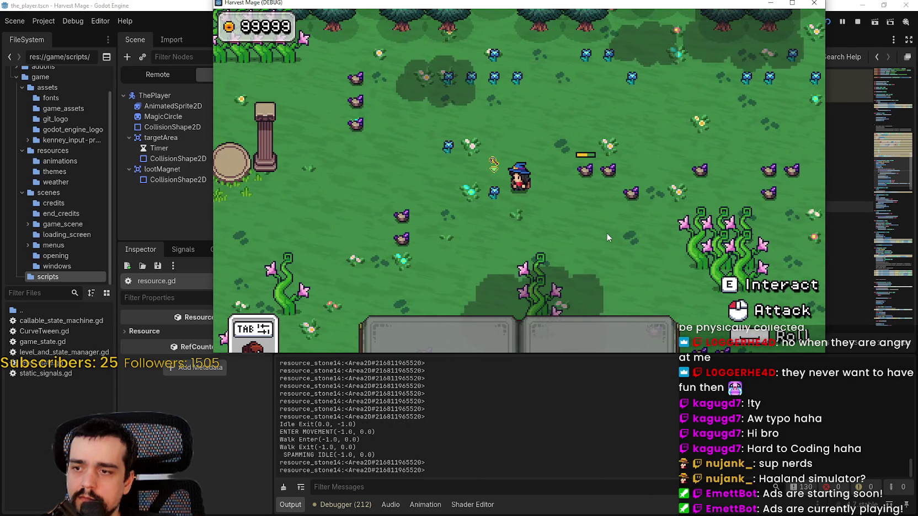
click(607, 237)
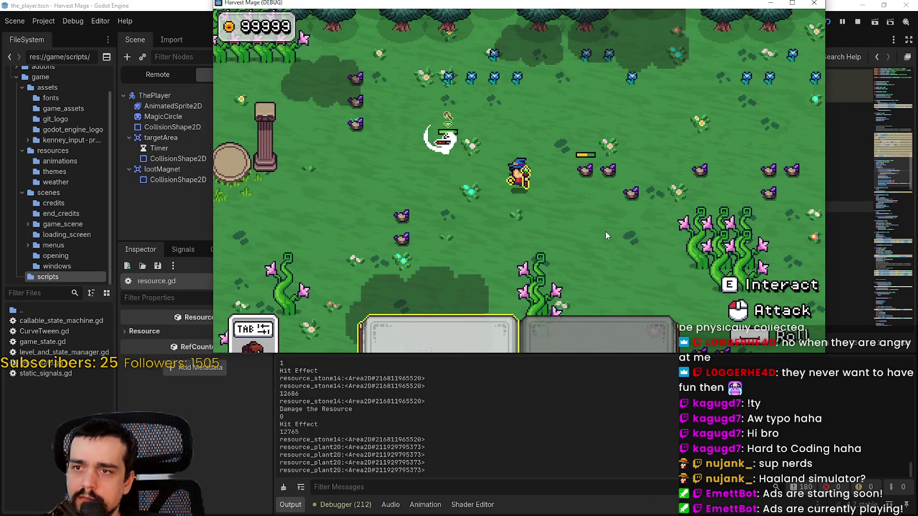
key(w)
key(d)
key(s)
key(w)
key(a)
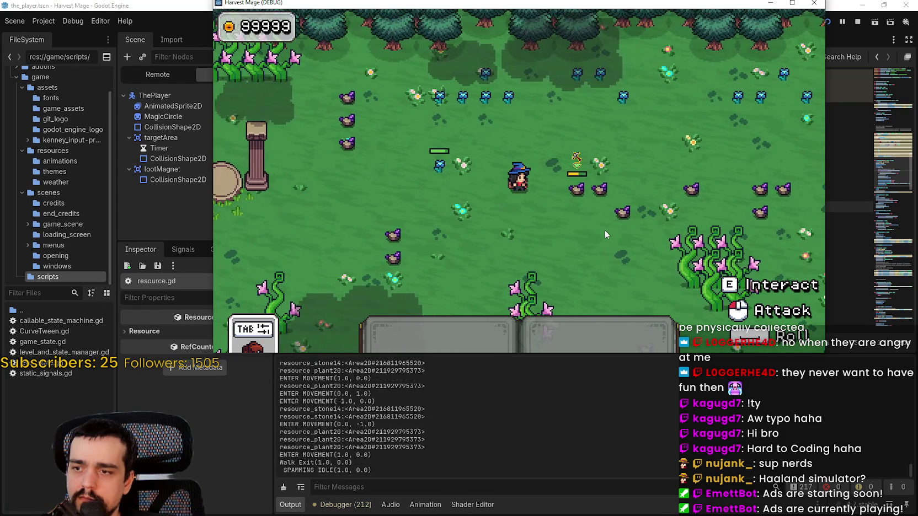
click(533, 262)
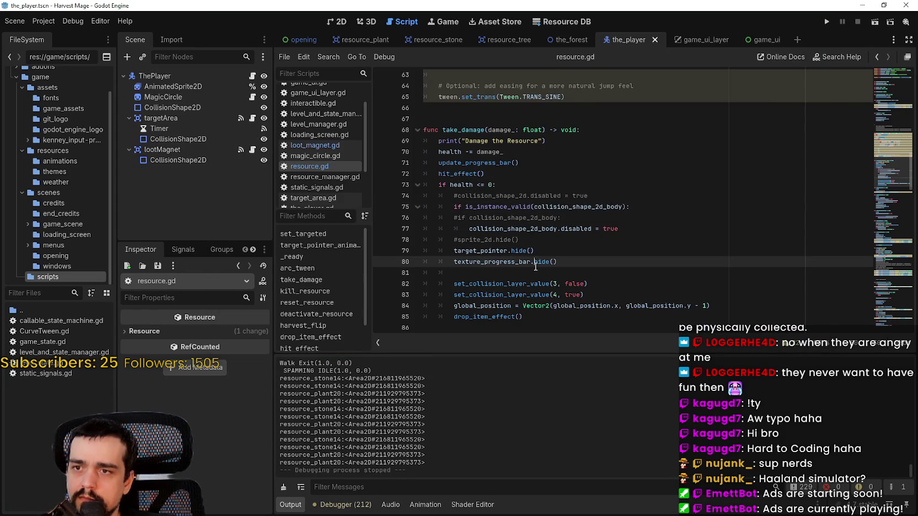
Step: Jump from the arc_tween call in loot_magnet.gd to its definition in resource.gd via Lookup Symbol
click(315, 146)
click(313, 167)
scroll(571, 274, down, 4)
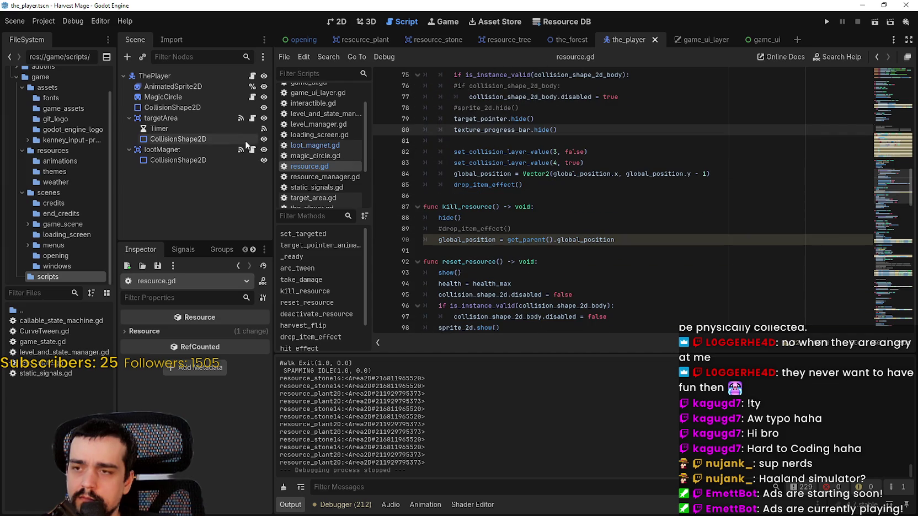
click(300, 149)
right_click(498, 207)
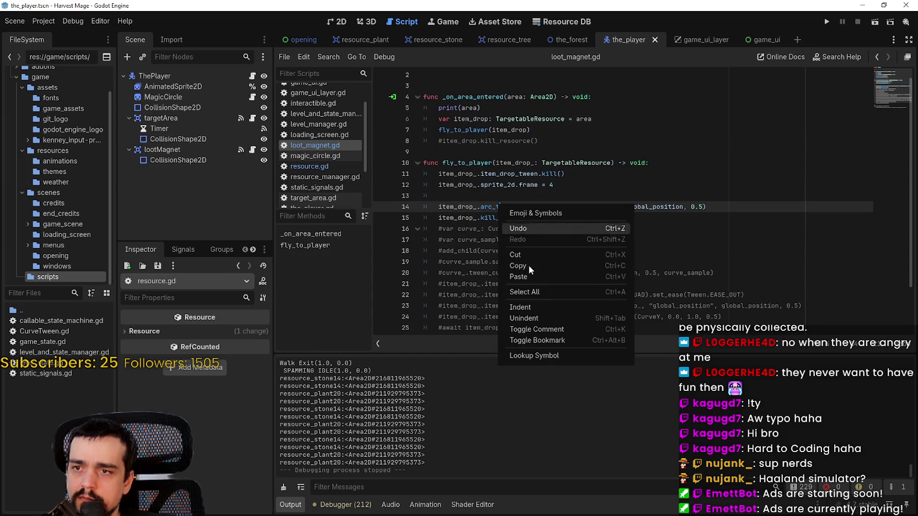
click(548, 356)
scroll(548, 323, down, 2)
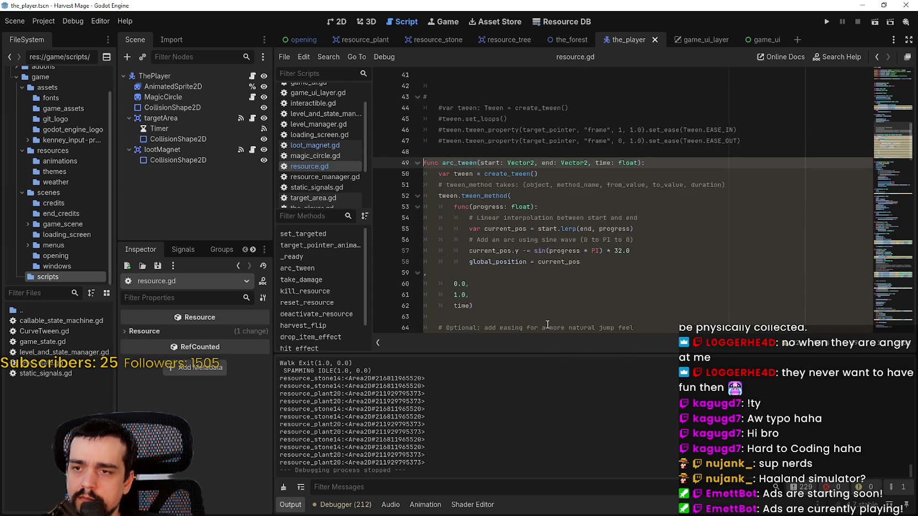
Step: Select the arc_tween function from line 49 through the set_trans line 65
double_click(491, 162)
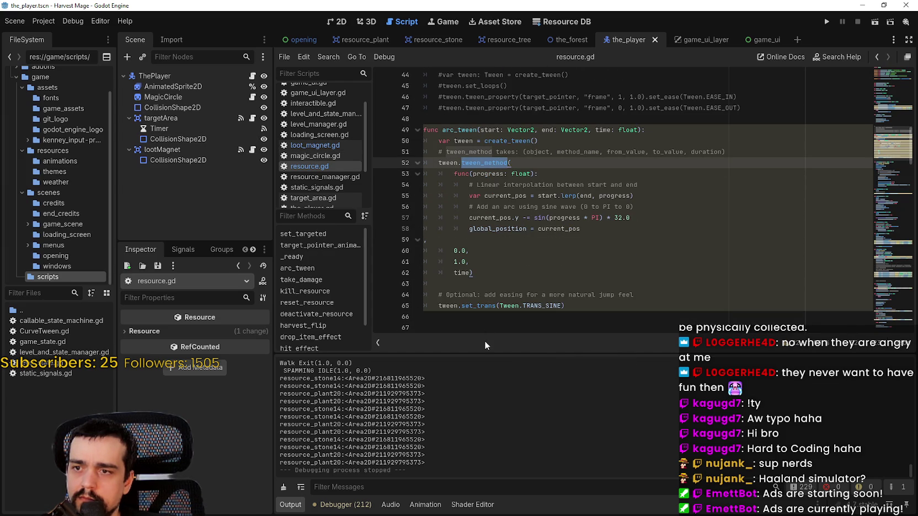
double_click(478, 305)
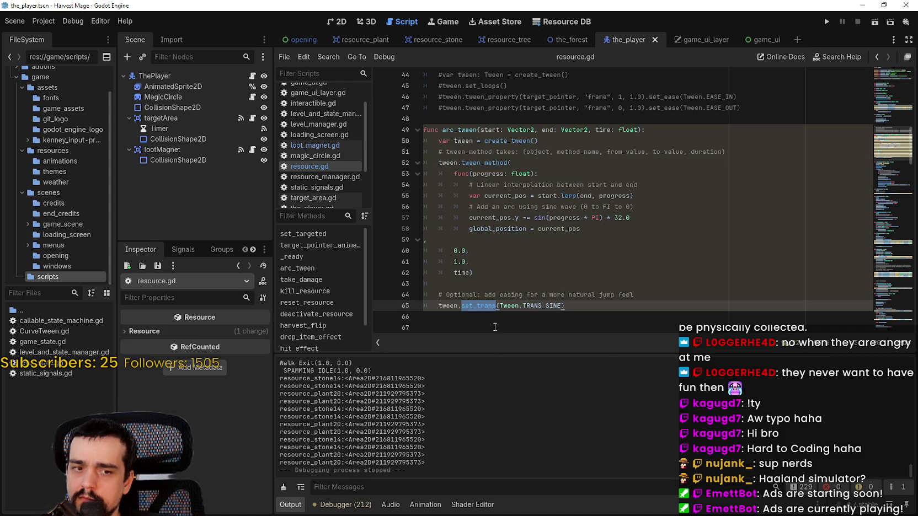
scroll(493, 317, down, 1)
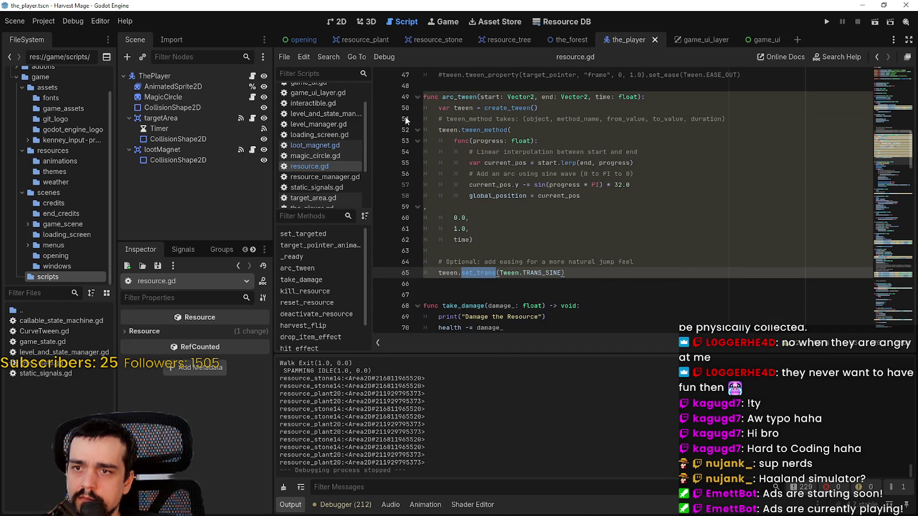
mouse_move(586, 273)
mouse_down()
mouse_move(442, 130)
mouse_move(424, 96)
mouse_up()
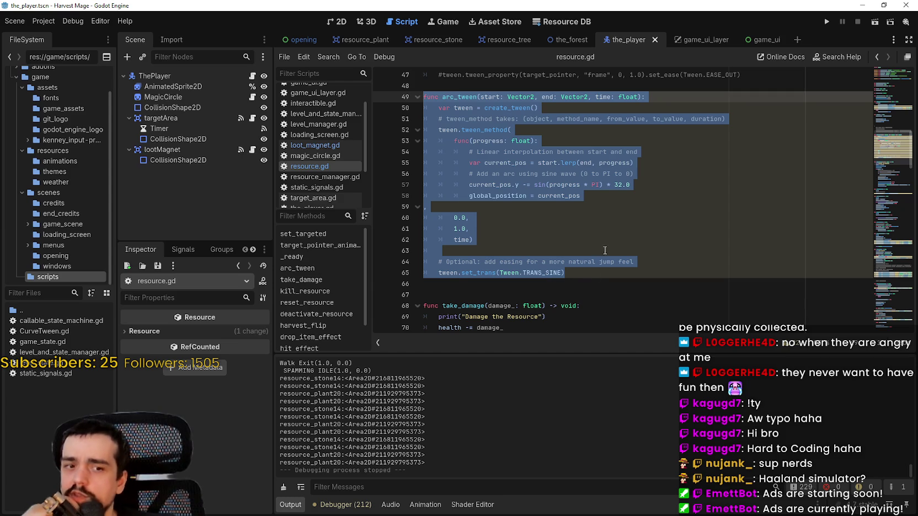
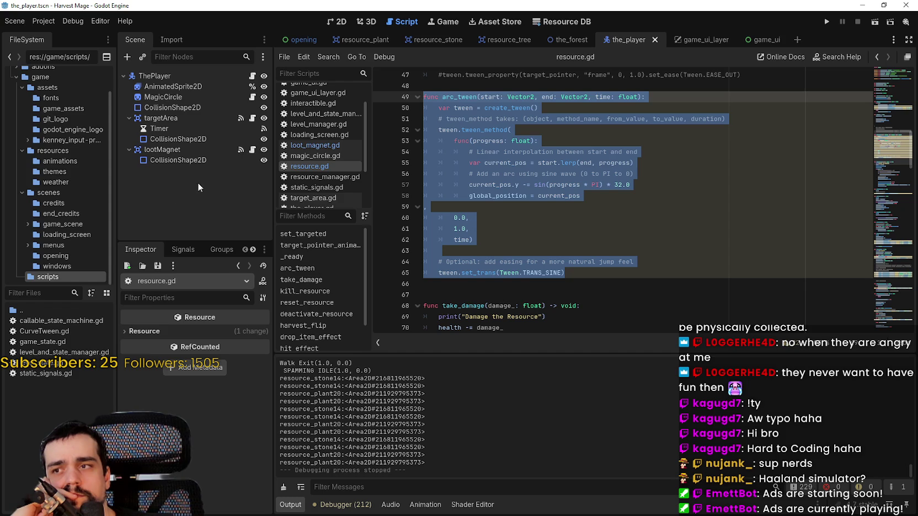
Step: Open loot_magnet.gd and select the arc_tween call on line 14
click(640, 86)
click(642, 97)
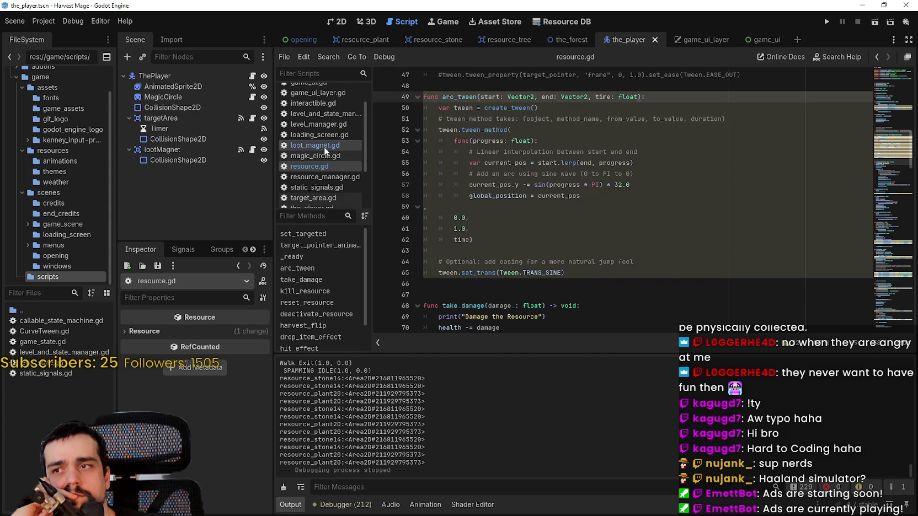
click(325, 148)
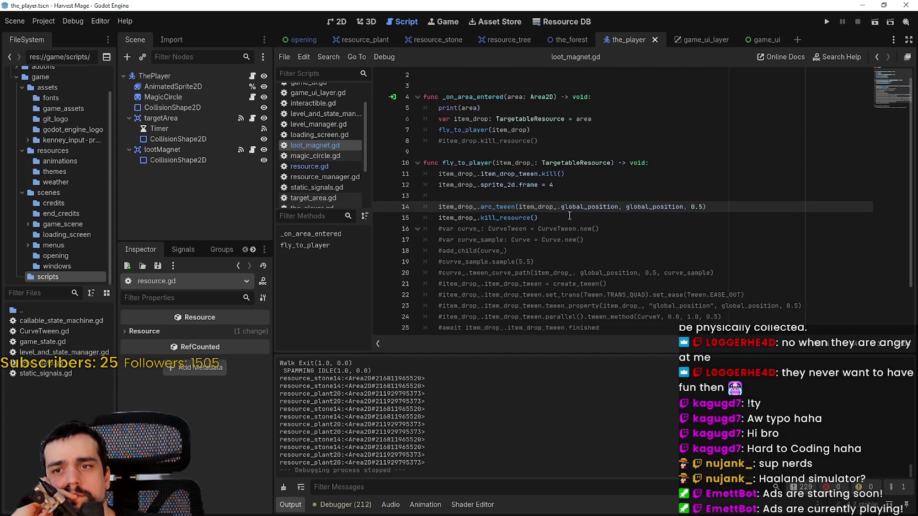
click(726, 203)
key(shift+Home)
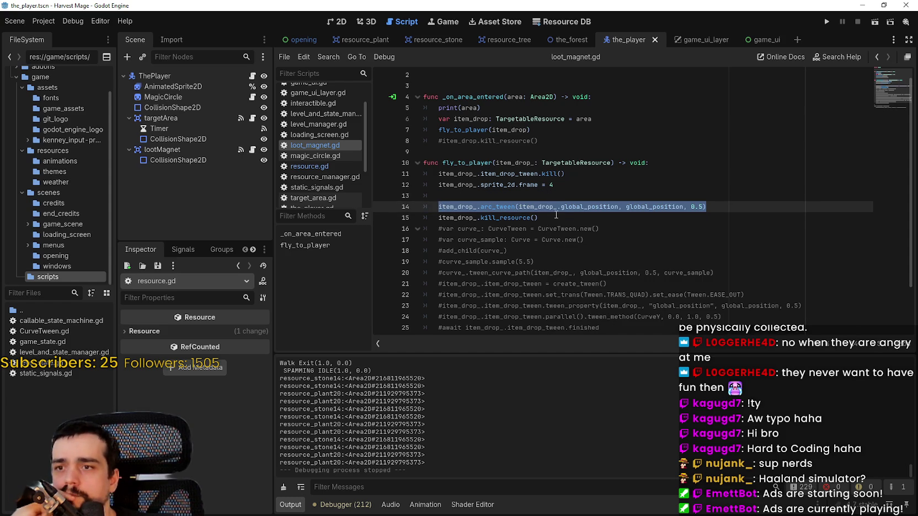
Step: Look up kill_resource's definition in resource.gd, go to its hide() line, and run the project
click(553, 218)
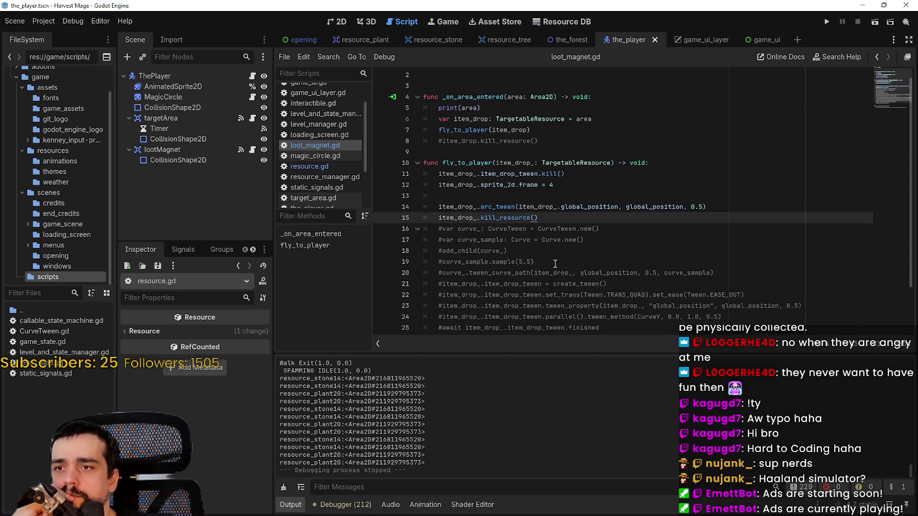
right_click(514, 222)
click(556, 365)
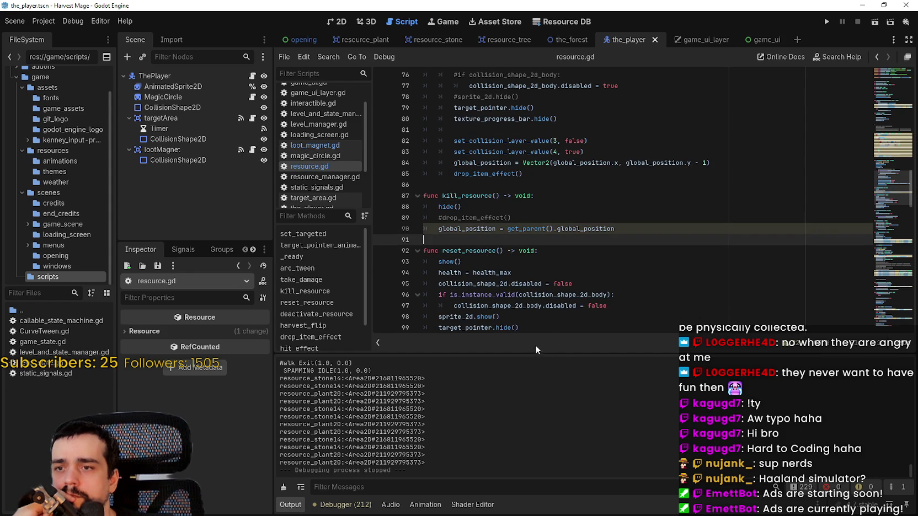
mouse_move(440, 205)
mouse_move(457, 284)
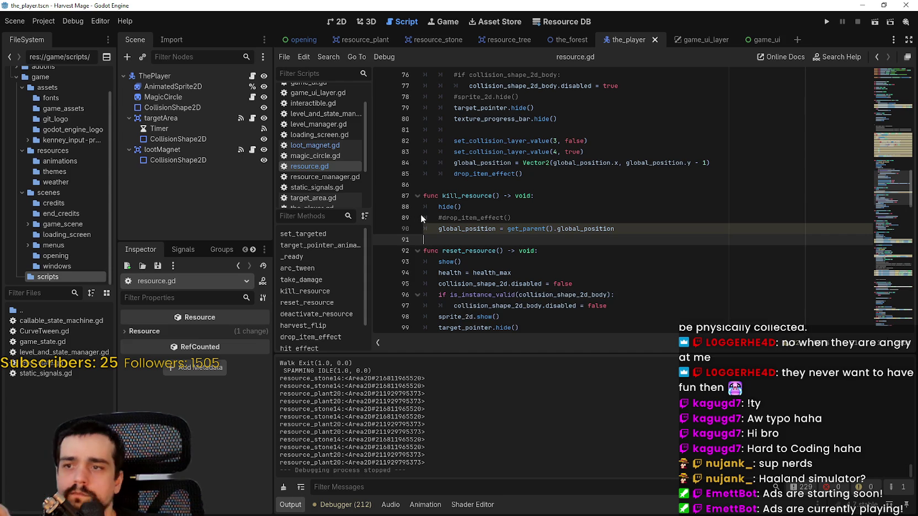
click(439, 207)
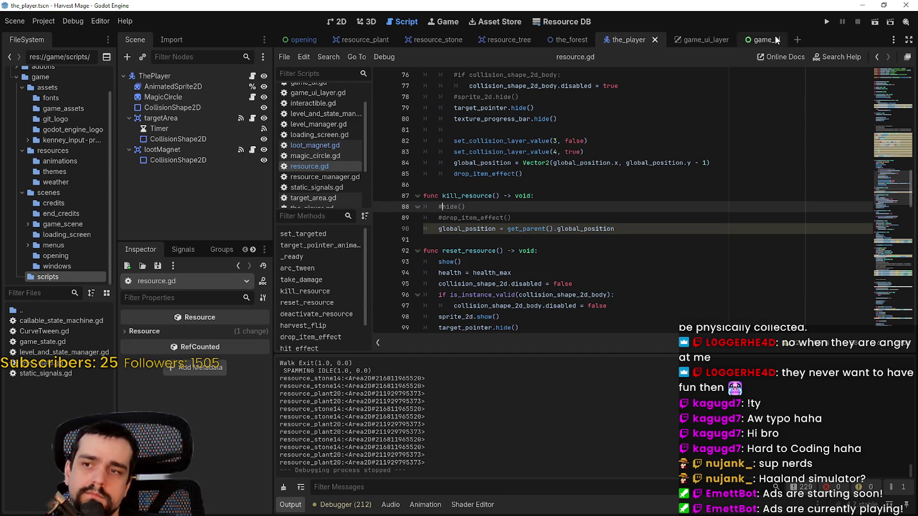
click(827, 22)
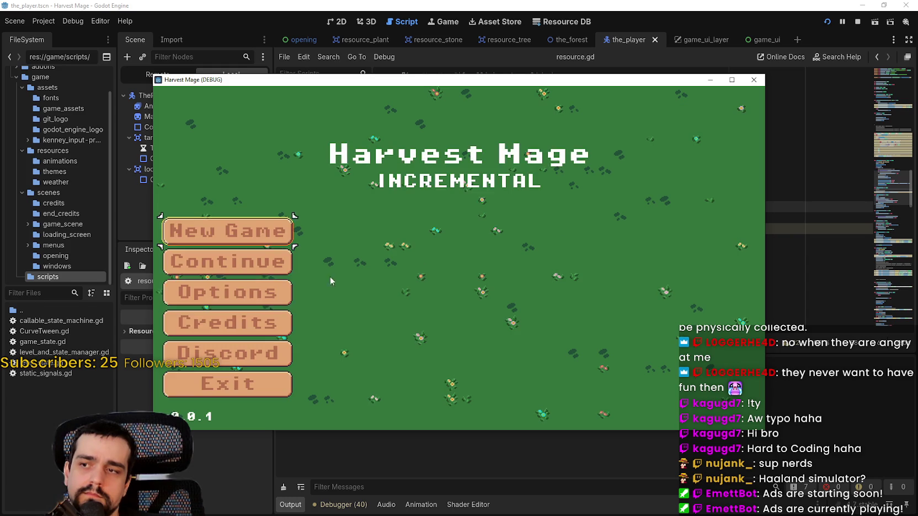
Step: Start a new game, maximize its window, and break a rock with the pickaxe
click(269, 270)
key(w)
key(a)
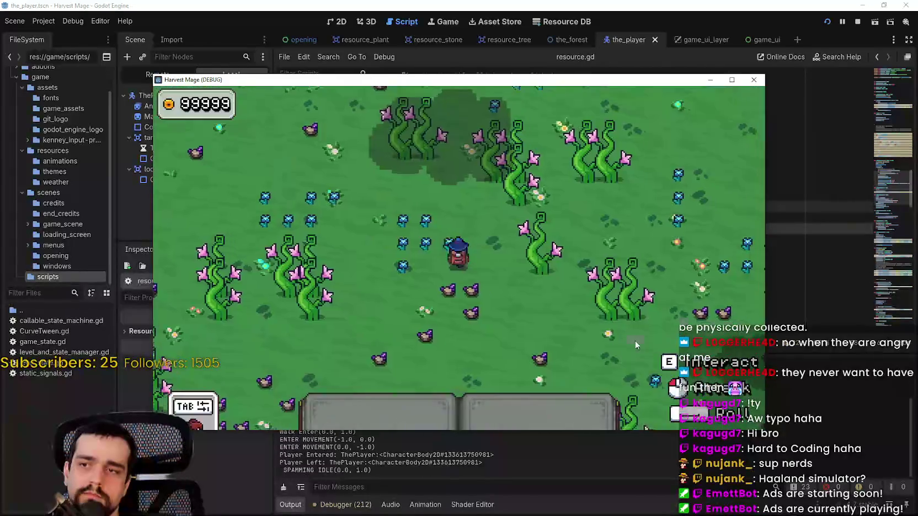
key(super+Up)
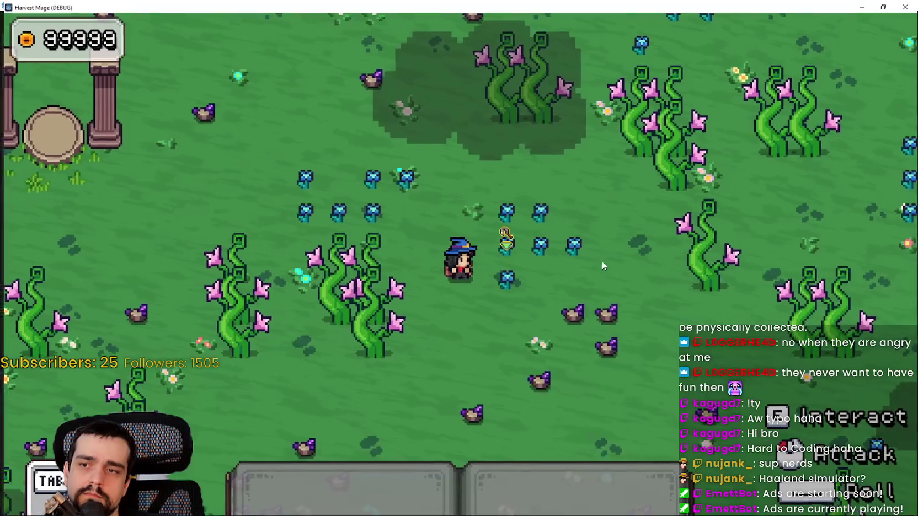
key(s)
click(588, 319)
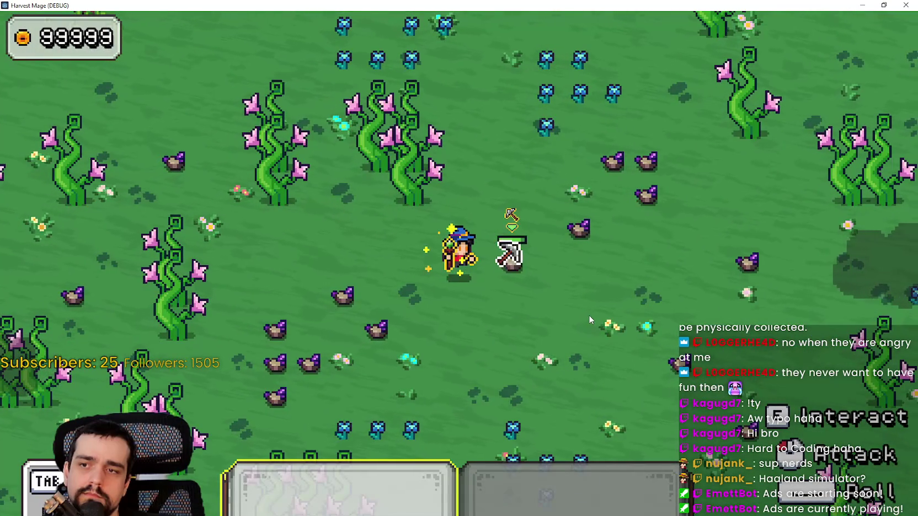
click(589, 315)
click(588, 315)
click(589, 315)
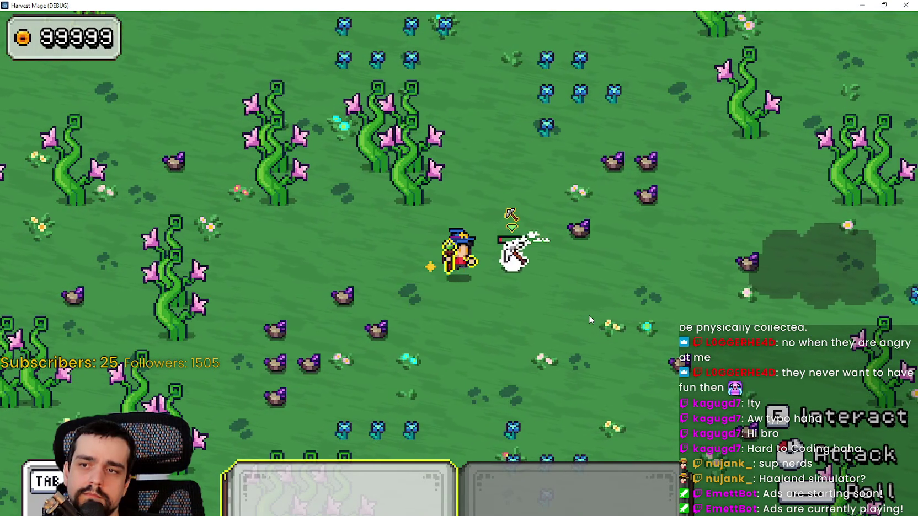
click(589, 315)
click(589, 318)
Step: Walk the mage left and right to watch the gem fly over, then return to the editor
key(d)
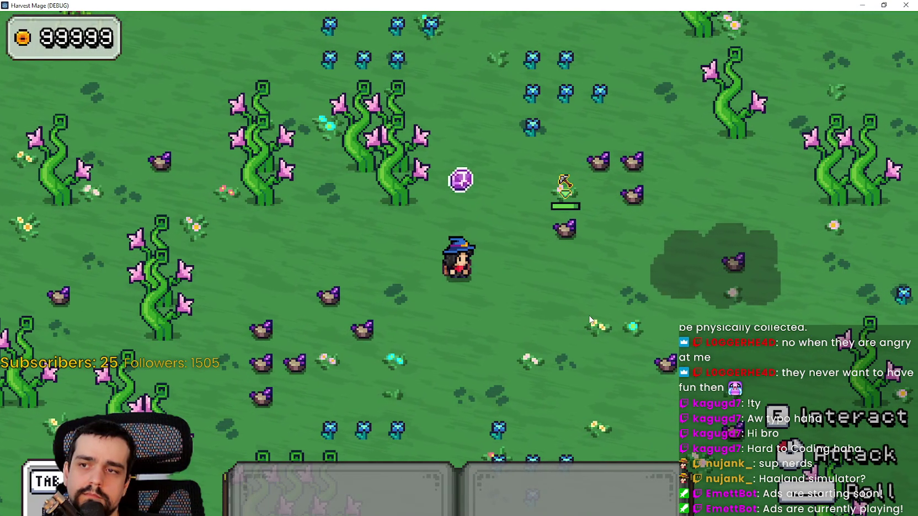
key(d)
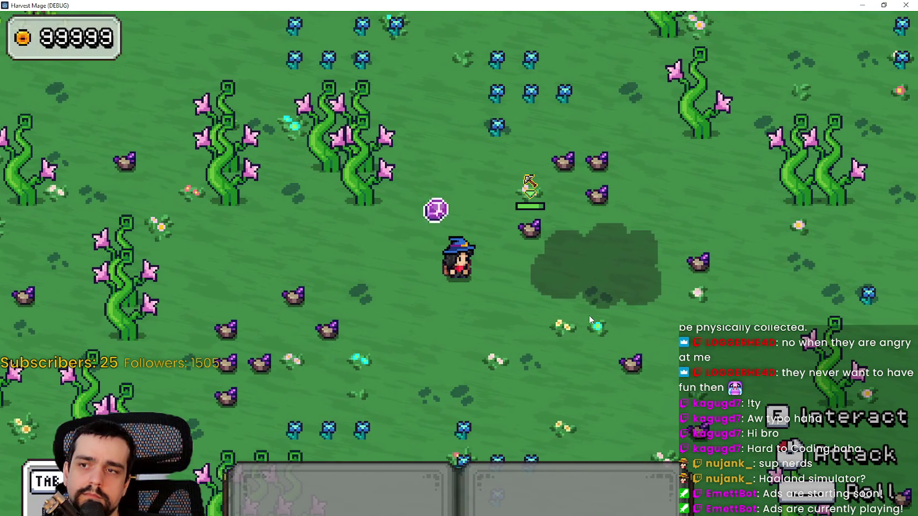
key(a)
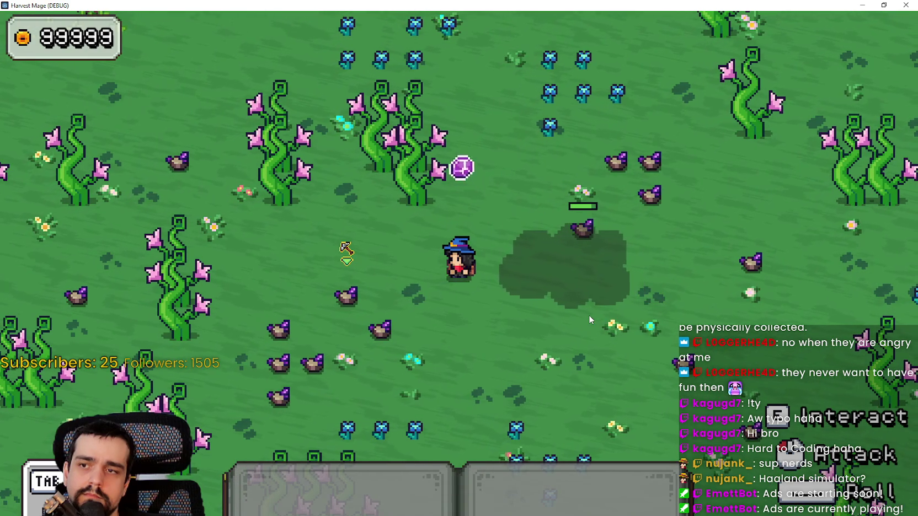
key(d)
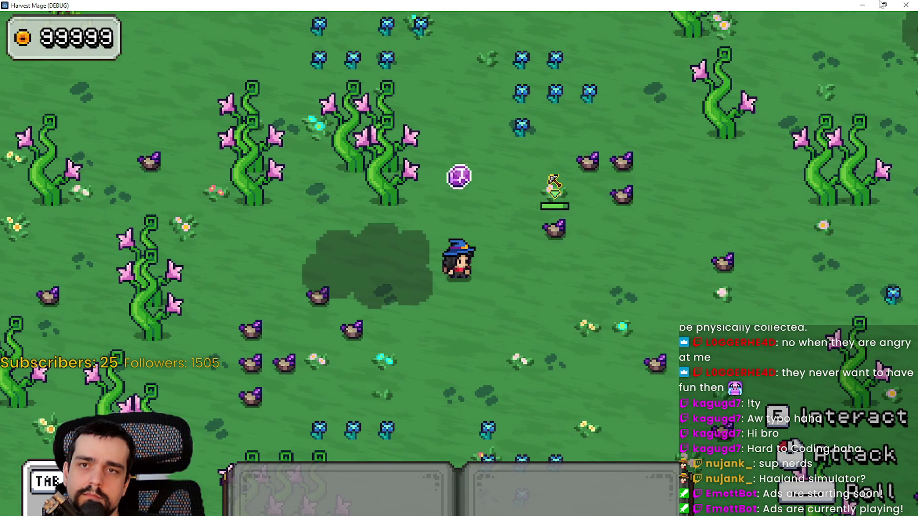
click(886, 6)
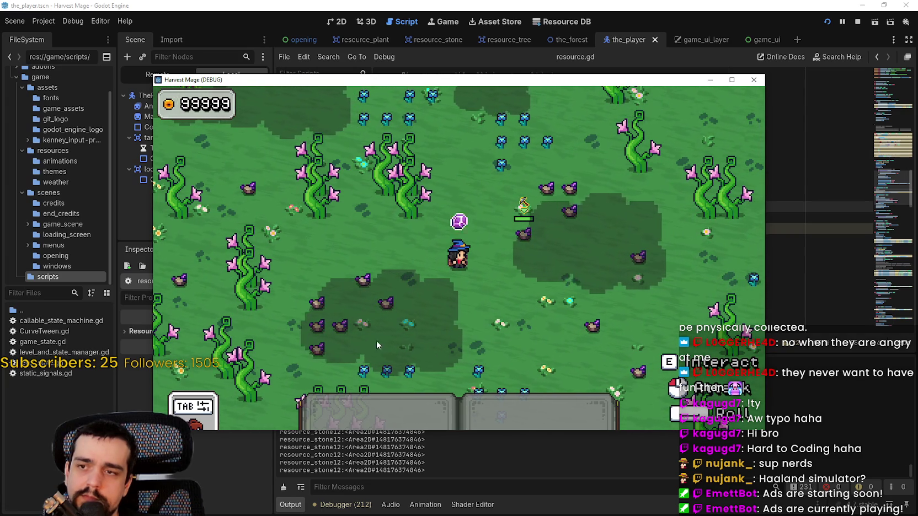
click(531, 323)
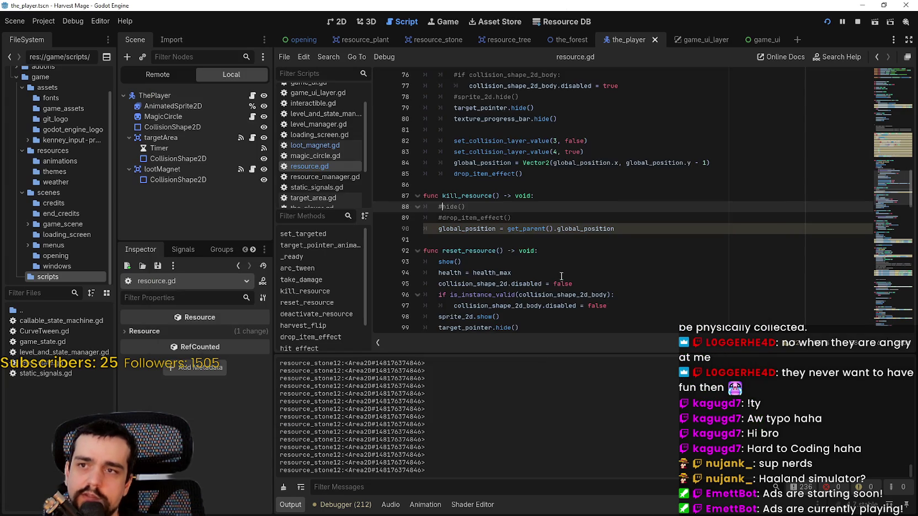
Step: Jump from loot_magnet.gd's arc_tween call to its definition in resource.gd
click(511, 205)
click(319, 145)
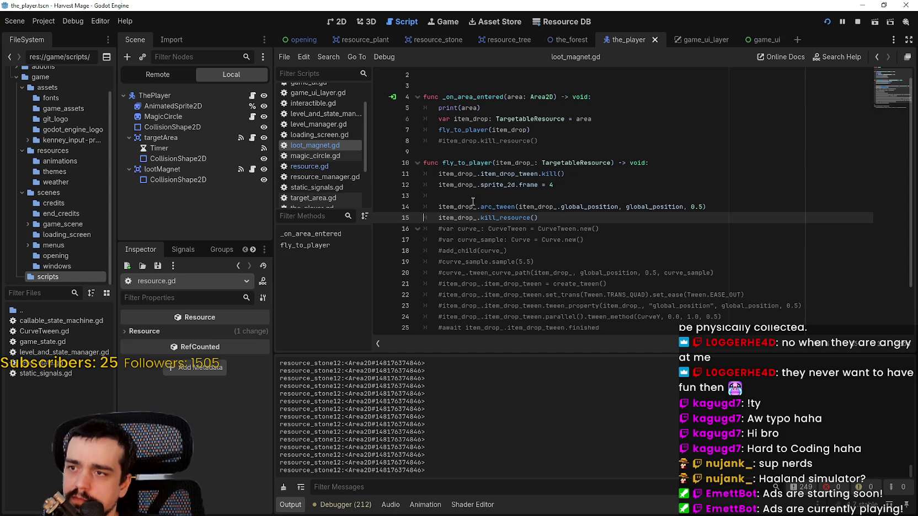
right_click(512, 209)
click(568, 358)
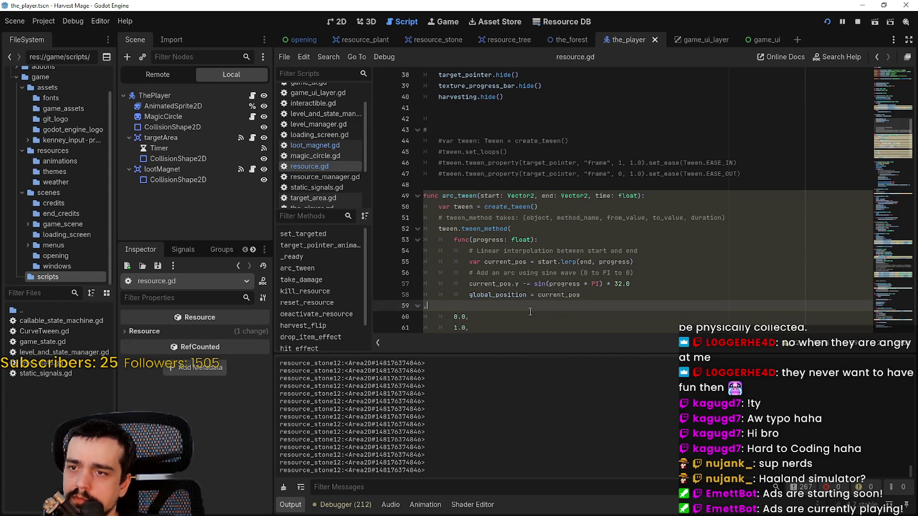
Step: Add 'await tween.finished' and 'tween.kill()' after the set_trans line in arc_tween
click(610, 288)
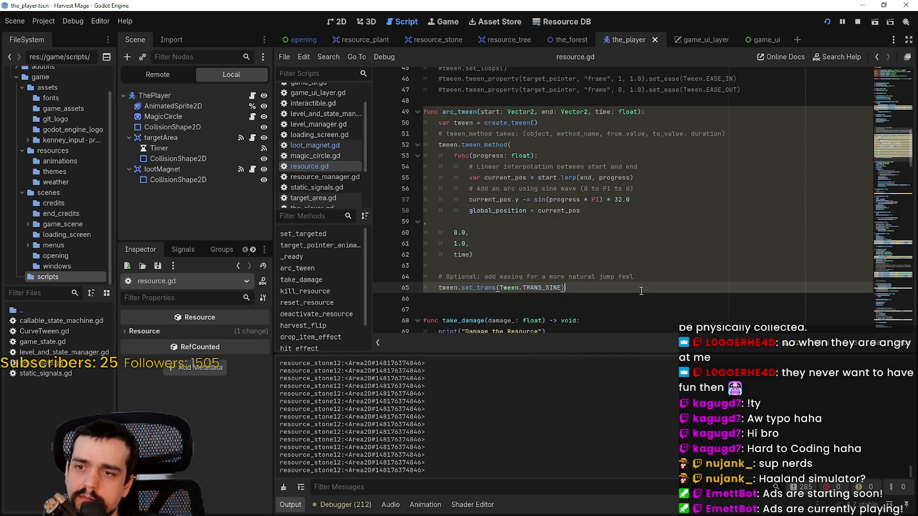
key(Return)
key(Return)
text(twe)
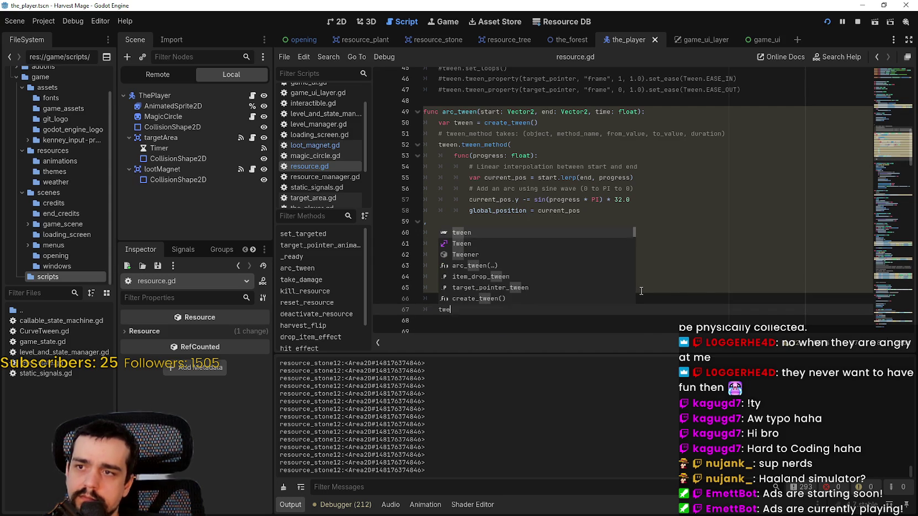
key(BackSpace)
key(BackSpace)
key(BackSpace)
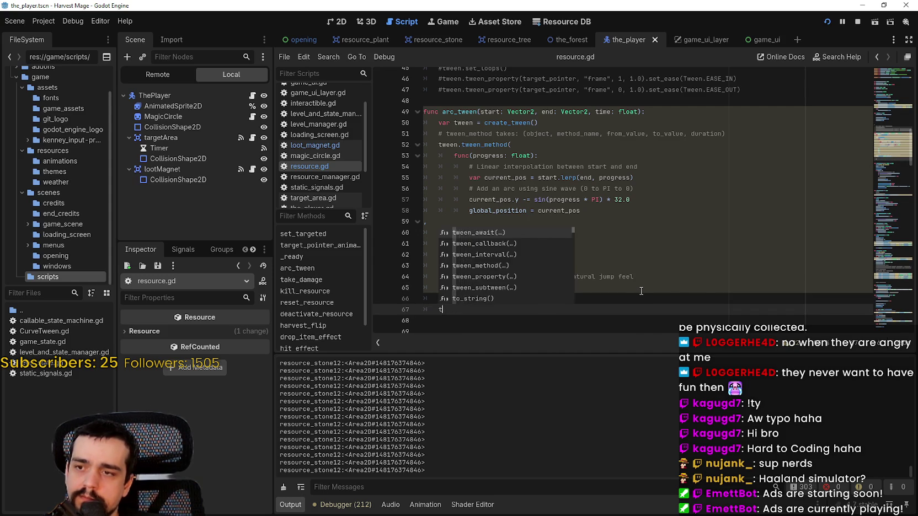
text(a)
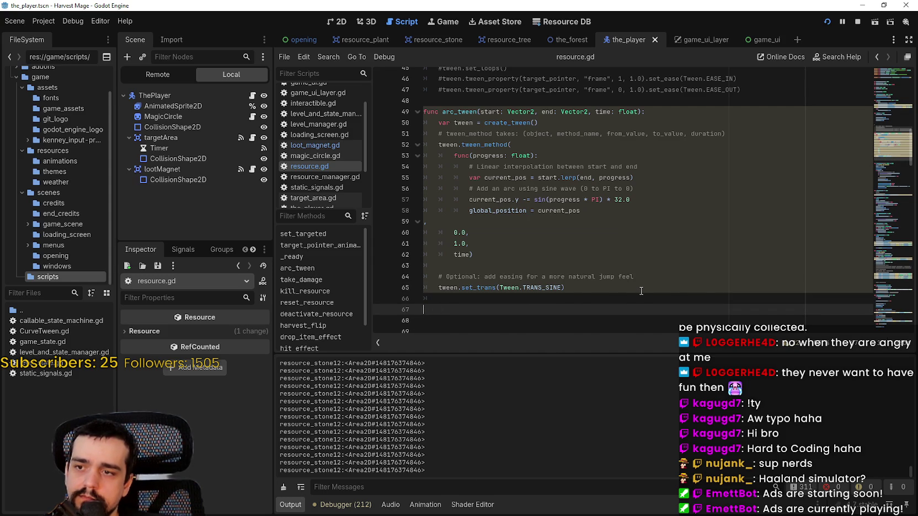
text(await .t)
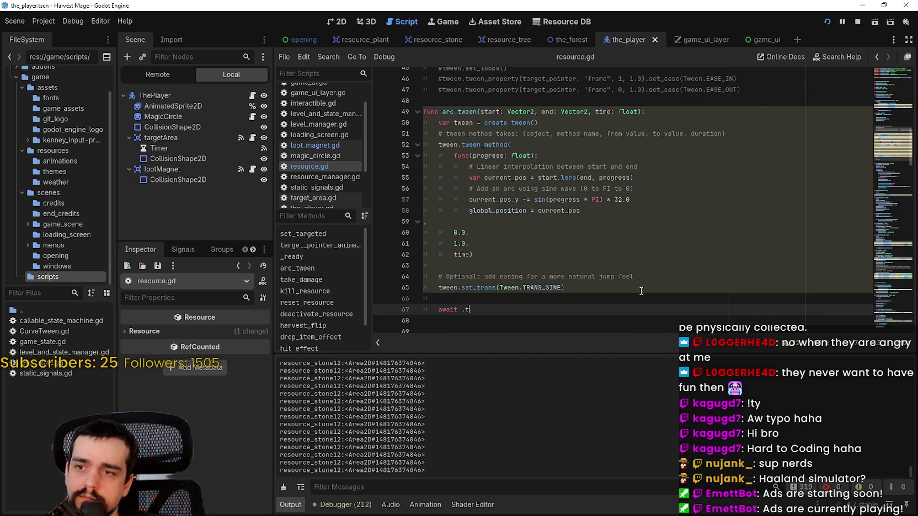
text(ween.fi)
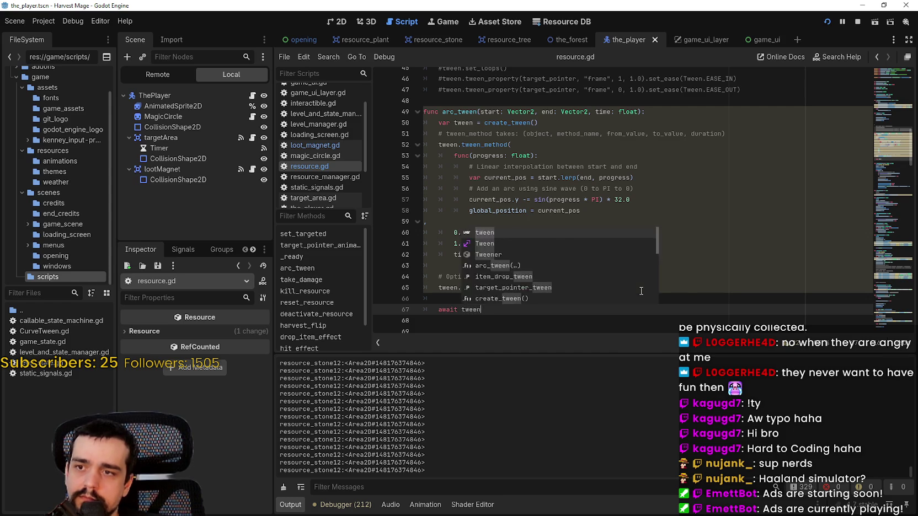
key(Return)
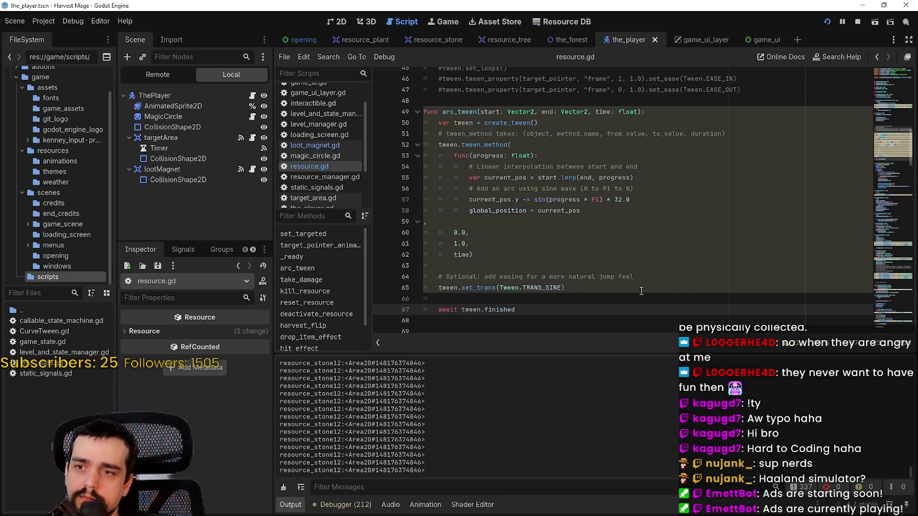
key(Return)
text(tween.kil)
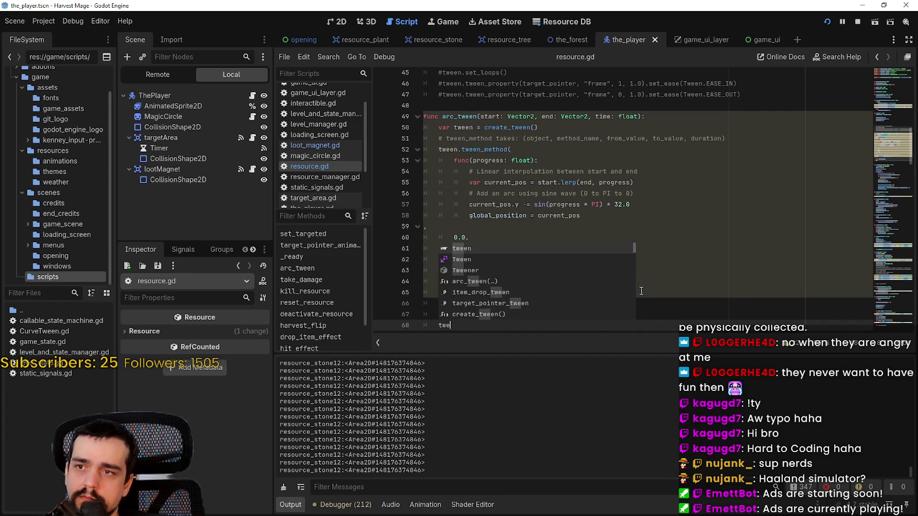
key(Return)
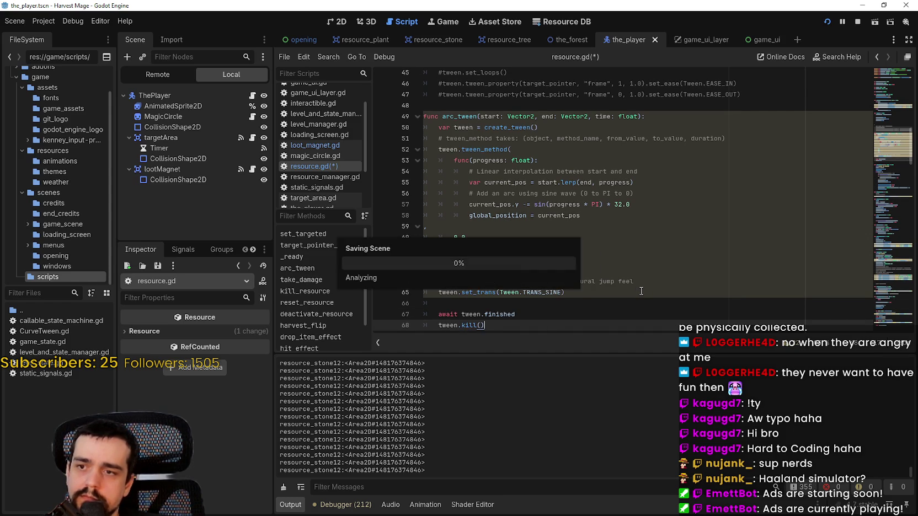
key(Return)
Step: Save resource.gd and put the caret on empty line 66
key(ctrl+s)
scroll(514, 225, down, 2)
click(514, 224)
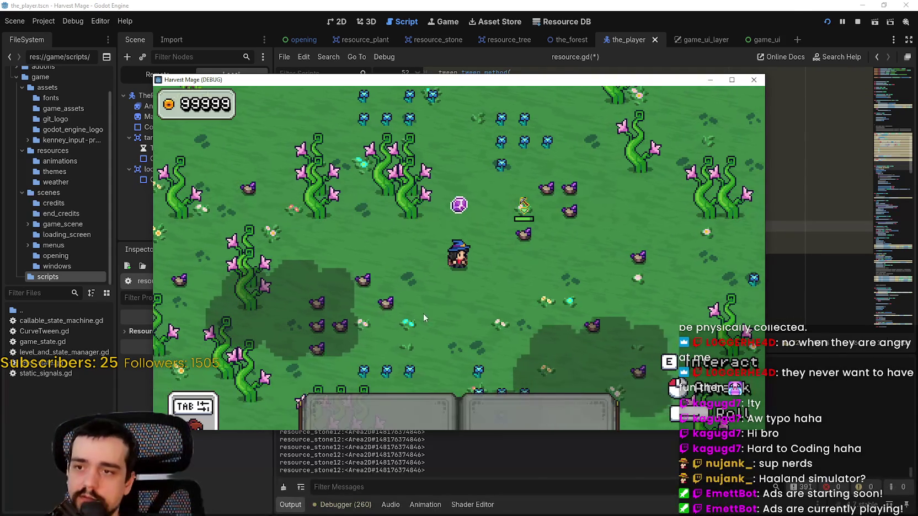
Step: Walk the mage left and right, then restart the game with the latest script
key(a)
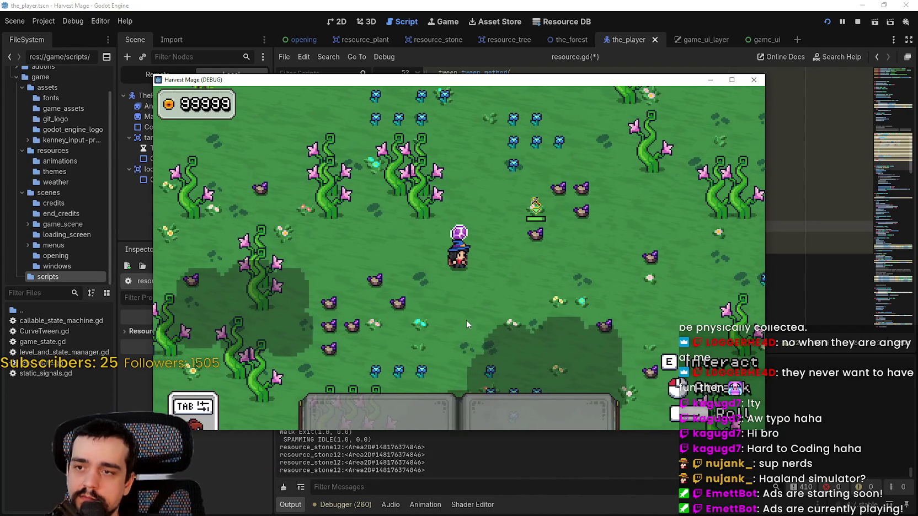
key(d)
key(a)
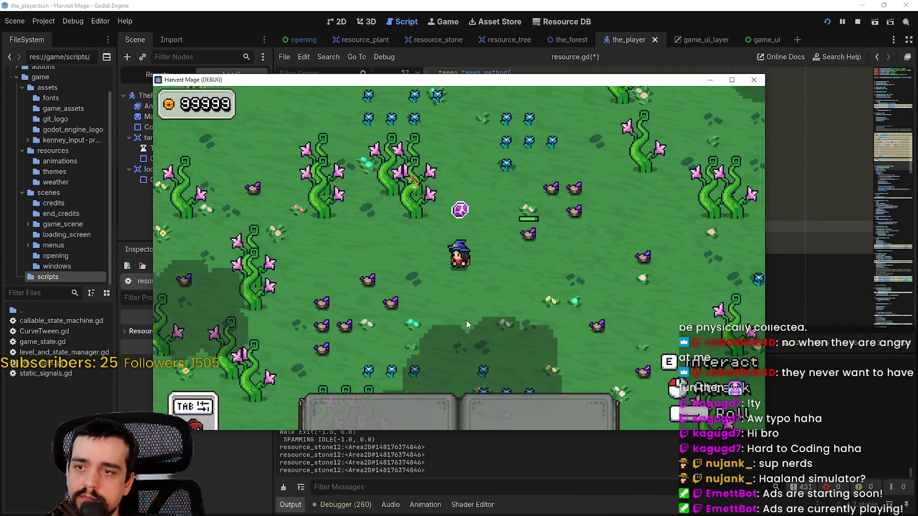
key(a)
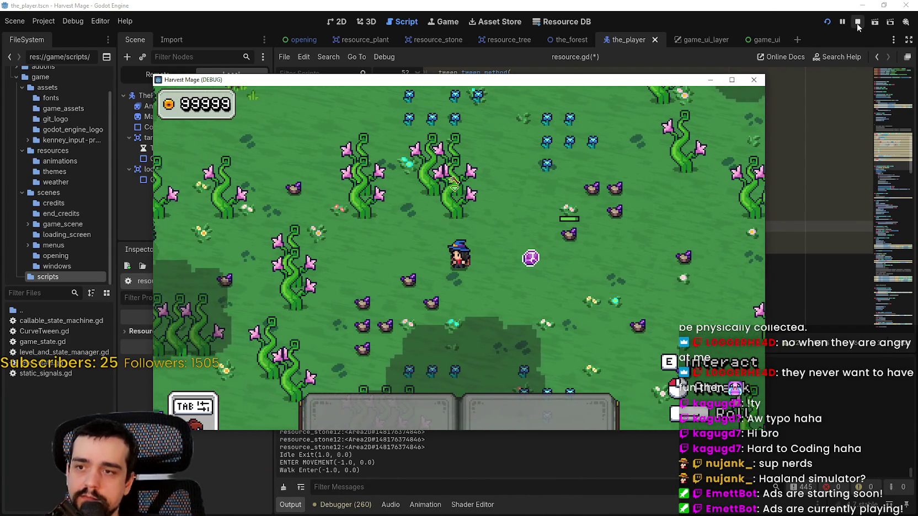
click(858, 23)
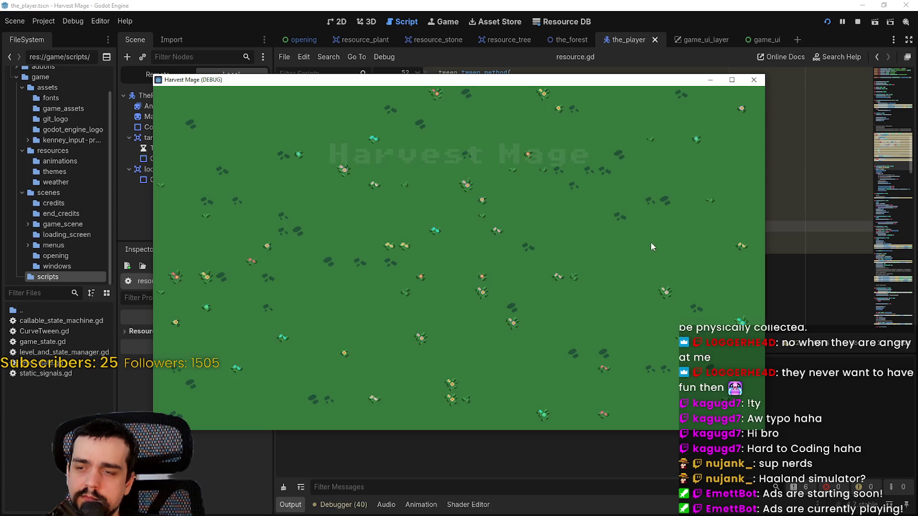
Step: Continue into the field, strike a resource to watch its drop, then stop the game
click(287, 264)
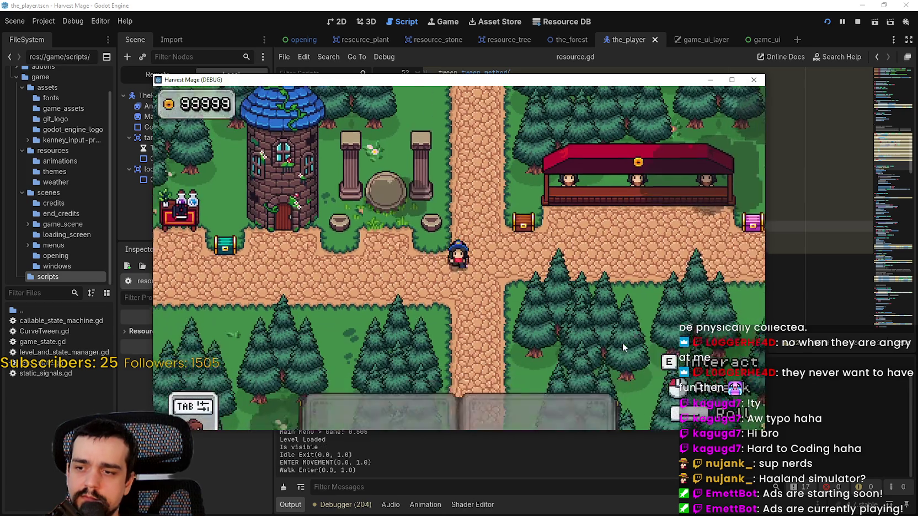
key(w)
click(580, 295)
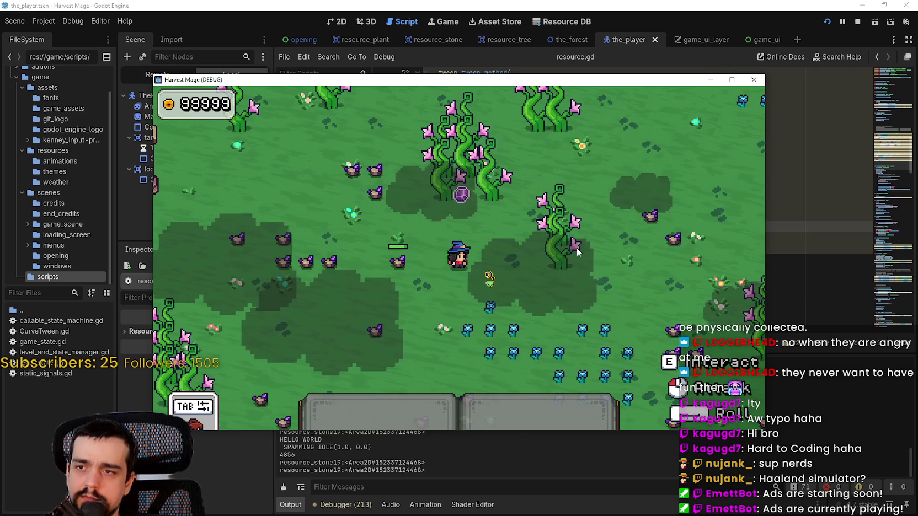
drag(537, 80, 615, 5)
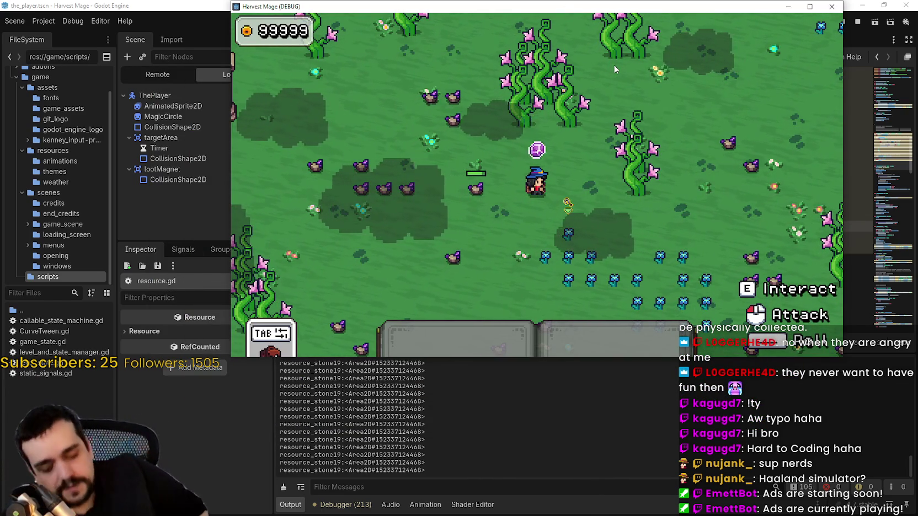
key(alt+Tab)
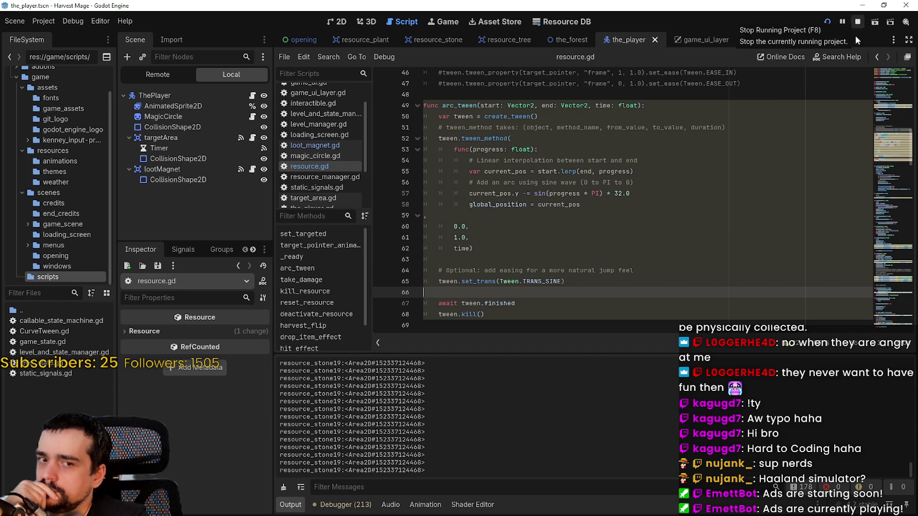
click(858, 23)
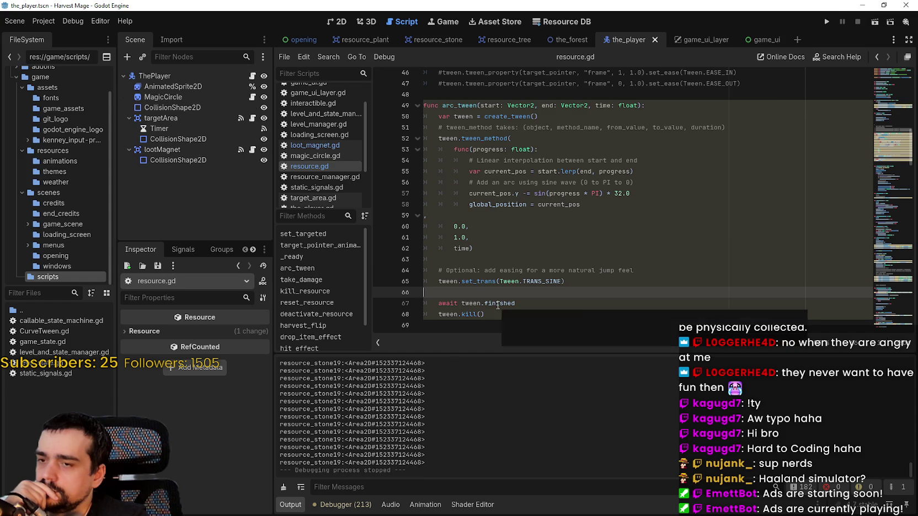
Step: Replace 'var tween' on line 50 with item_drop_tween via autocomplete
click(496, 304)
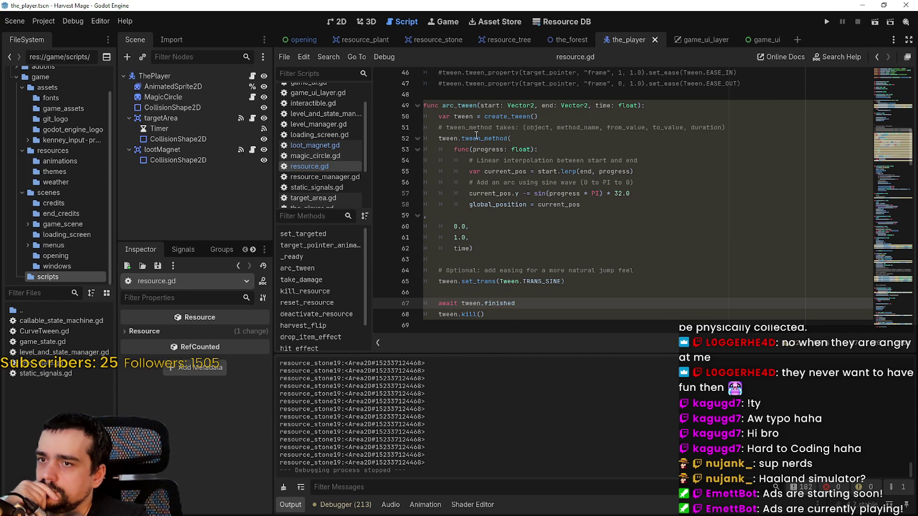
drag(565, 114, 490, 119)
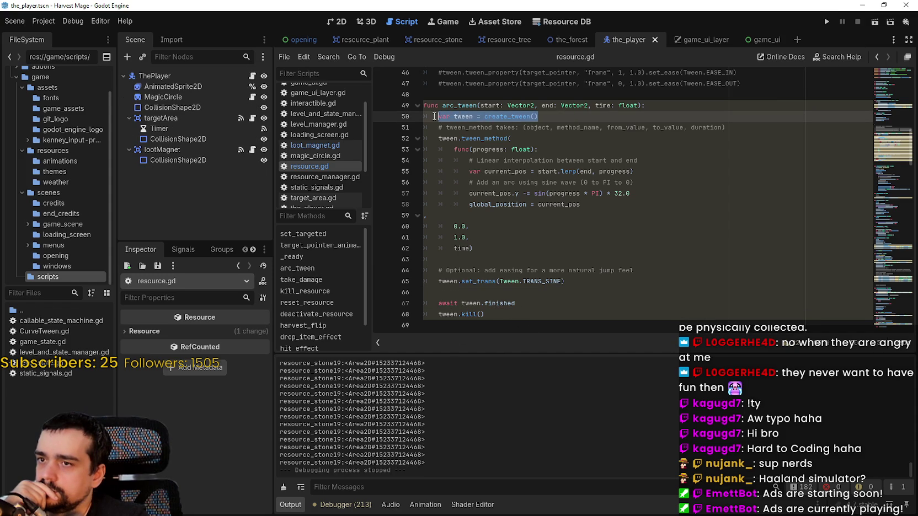
click(457, 116)
drag(457, 116, 438, 116)
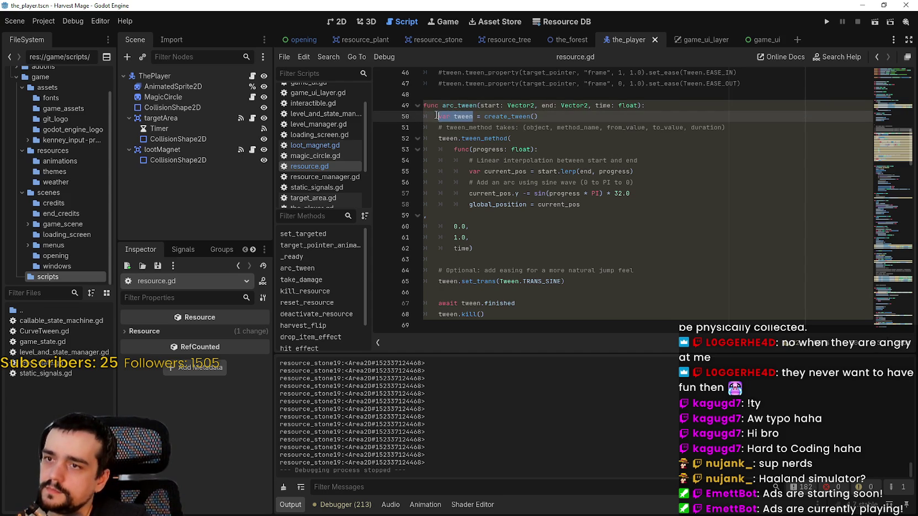
text(tw)
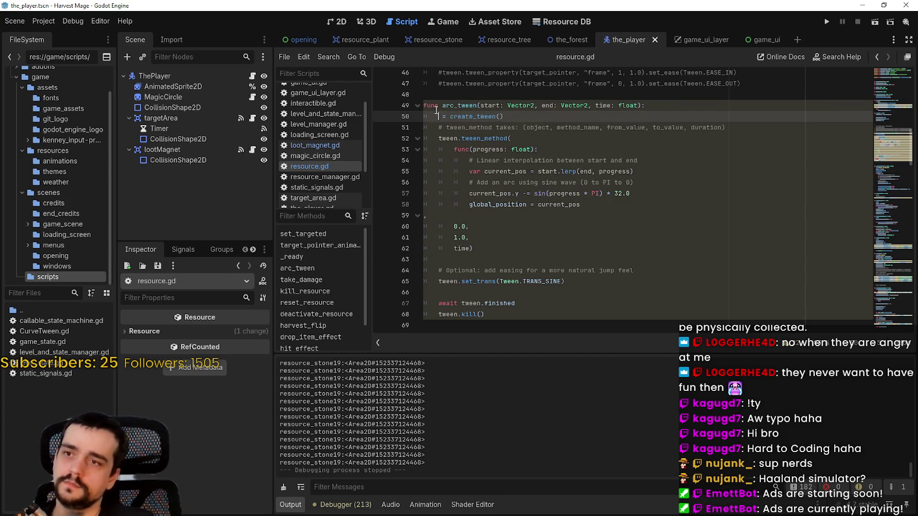
text(ee)
key(Down)
key(Down)
key(Down)
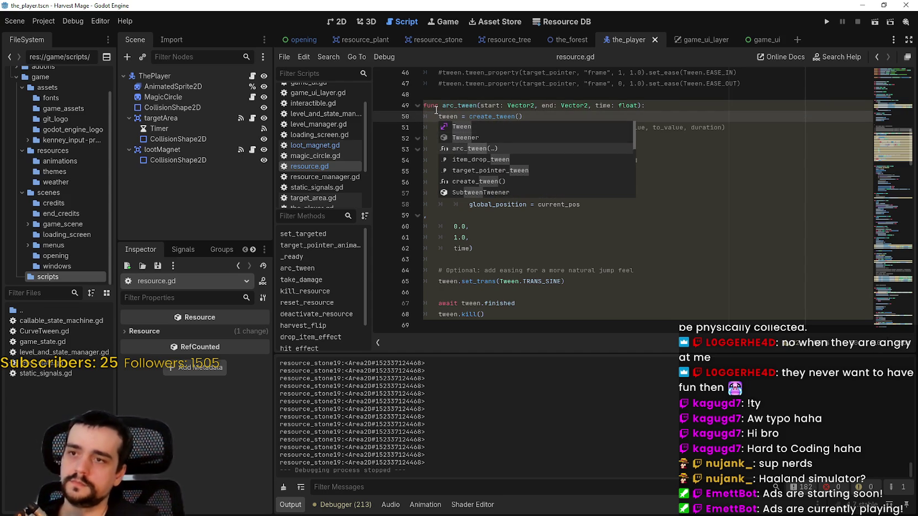
key(Return)
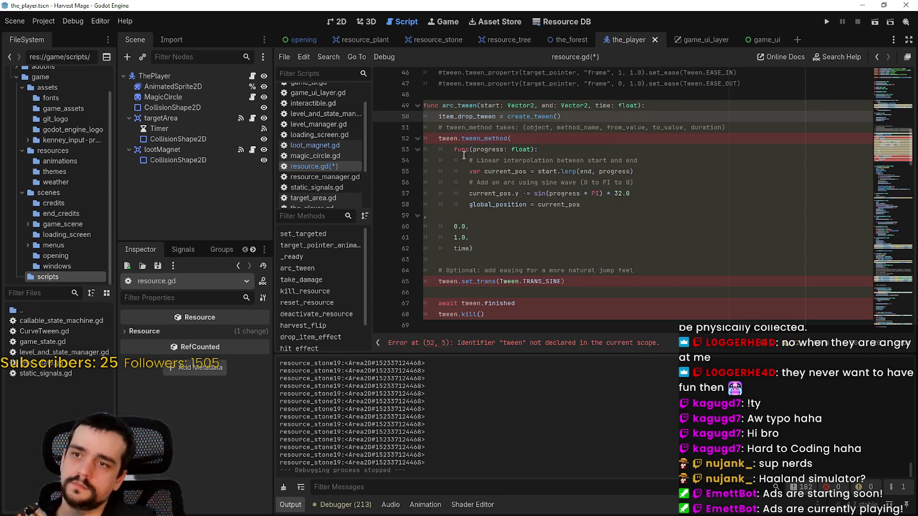
Step: Paste item_drop_tween over tween on lines 52, 65, 67 and 68, and save
double_click(445, 138)
text(item_drop_tween)
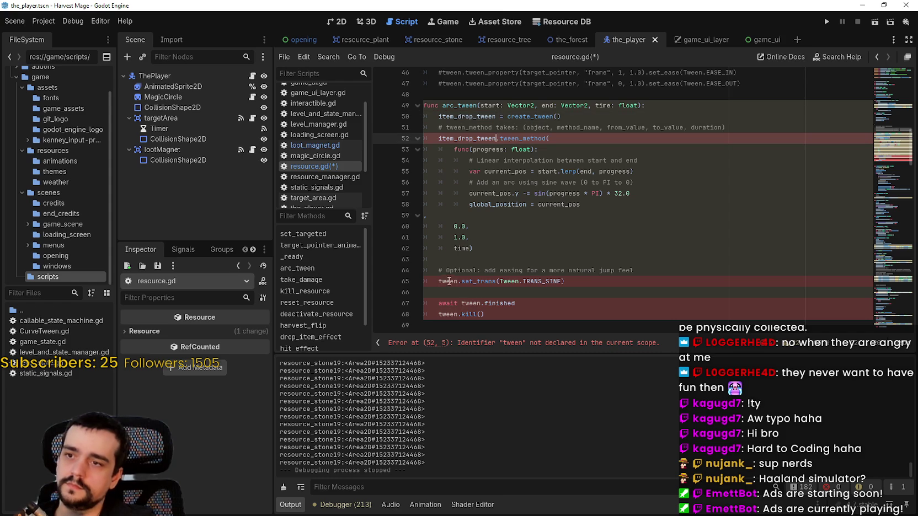
double_click(447, 282)
text(item_drop_tween)
double_click(470, 304)
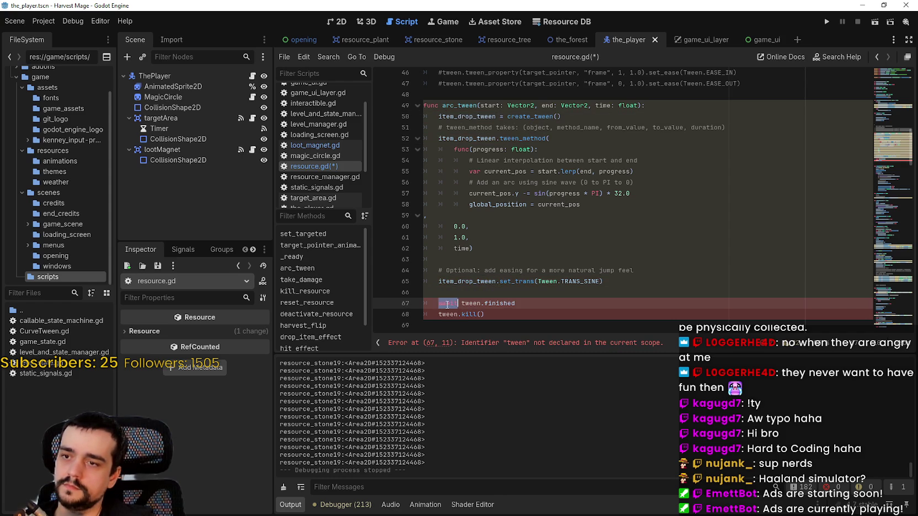
text(item_drop_tween)
click(452, 321)
double_click(448, 314)
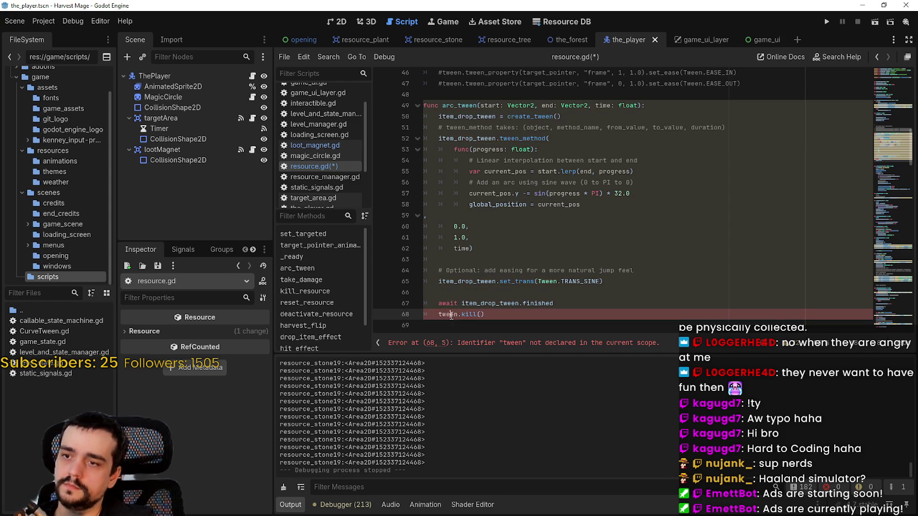
text(item_drop_tween)
key(Up)
key(Up)
key(ctrl+s)
Step: Delete the empty line 66 and launch the game with F5
click(539, 317)
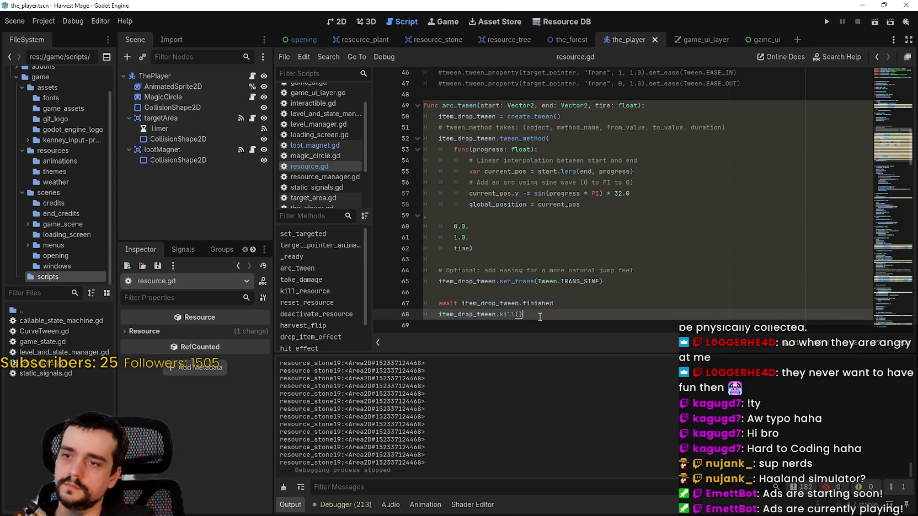
click(551, 292)
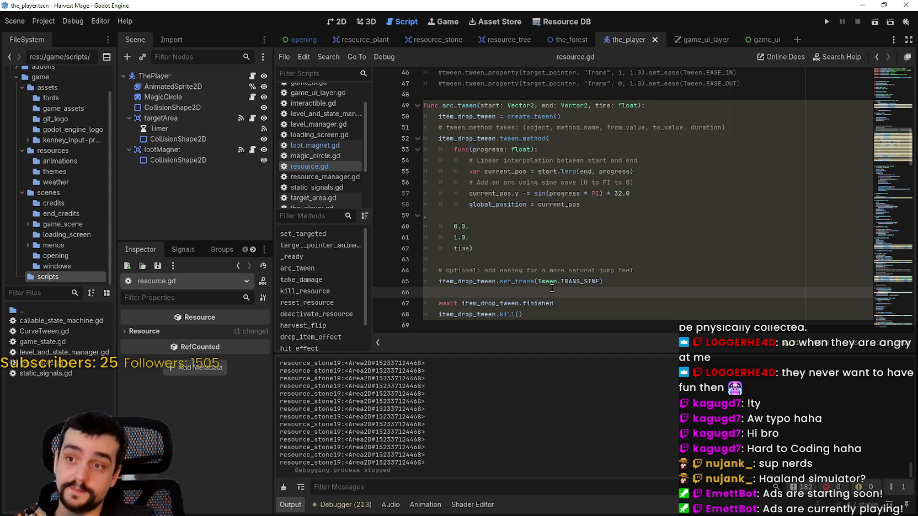
key(BackSpace)
key(F5)
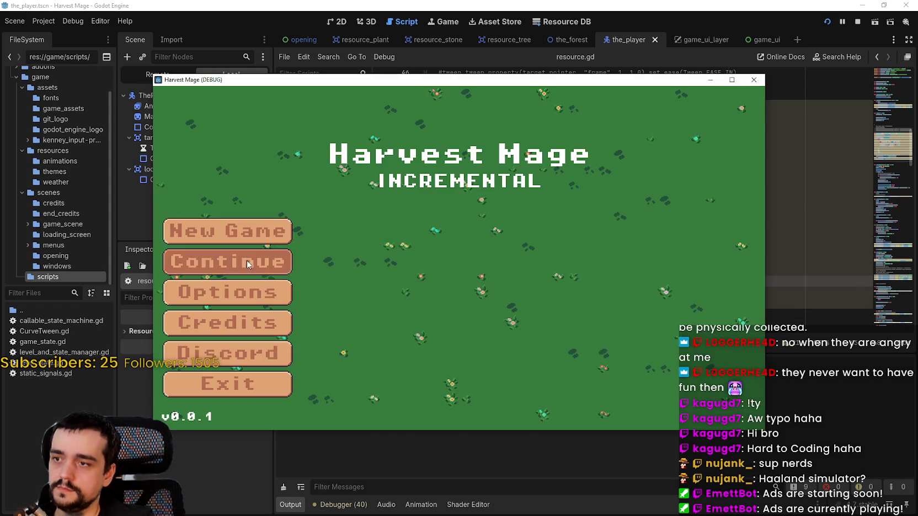
Step: Continue into the game and strike a resource with the pickaxe
click(247, 261)
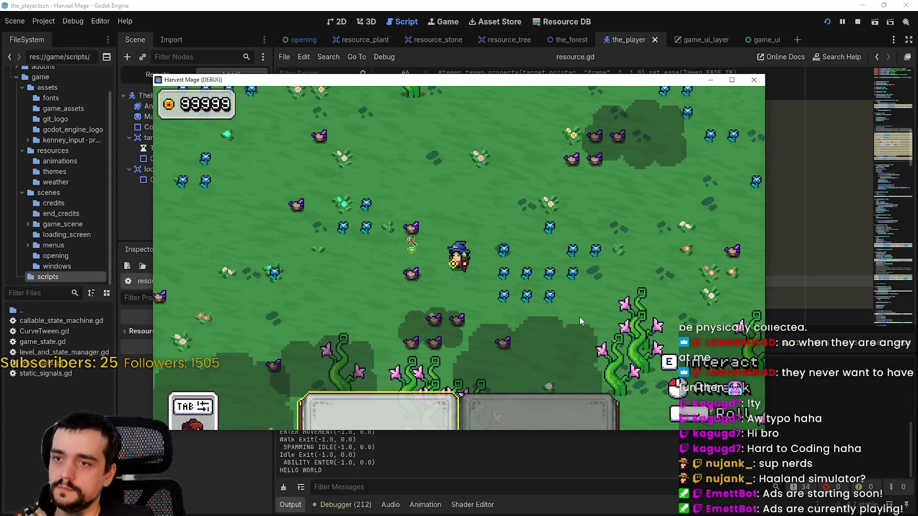
click(580, 318)
click(578, 316)
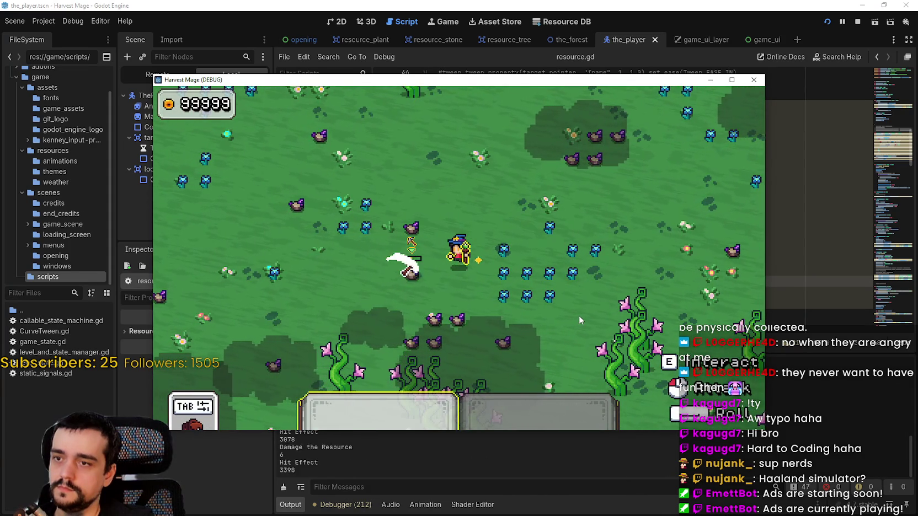
Step: Walk the mage left and right across the field, then bring the script editor forward
key(s)
key(a)
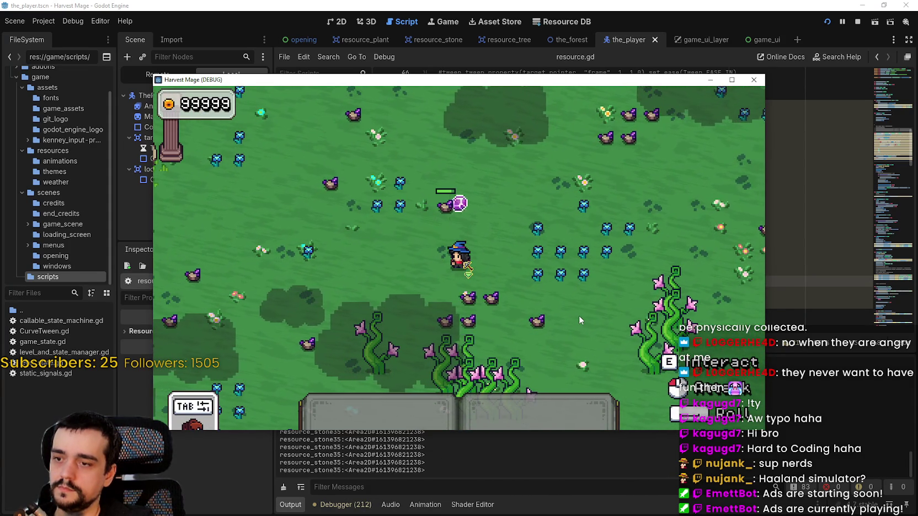
key(a)
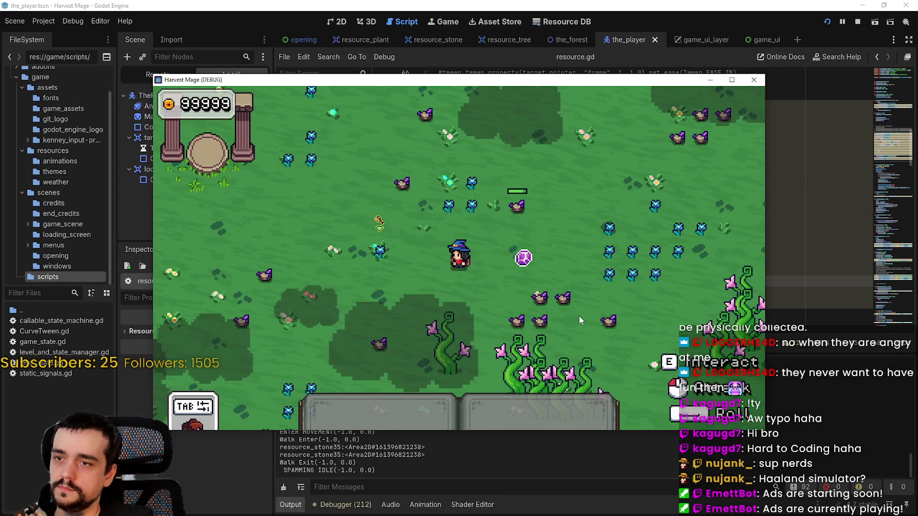
key(d)
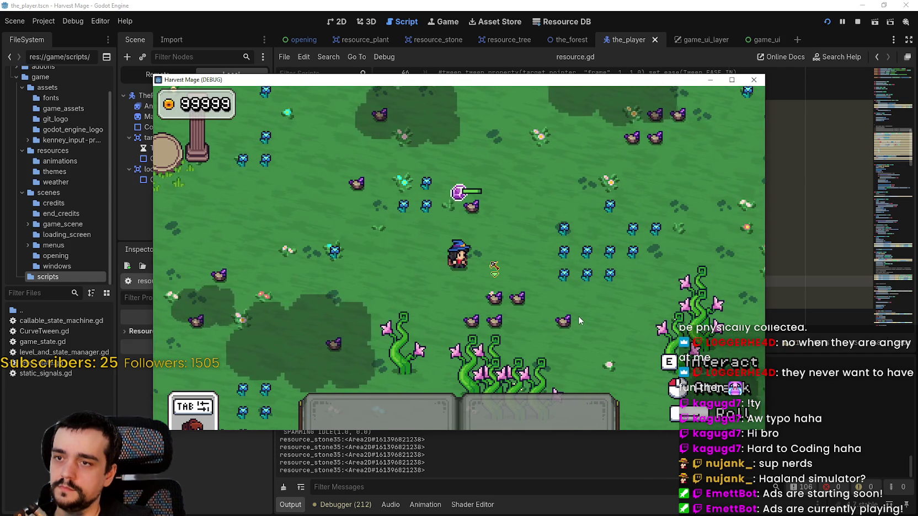
key(a)
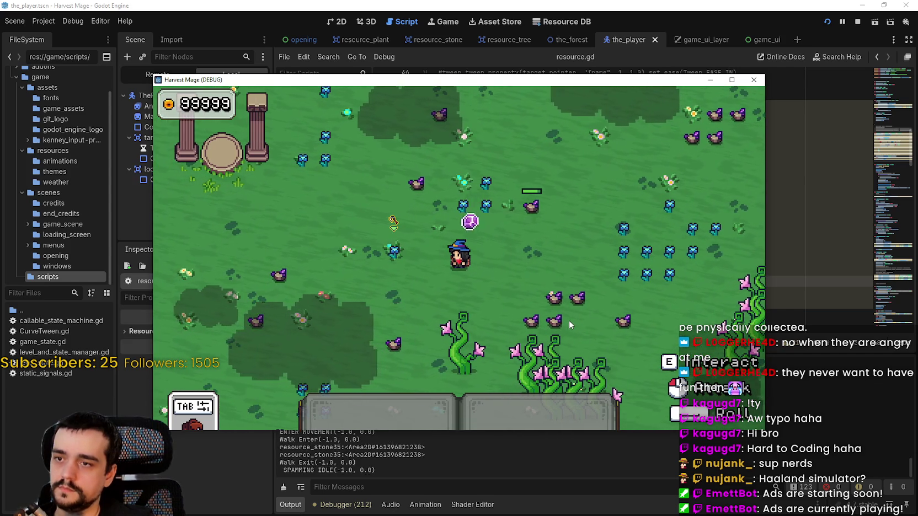
key(a)
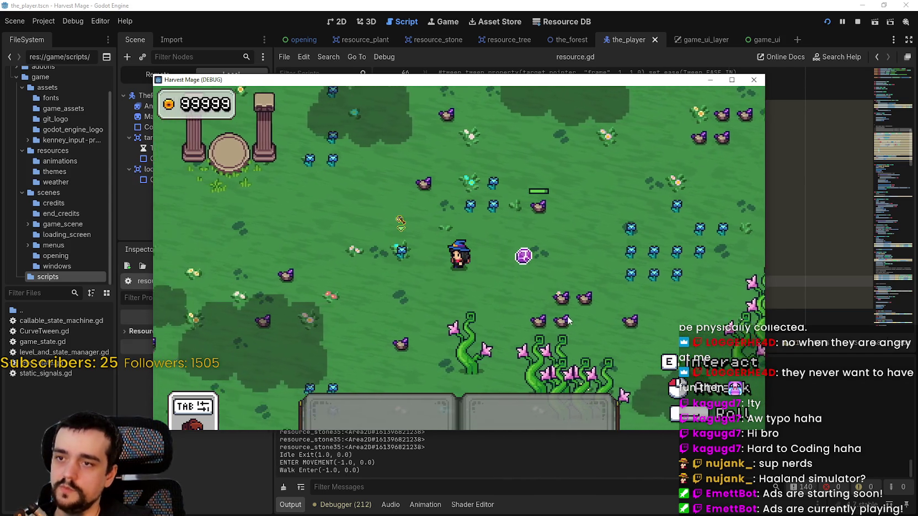
key(d)
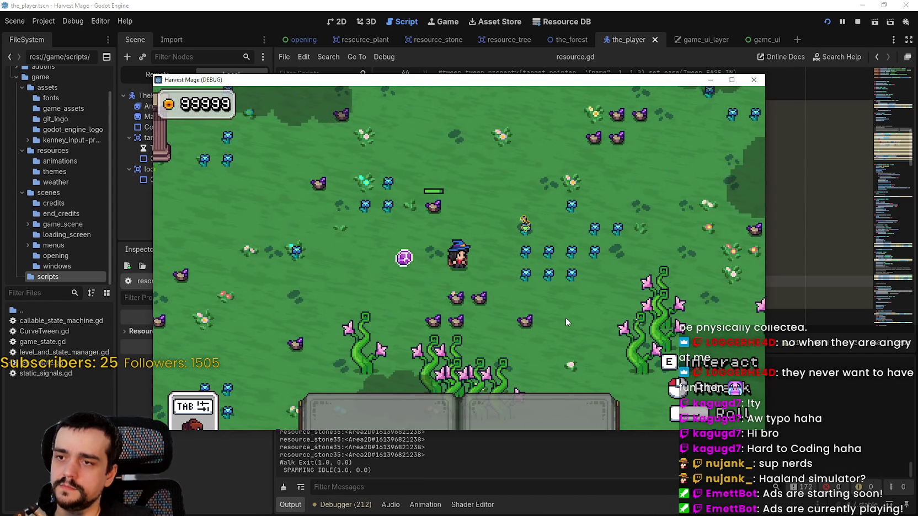
key(a)
key(d)
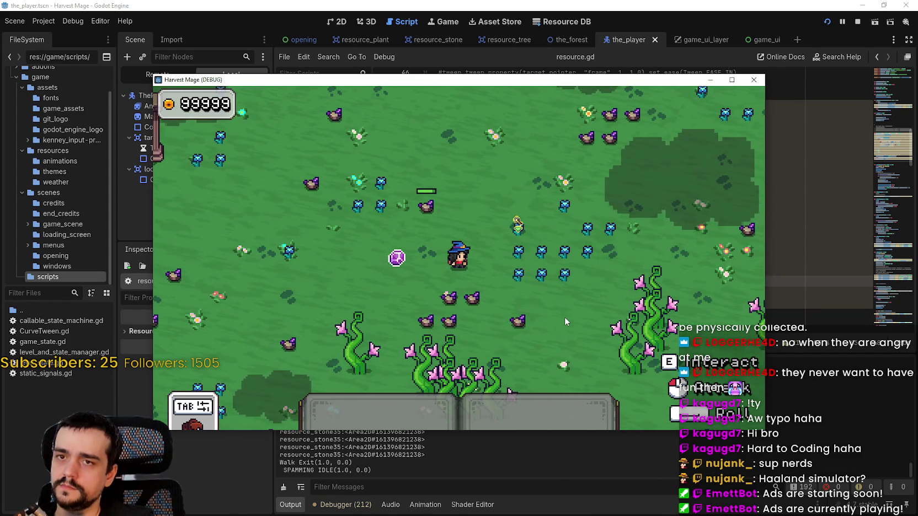
key(a)
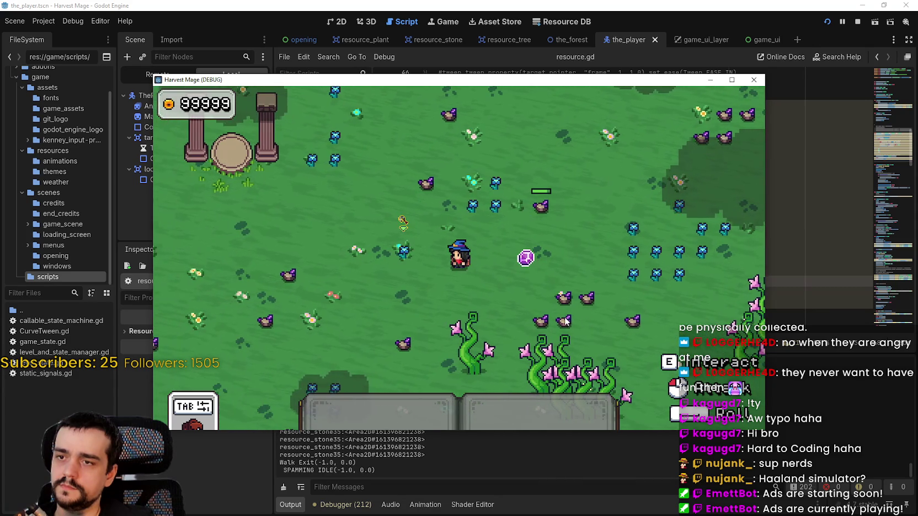
key(d)
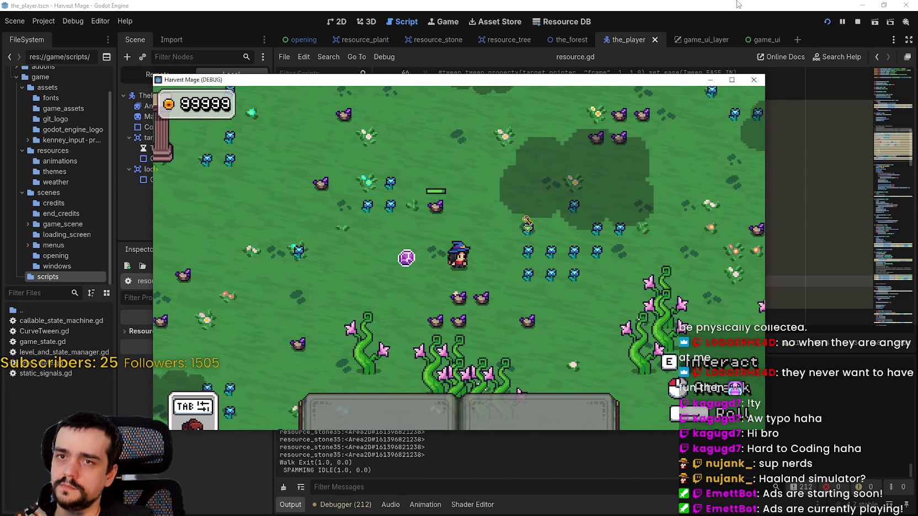
click(724, 4)
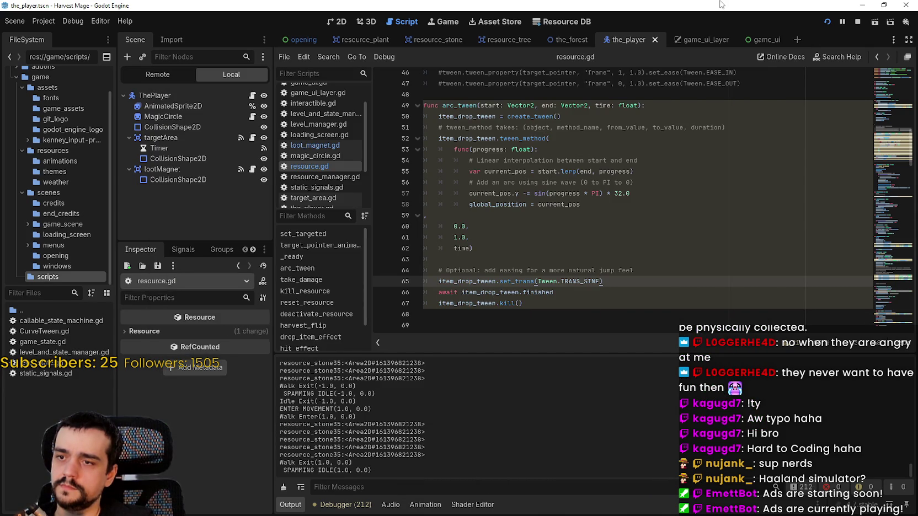
mouse_move(431, 94)
mouse_down()
mouse_move(497, 104)
mouse_move(582, 298)
mouse_up()
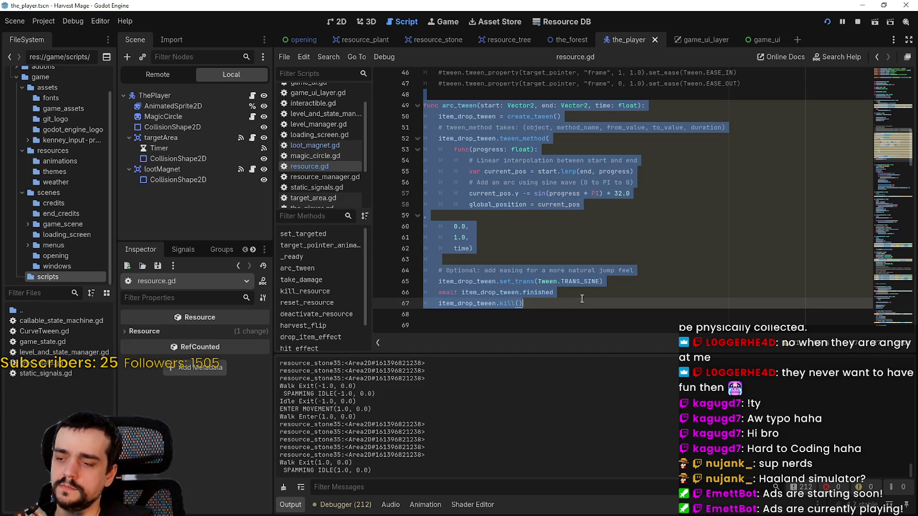
mouse_move(554, 294)
mouse_down()
mouse_move(562, 295)
mouse_move(435, 294)
mouse_up()
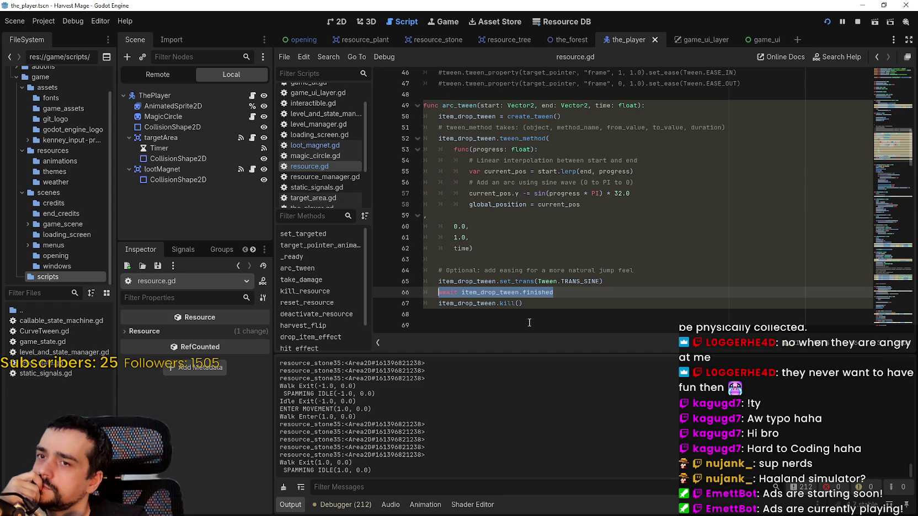
click(309, 145)
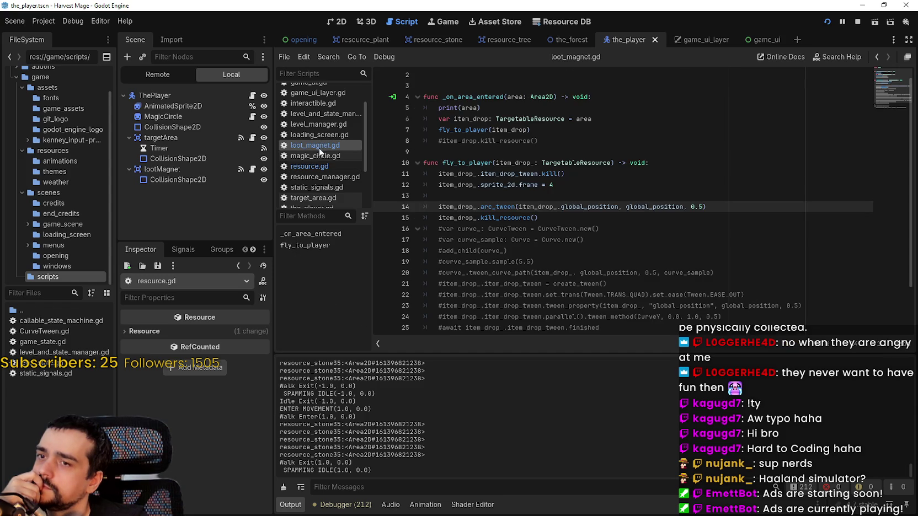
mouse_move(706, 207)
mouse_down()
mouse_move(438, 207)
mouse_move(441, 218)
mouse_move(438, 206)
mouse_move(538, 218)
mouse_up()
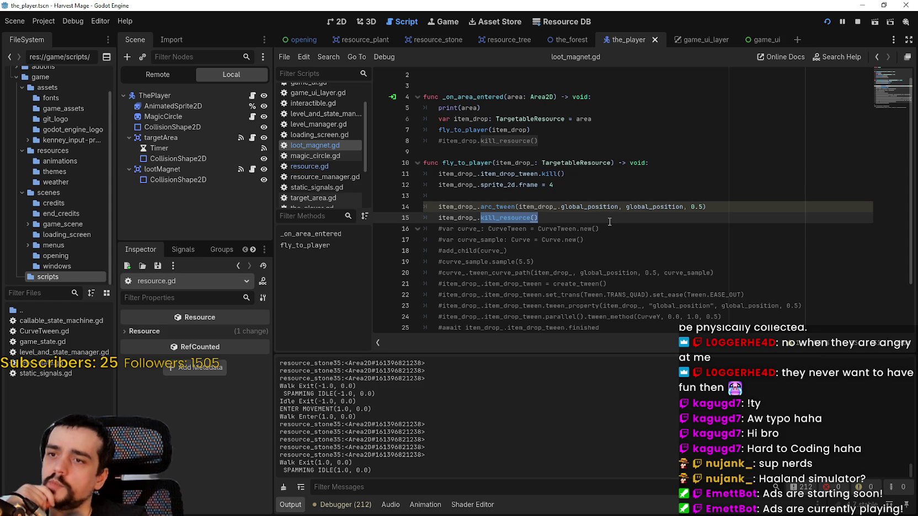
click(583, 175)
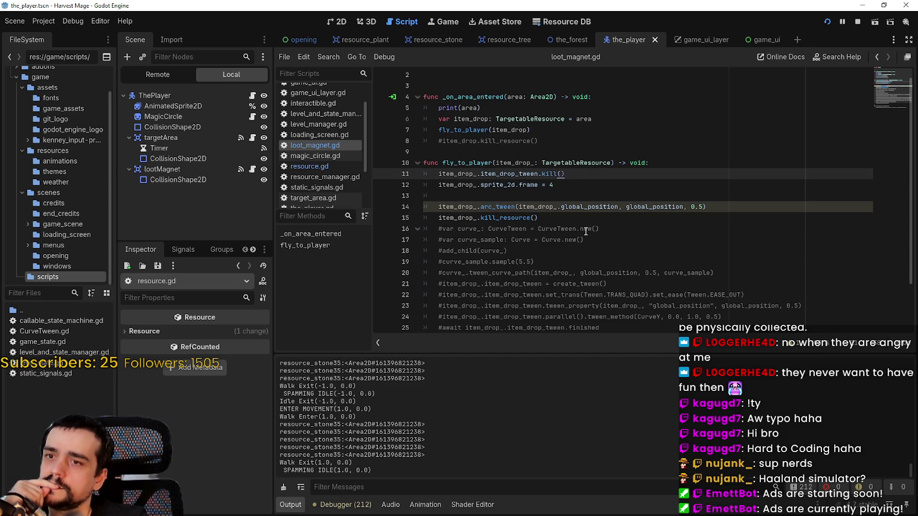
double_click(515, 173)
shift+click(611, 174)
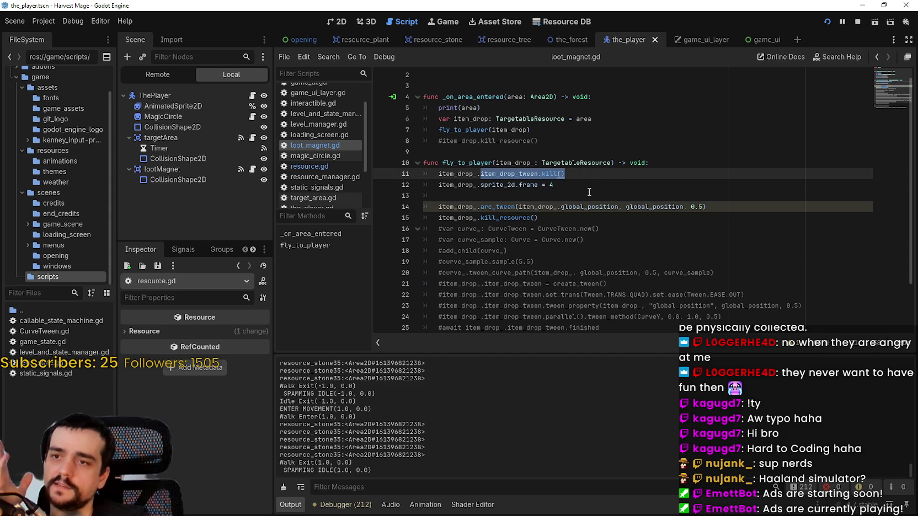
mouse_move(540, 187)
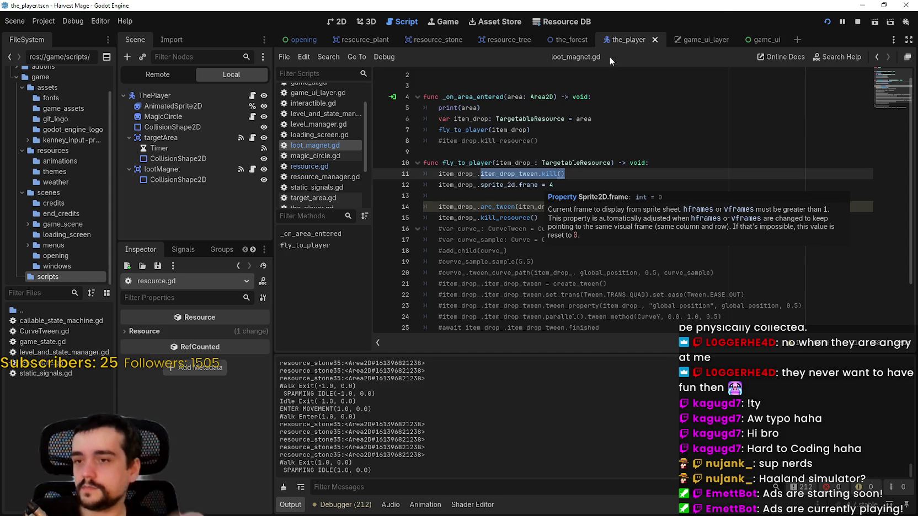
click(312, 166)
Step: Undo the item_drop_tween renames back to tween and save
key(ctrl+z)
key(ctrl+z)
key(ctrl+z)
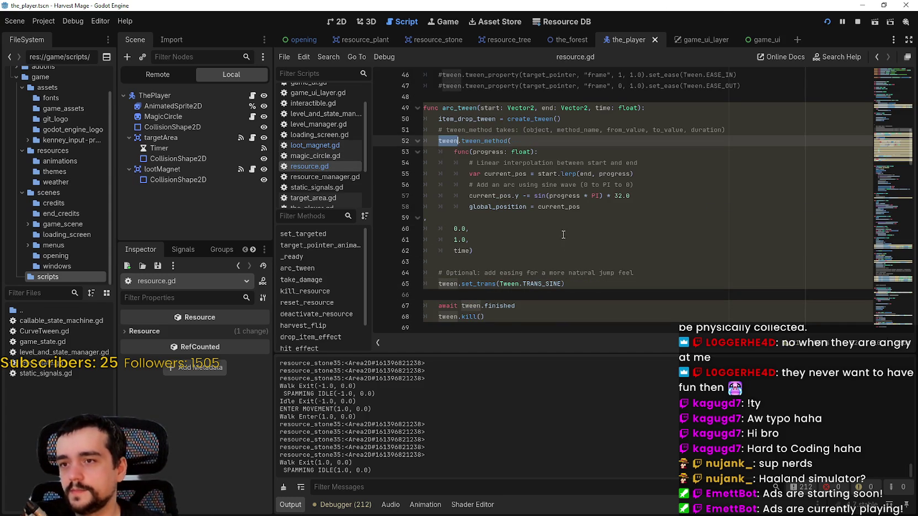
key(ctrl+z)
key(ctrl+s)
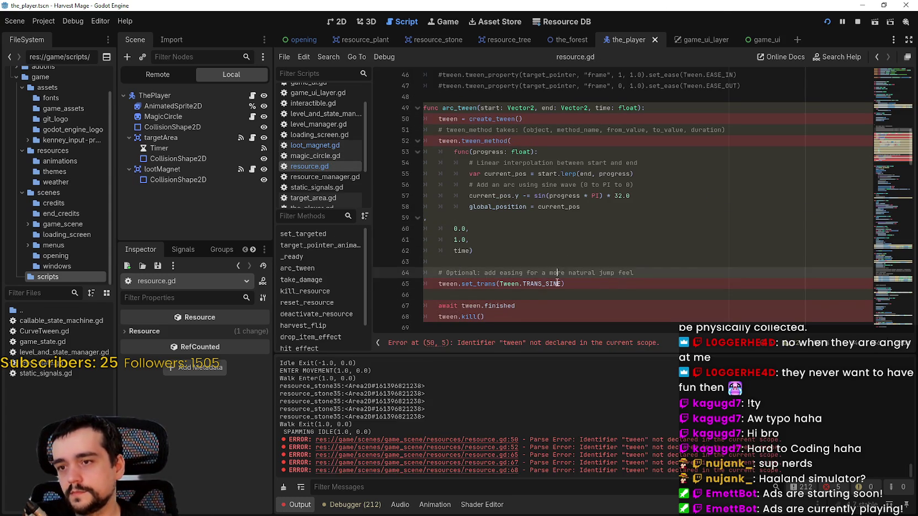
Step: Remove the empty line 66 and restore the var tween declaration on line 50
mouse_move(531, 304)
mouse_down()
mouse_move(408, 304)
mouse_move(415, 295)
mouse_up()
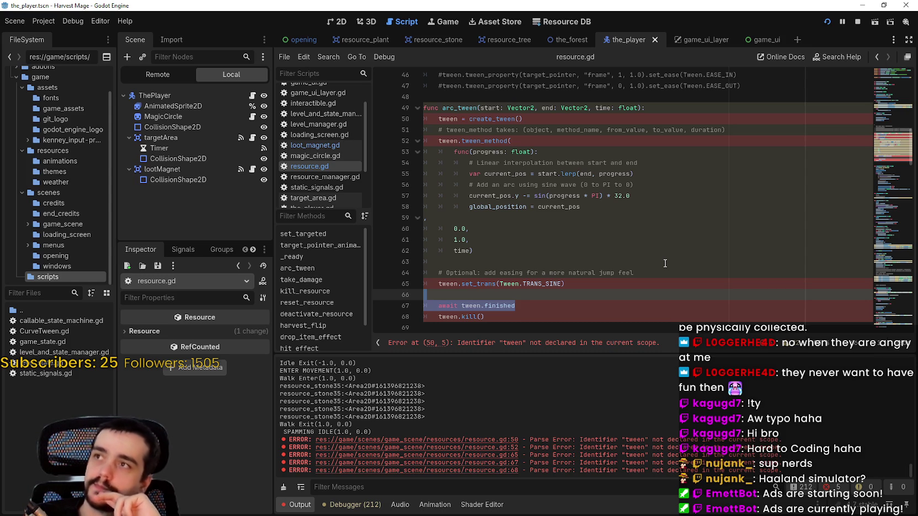
key(Down)
key(Up)
key(BackSpace)
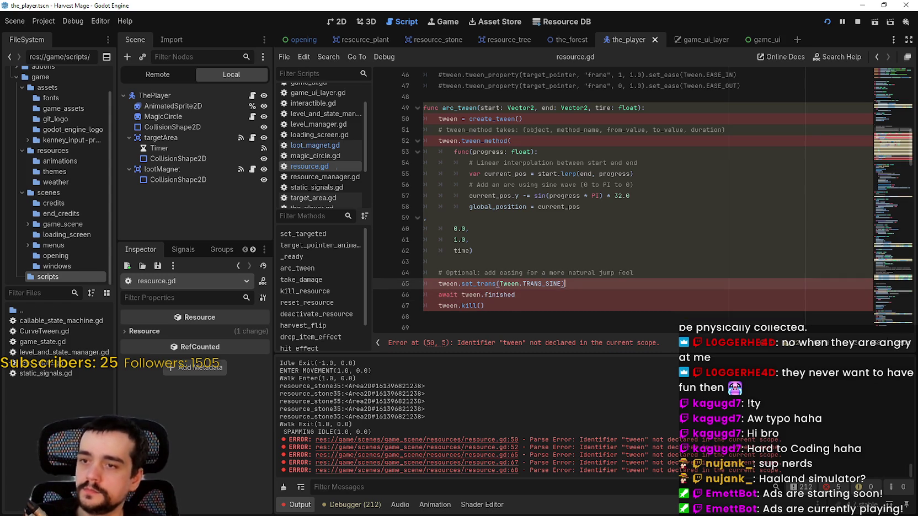
click(444, 304)
text(#)
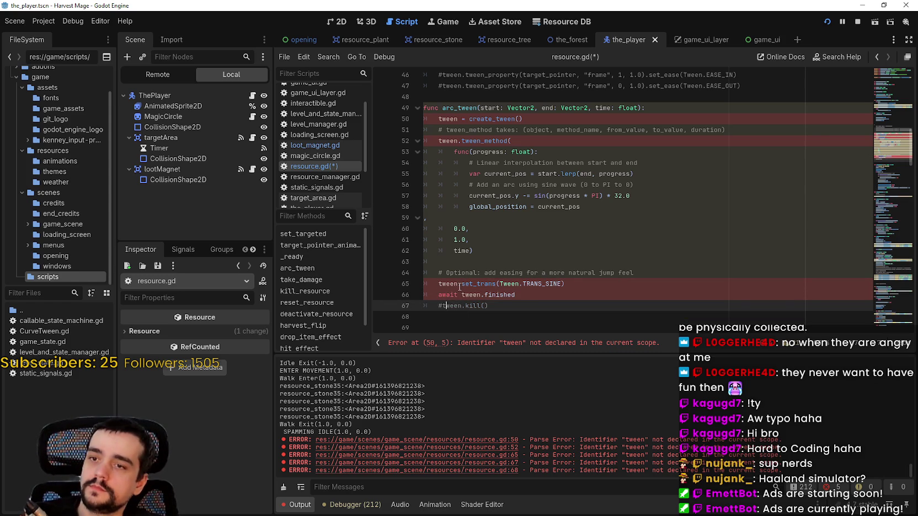
key(ctrl+z)
key(ctrl+z)
key(ctrl+z)
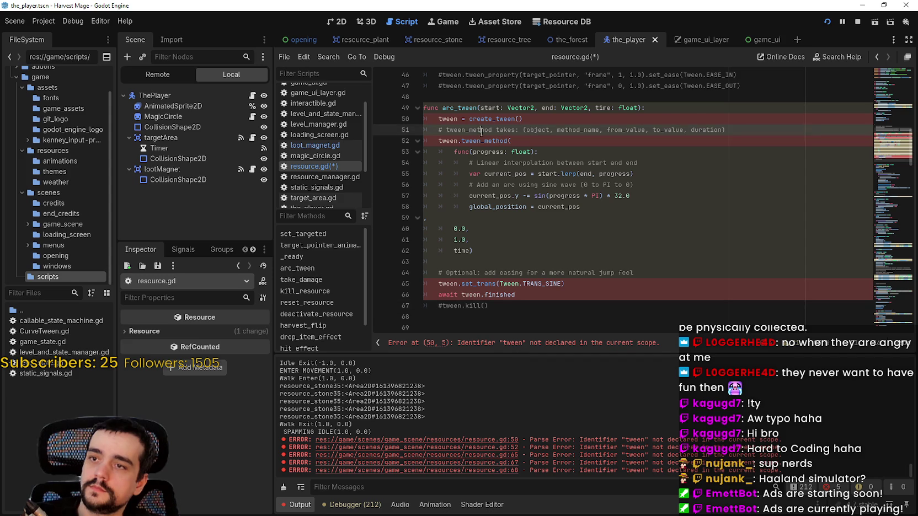
key(ctrl+y)
key(ctrl+y)
key(ctrl+y)
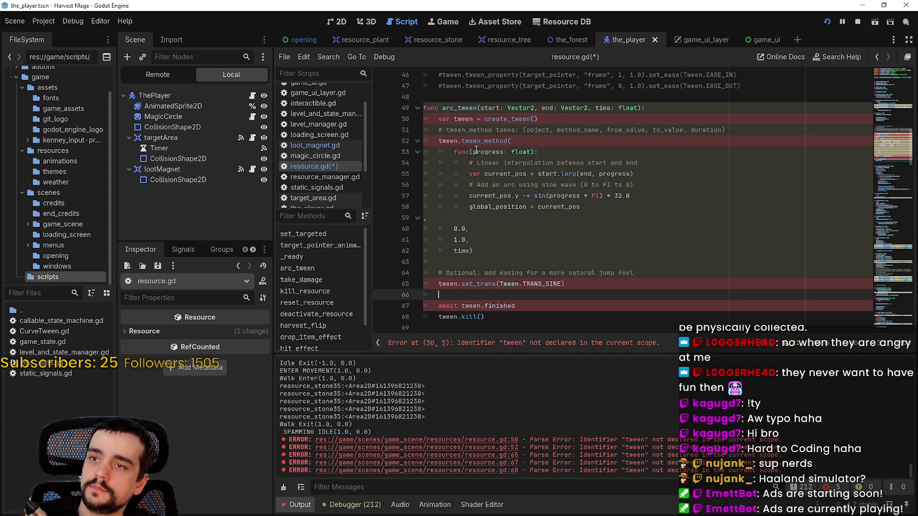
Step: Comment out the tween.kill() line, save resource.gd, and open loot_magnet.gd
click(451, 318)
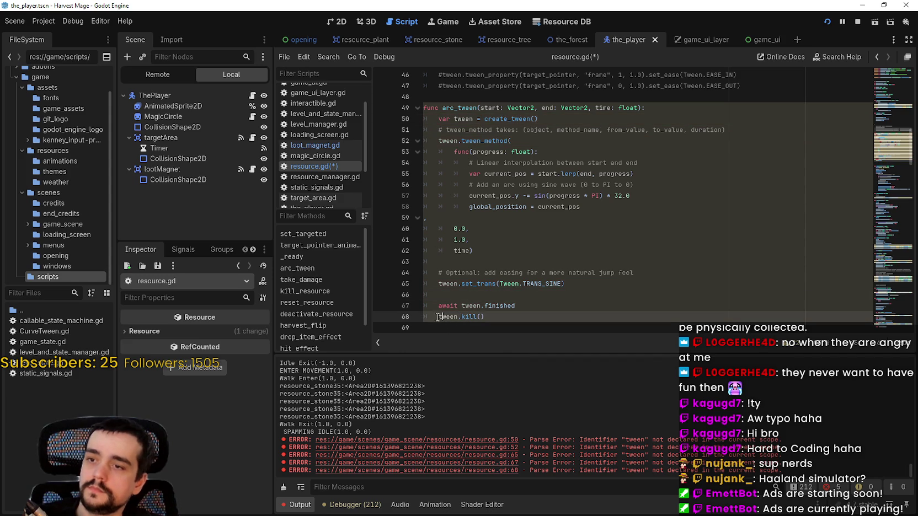
text(#)
key(ctrl+k)
click(468, 293)
key(ctrl+s)
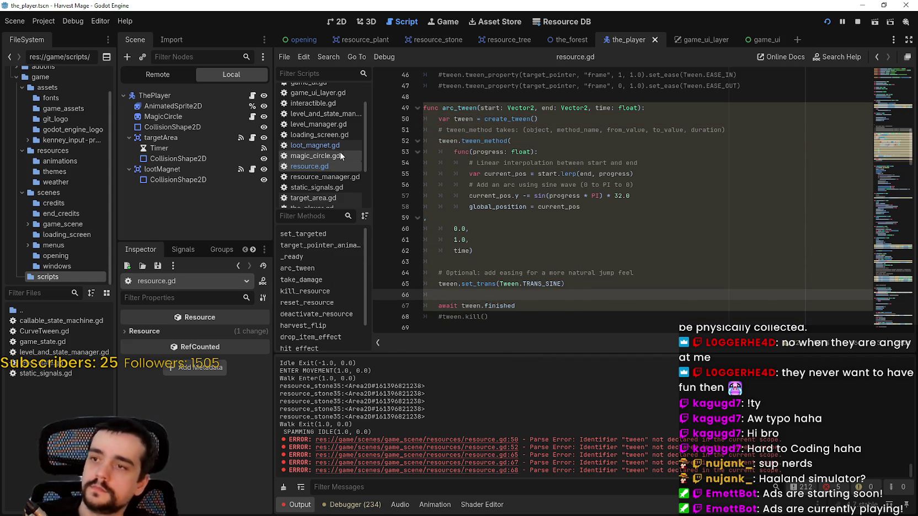
click(314, 146)
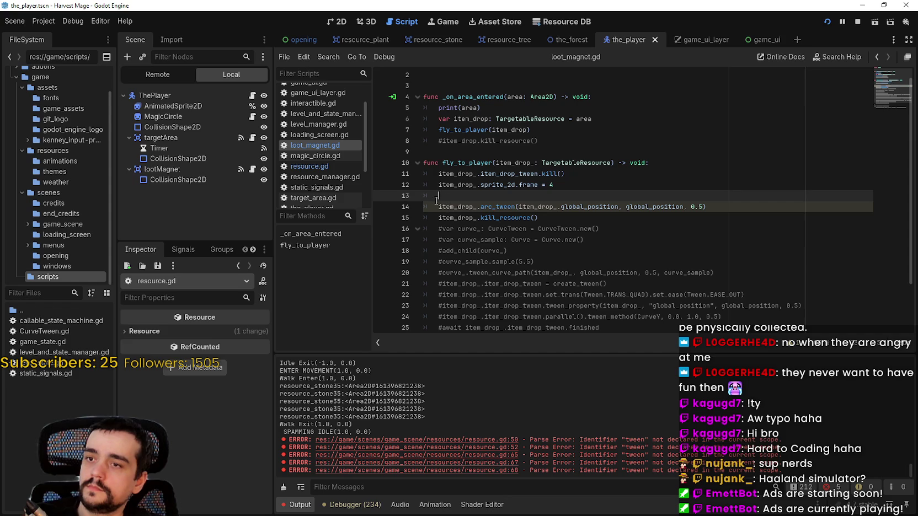
Step: Insert a new empty line after line 12 in loot_magnet.gd
text(await)
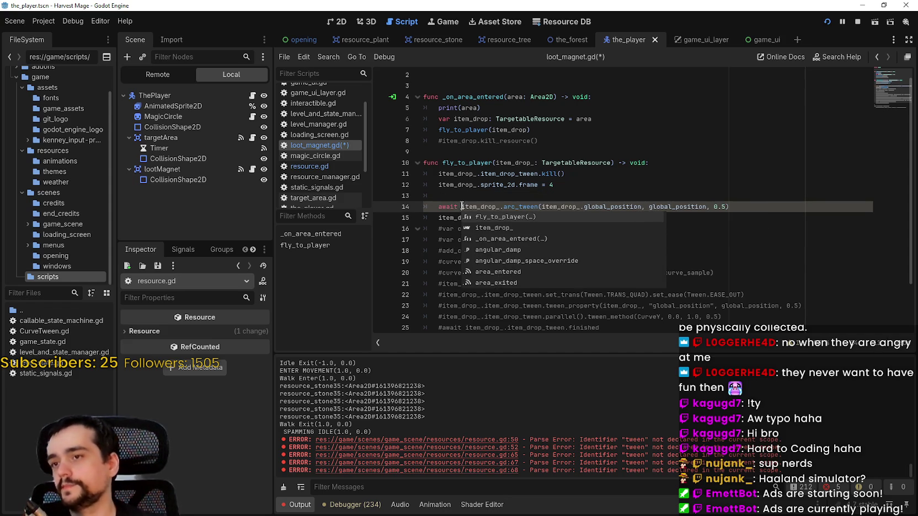
key(Escape)
click(481, 217)
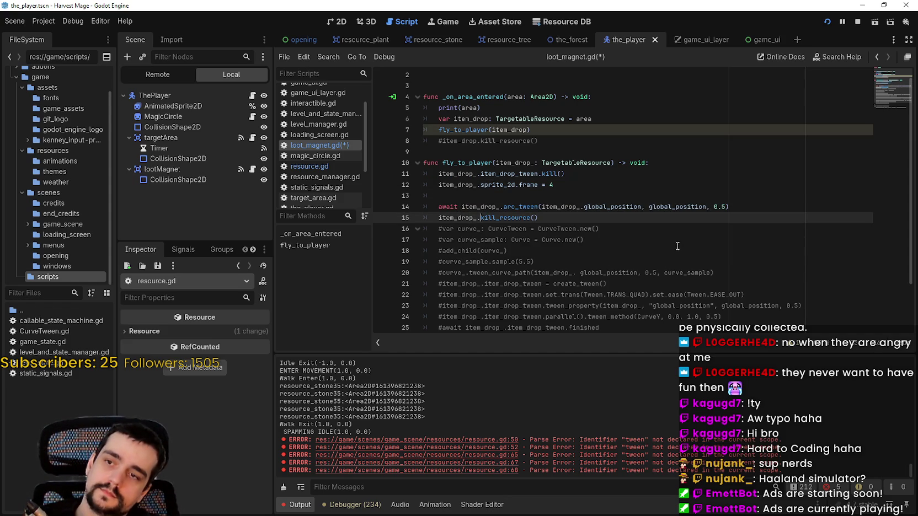
click(640, 183)
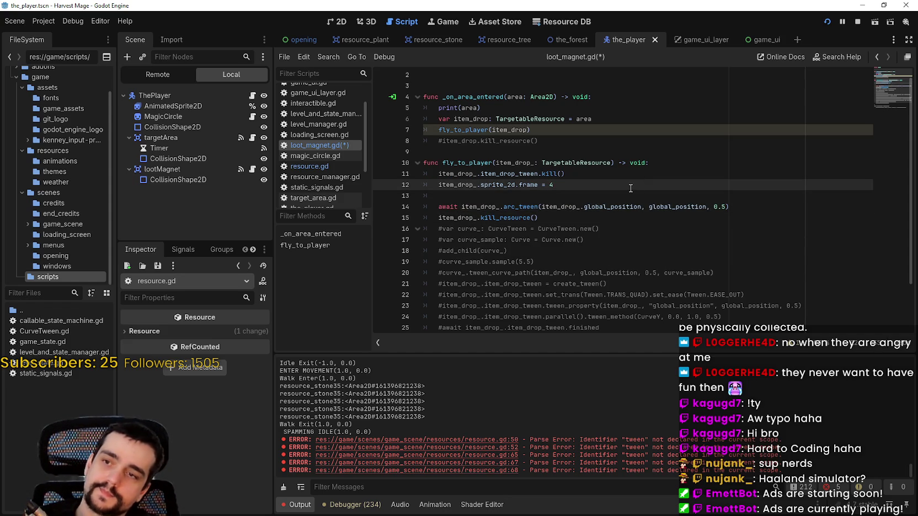
key(Return)
Step: Set item_drop_.collision_shape_2d.disabled = true on line 13 and save
text(item_drop_.)
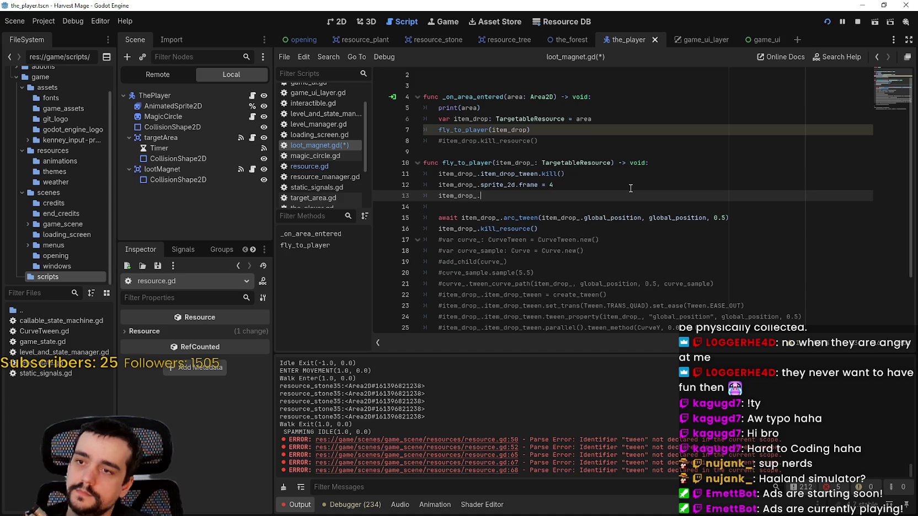
key(Down)
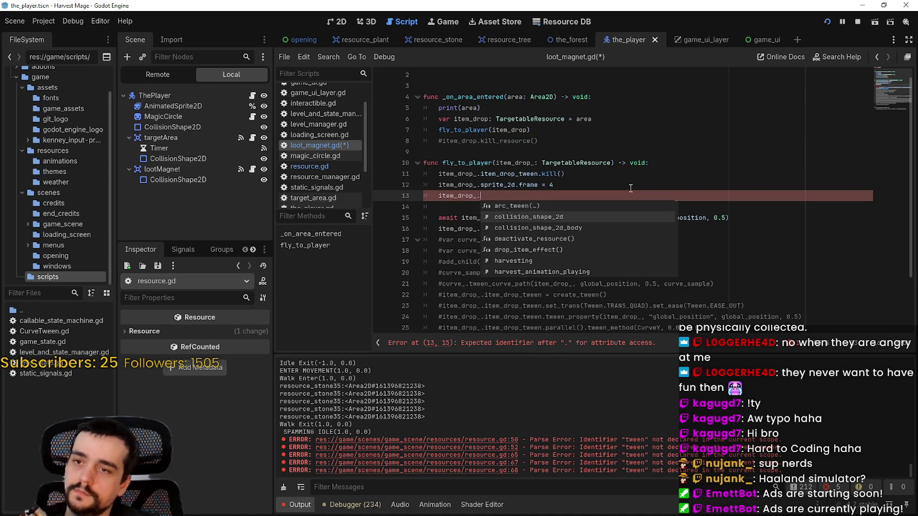
key(Return)
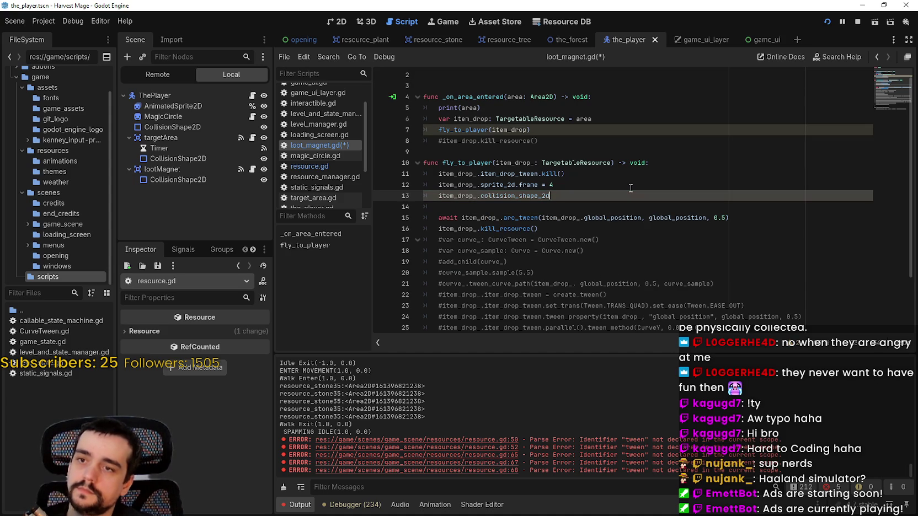
key(BackSpace)
key(BackSpace)
key(BackSpace)
text(.dis)
key(Return)
text(true)
key(ctrl+s)
Step: Check the kill_resource call on line 15, then relaunch the project with F5
click(619, 207)
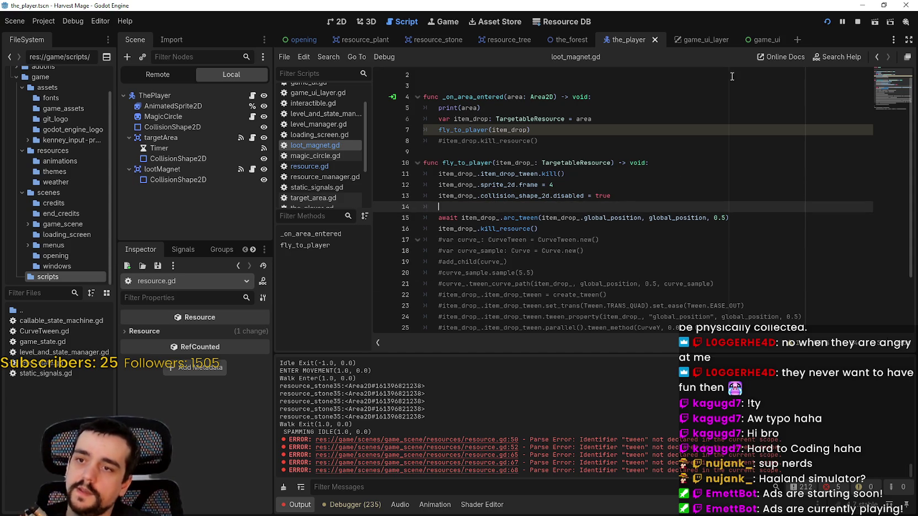
click(606, 227)
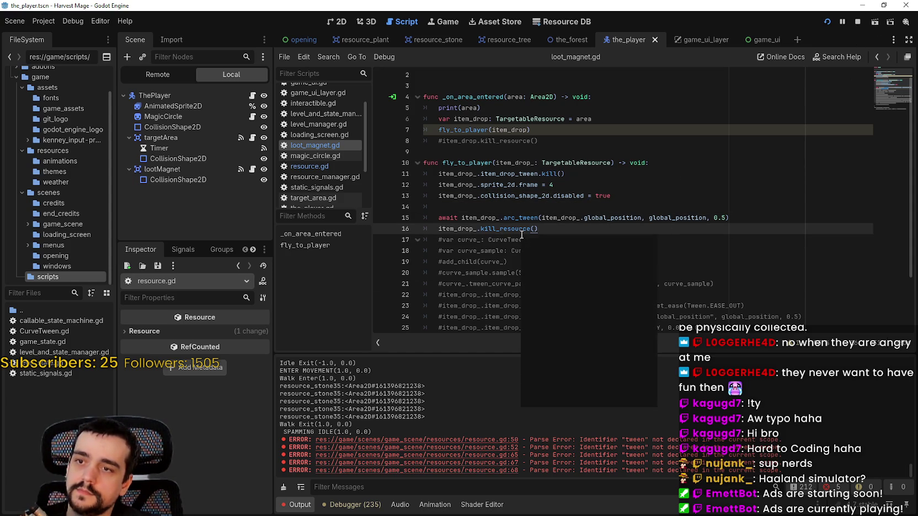
click(500, 218)
click(857, 24)
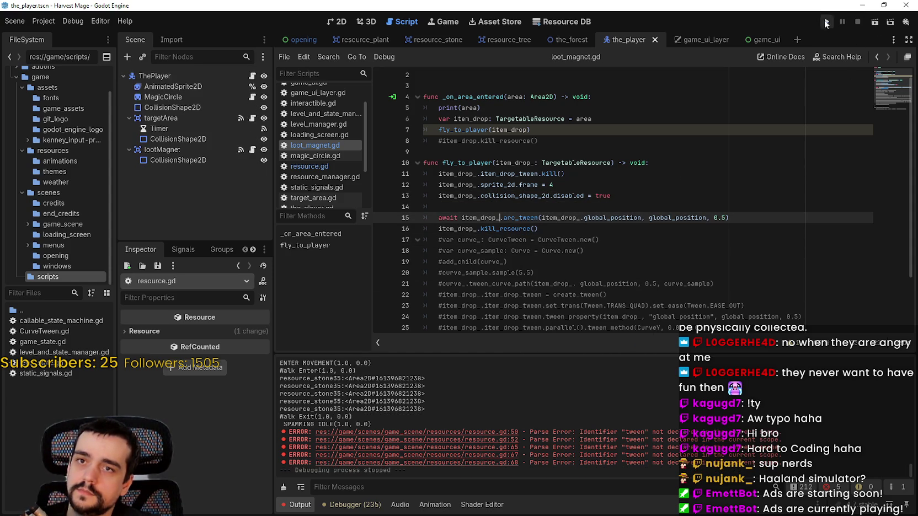
key(F5)
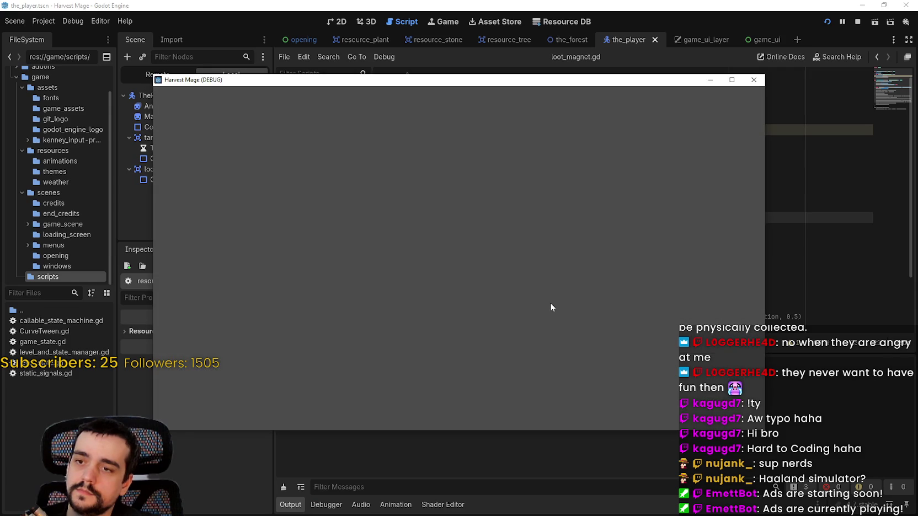
Step: Start a new game, walk to the vine, harvest it with hotbar tool 1, then restore the window
key(Down)
key(Return)
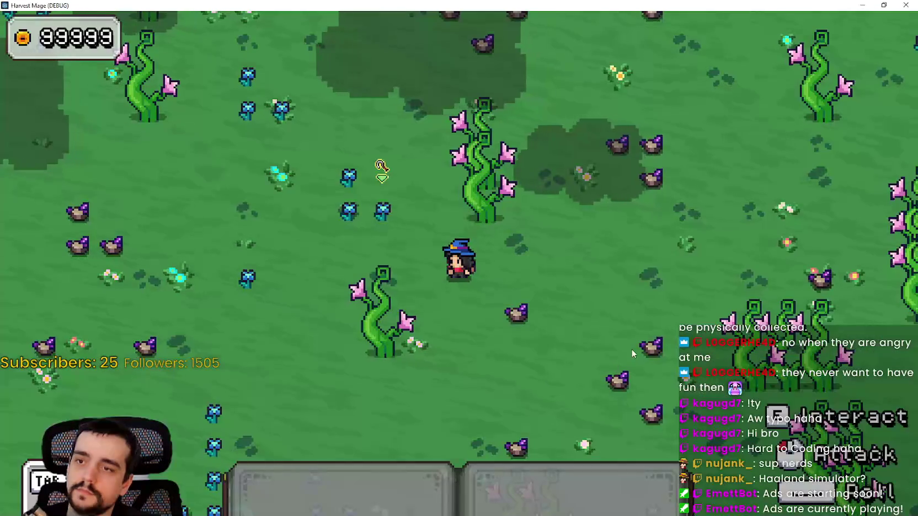
key(w)
key(d)
key(1)
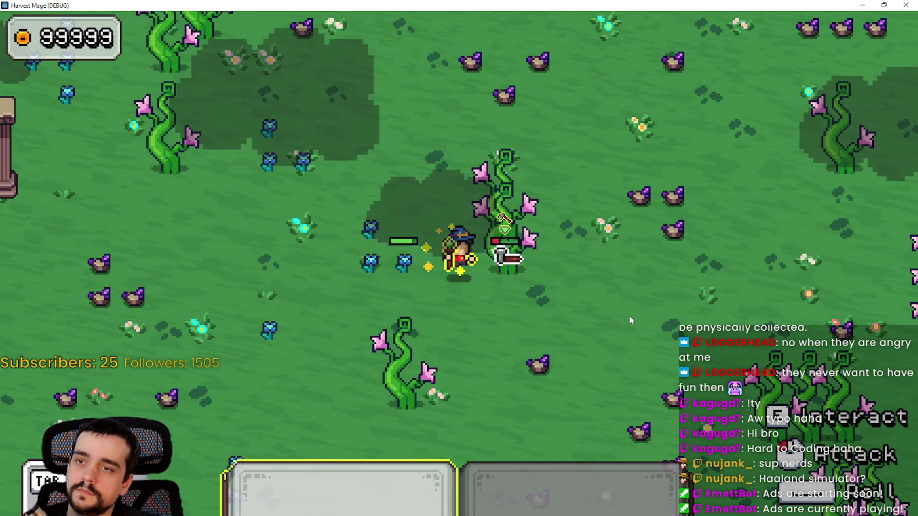
key(1)
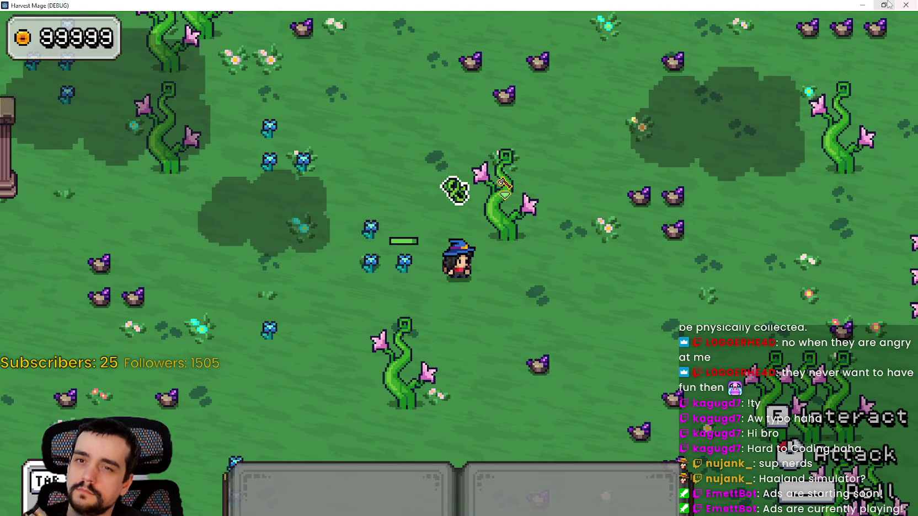
key(super+Down)
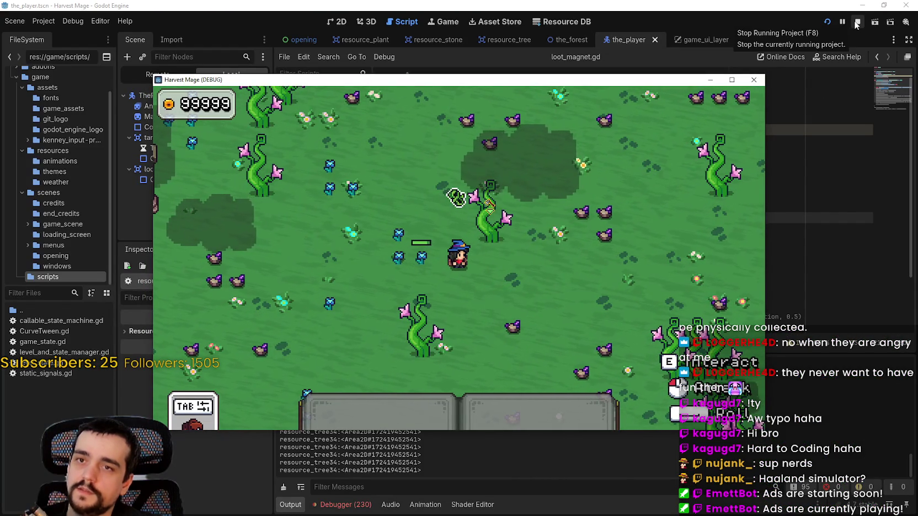
Step: Stop the running game and select the item_drop_.collision_shape_2d.disabled expression on line 13
click(857, 22)
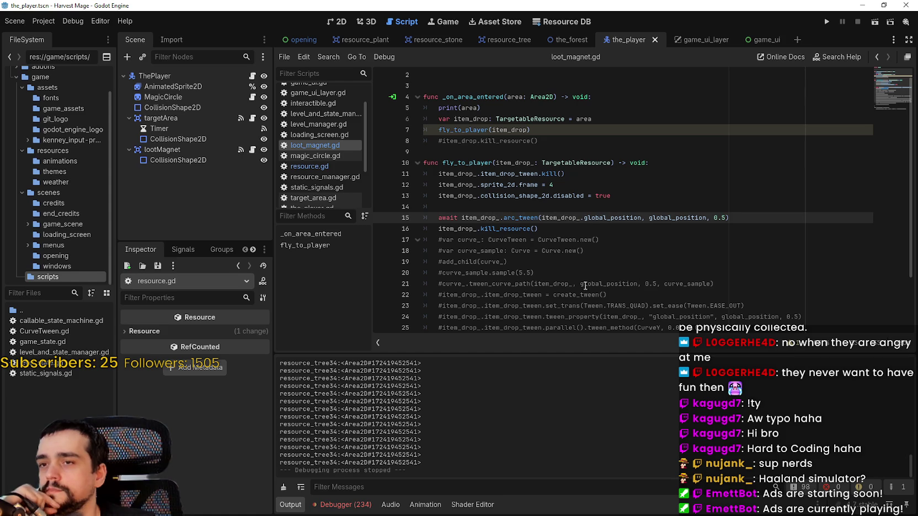
click(584, 152)
drag(583, 196, 481, 196)
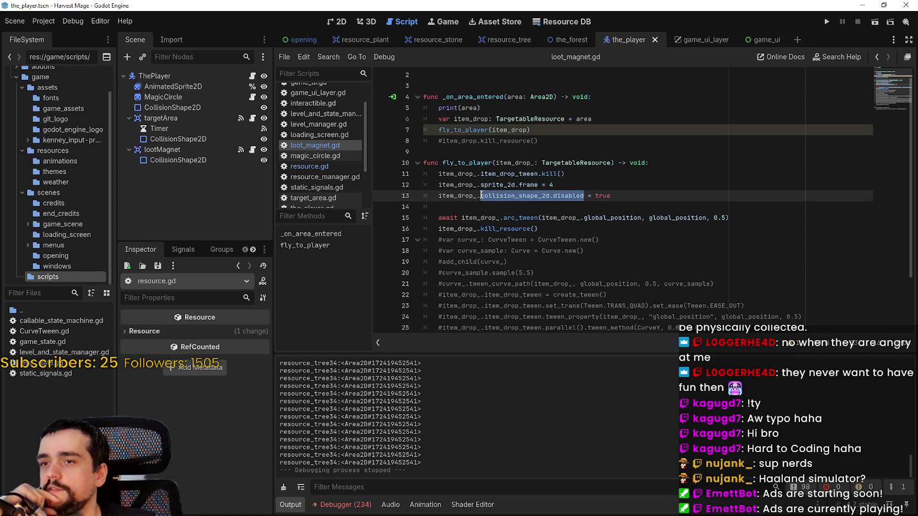
drag(551, 196, 438, 196)
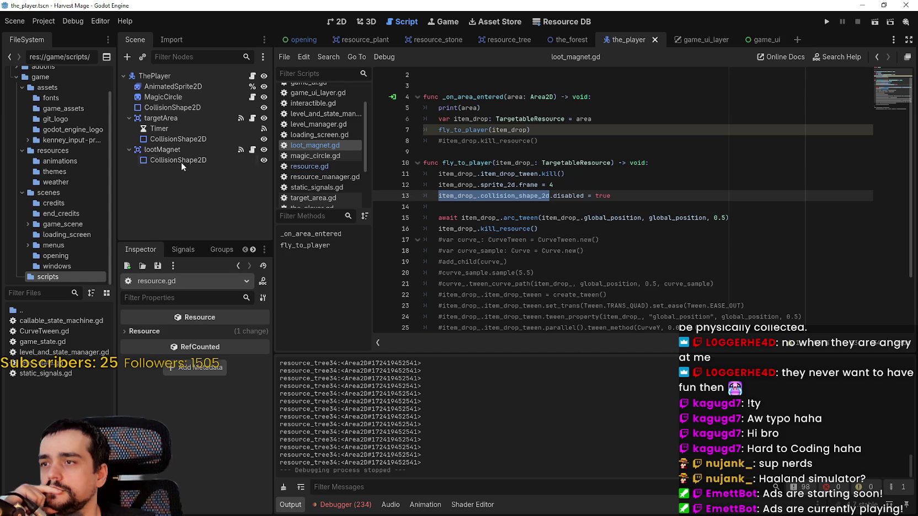
Step: Read through the end of the arc_tween function in resource.gd
click(308, 166)
click(516, 201)
click(515, 303)
click(525, 316)
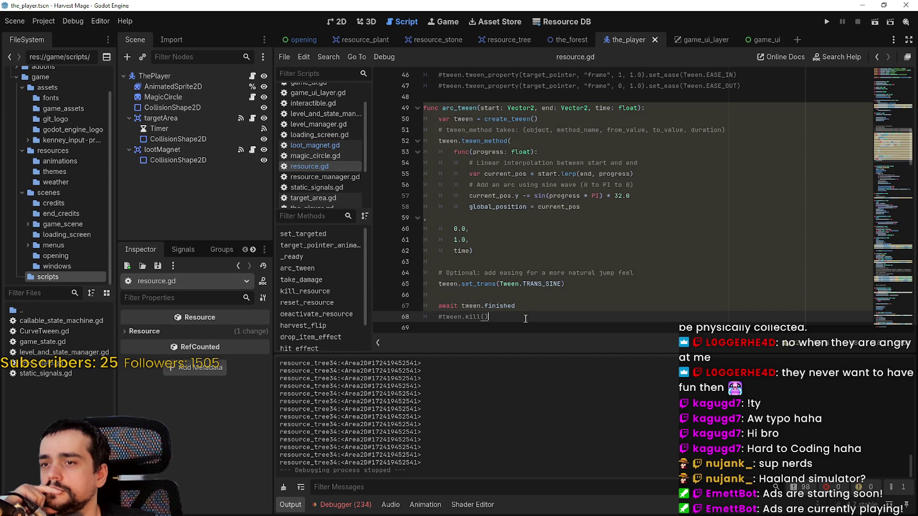
Step: Look up the kill_resource definition from loot_magnet.gd and inspect its global_position line
click(315, 145)
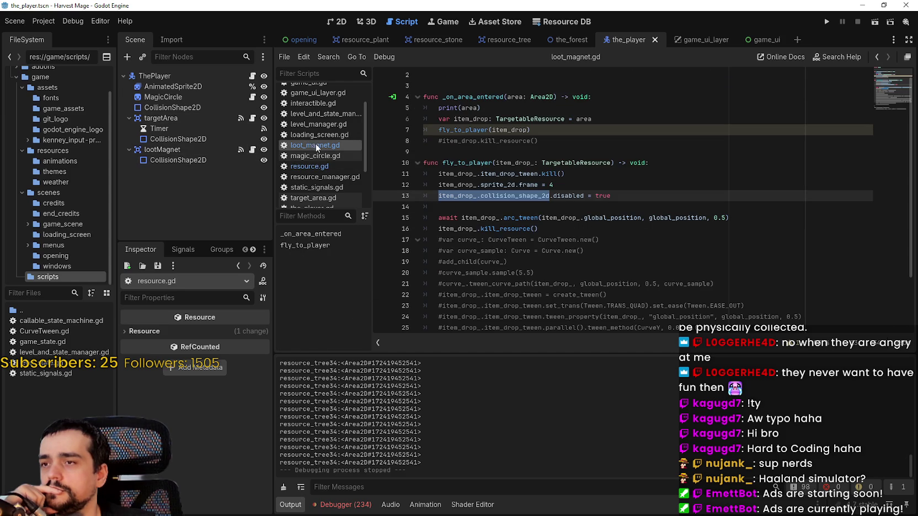
right_click(501, 229)
click(558, 379)
drag(438, 228, 615, 228)
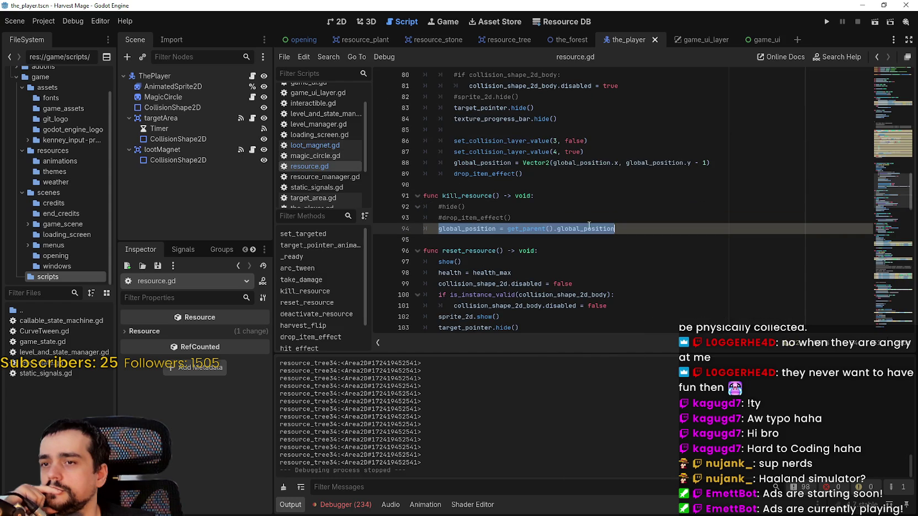
click(499, 244)
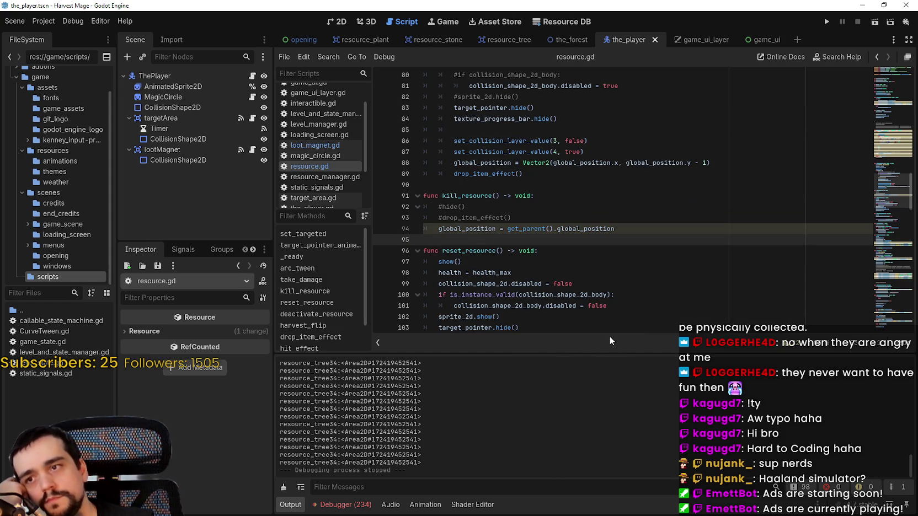
Step: Back in loot_magnet.gd, highlight every use of item_drop_
click(339, 146)
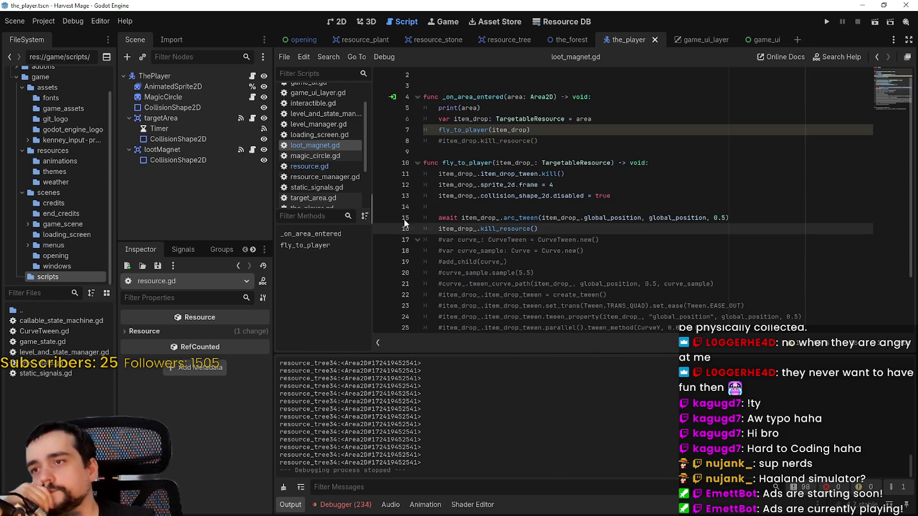
click(484, 205)
double_click(458, 195)
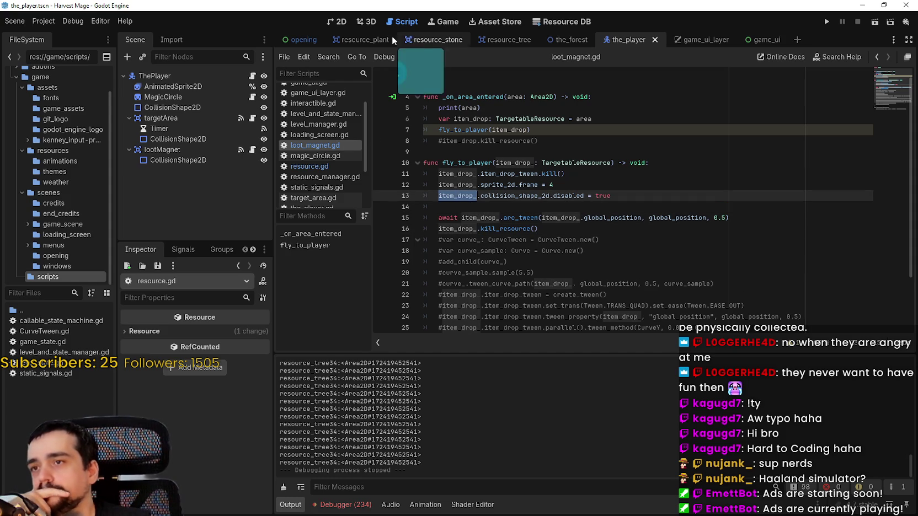
Step: Check the resource_plant CollisionShape2D's disabled property, then remove the indentation on blank line 14
click(362, 39)
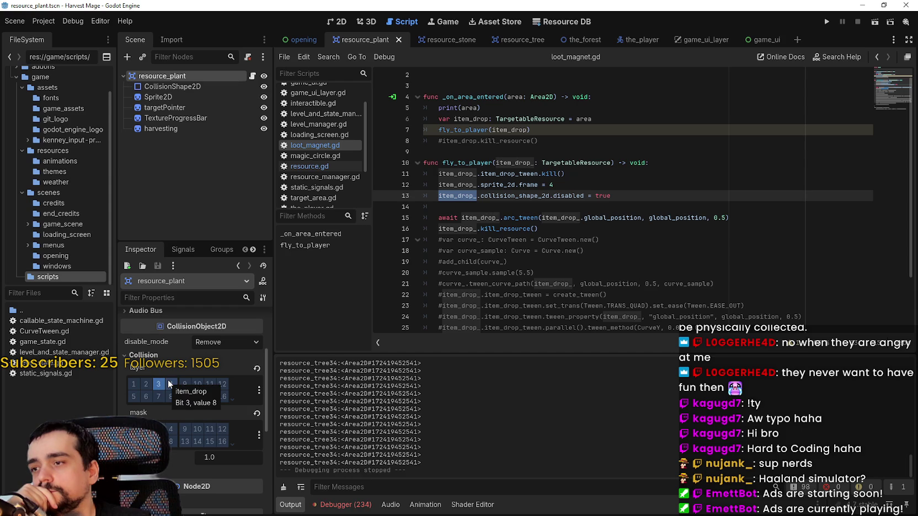
click(192, 89)
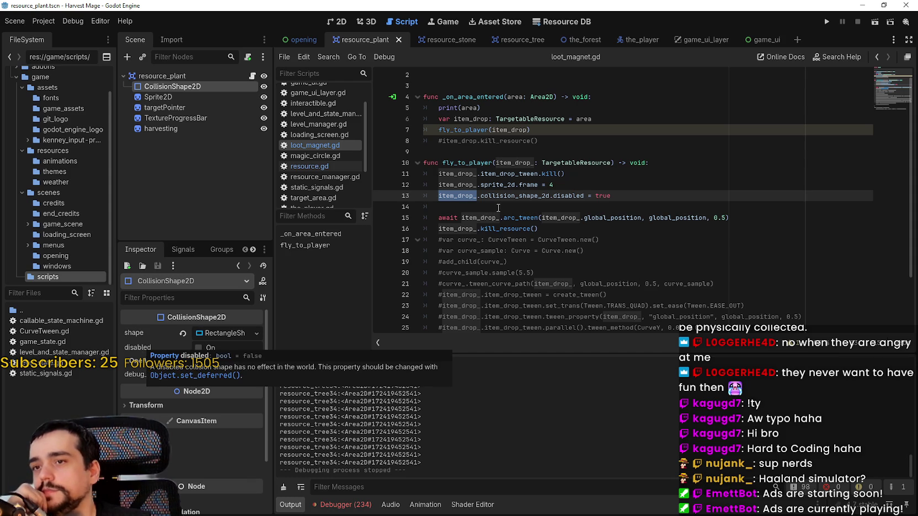
drag(632, 197, 426, 185)
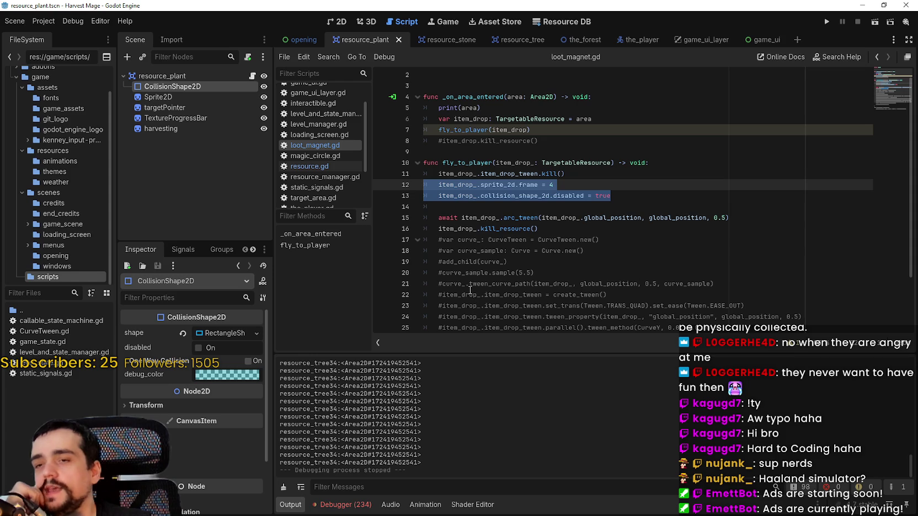
double_click(430, 207)
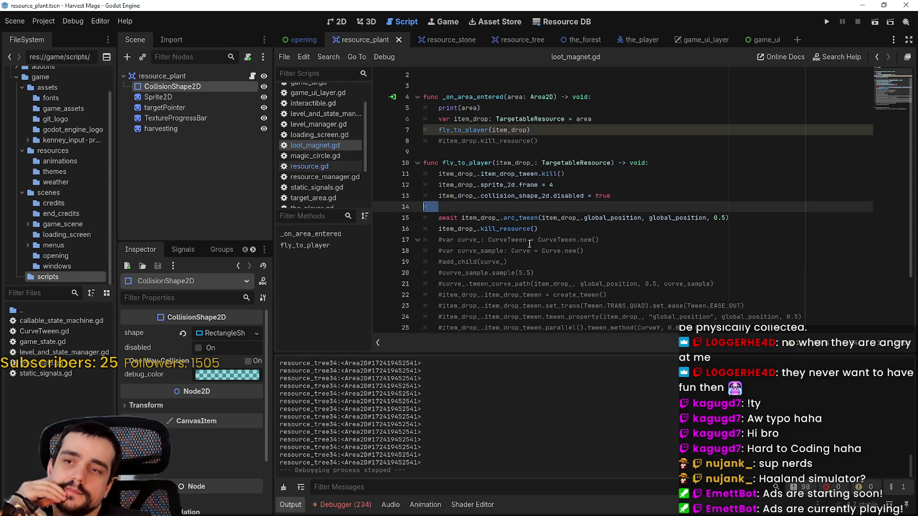
key(BackSpace)
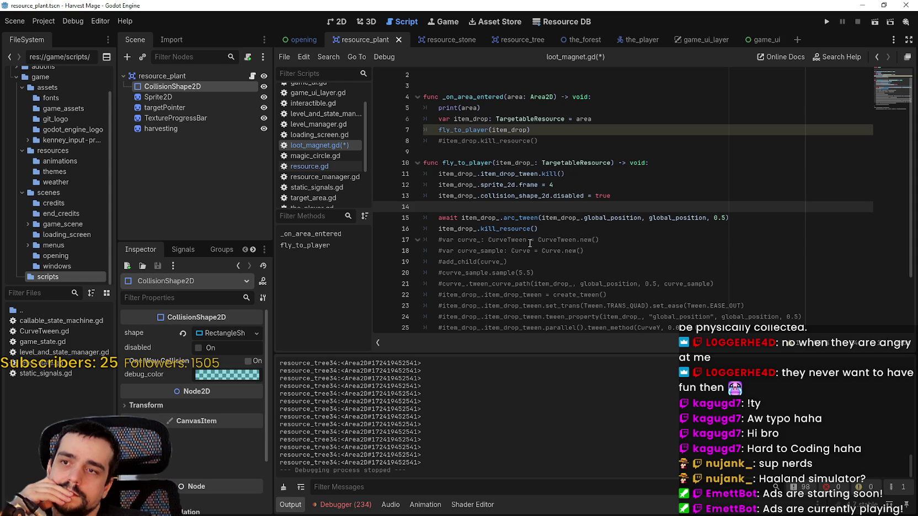
Step: Tidy the lines around the arc_tween await in fly_to_player
click(454, 216)
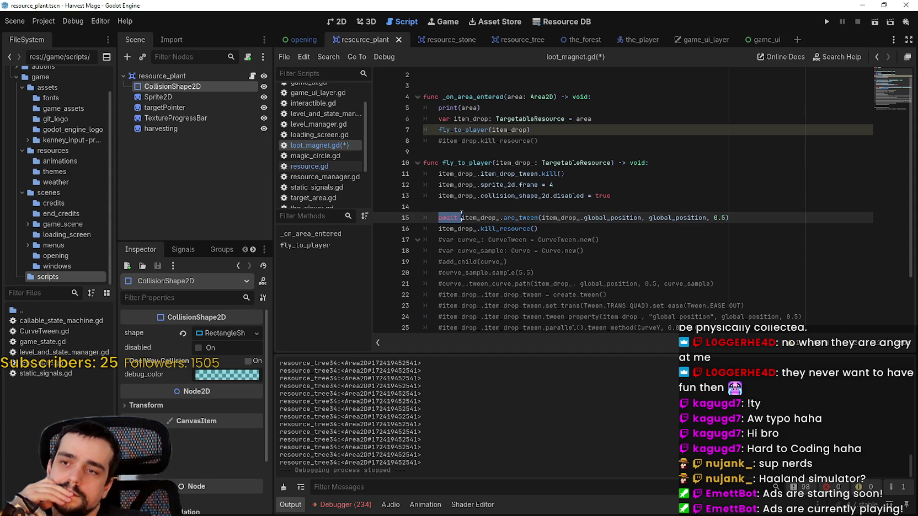
key(BackSpace)
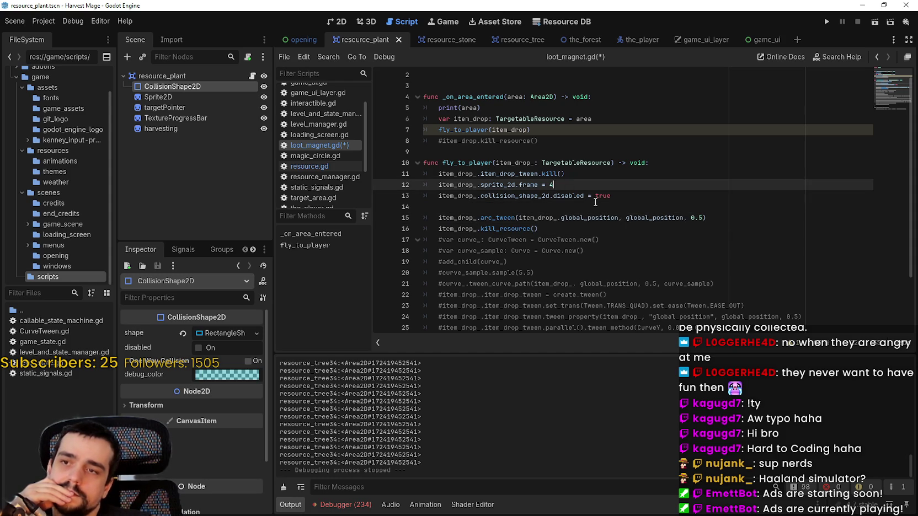
click(602, 208)
click(599, 240)
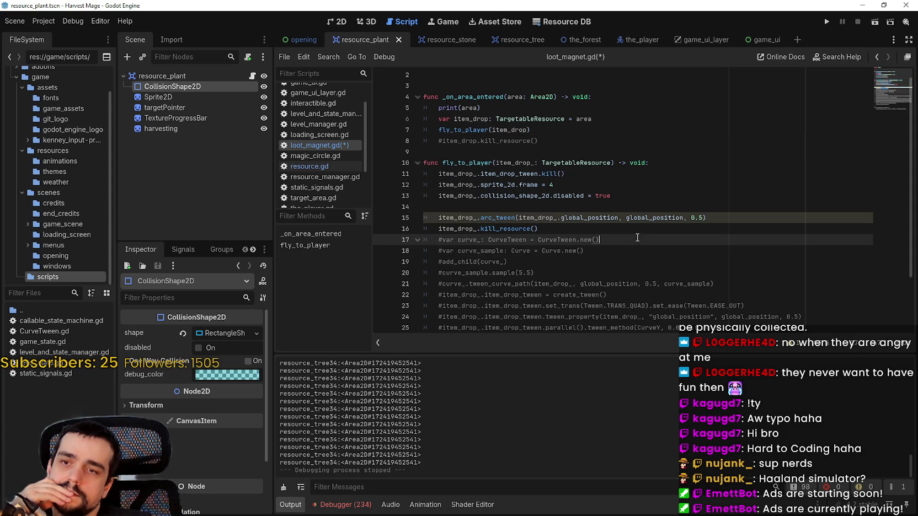
click(622, 218)
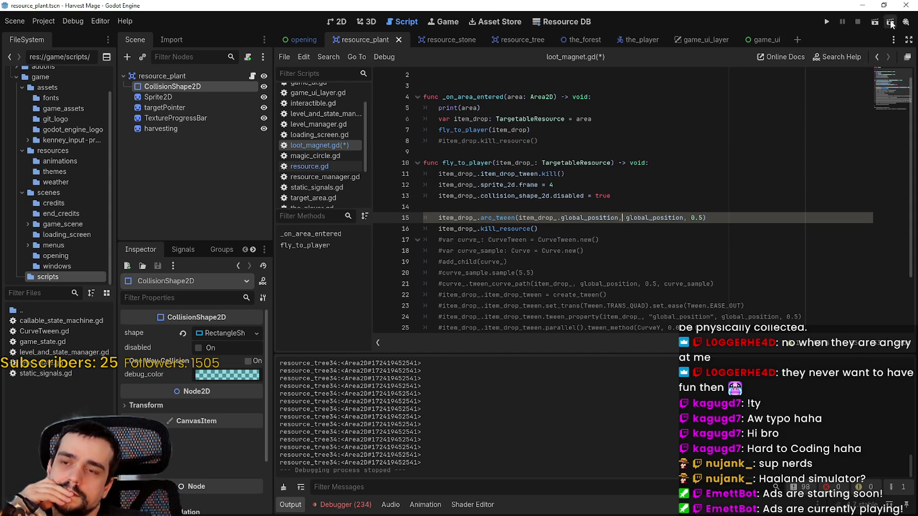
Step: Playtest a new game by attacking a nearby plant, then stop the run
click(827, 22)
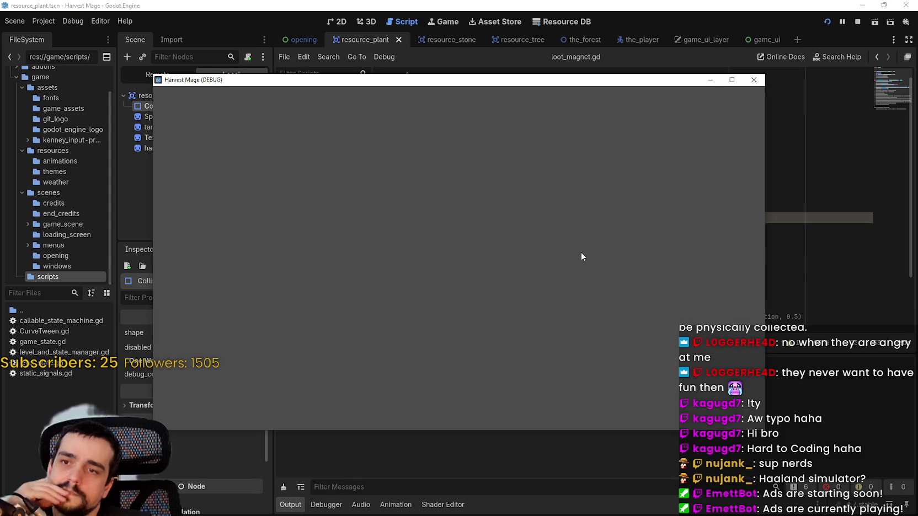
key(Return)
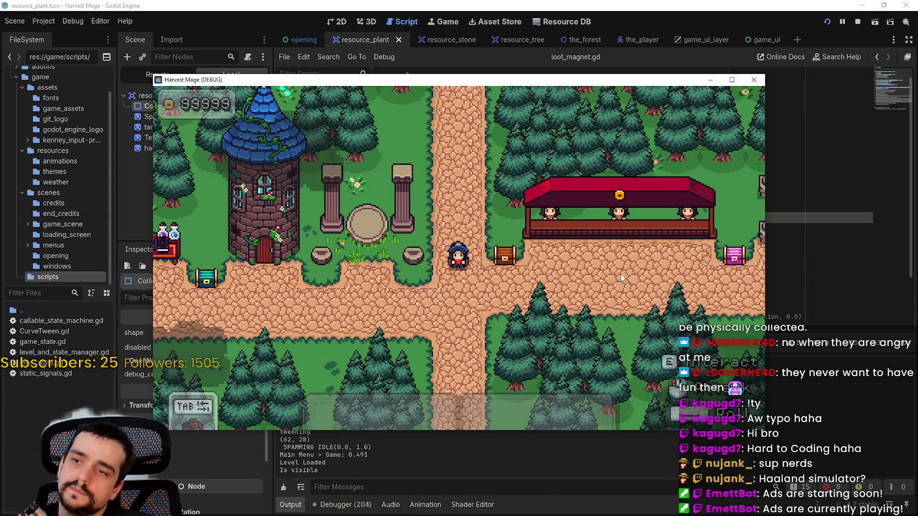
key(w)
key(a)
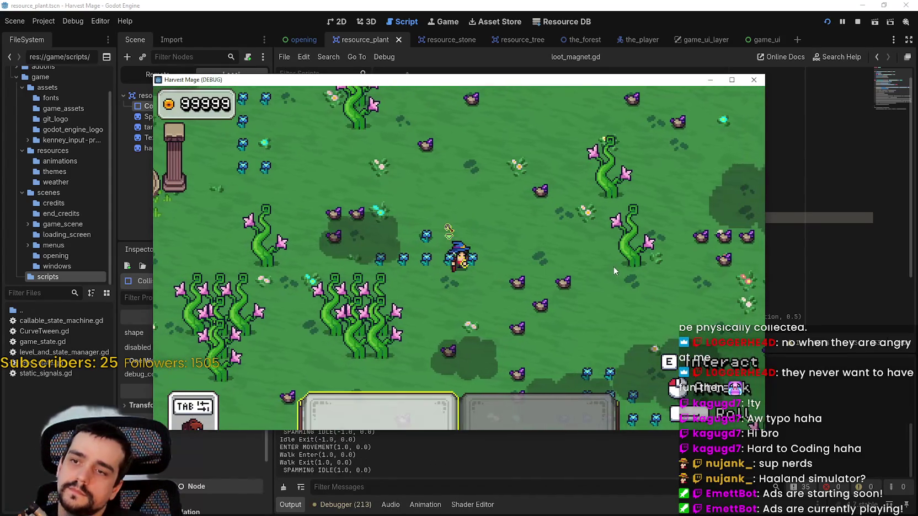
click(613, 267)
key(d)
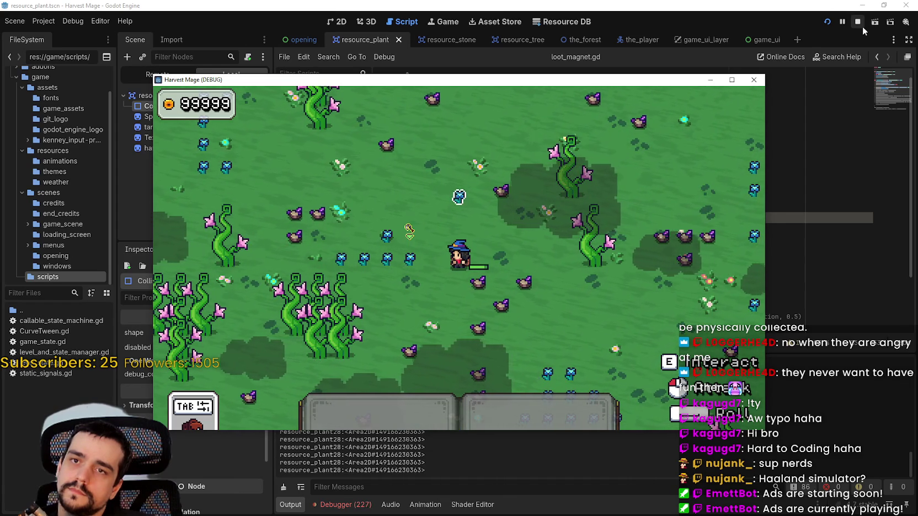
click(858, 22)
click(602, 259)
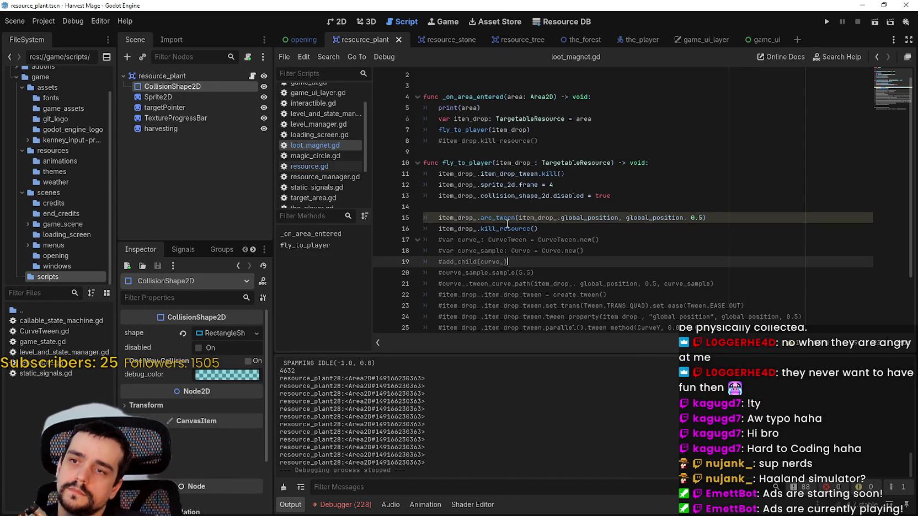
right_click(509, 223)
right_click(507, 223)
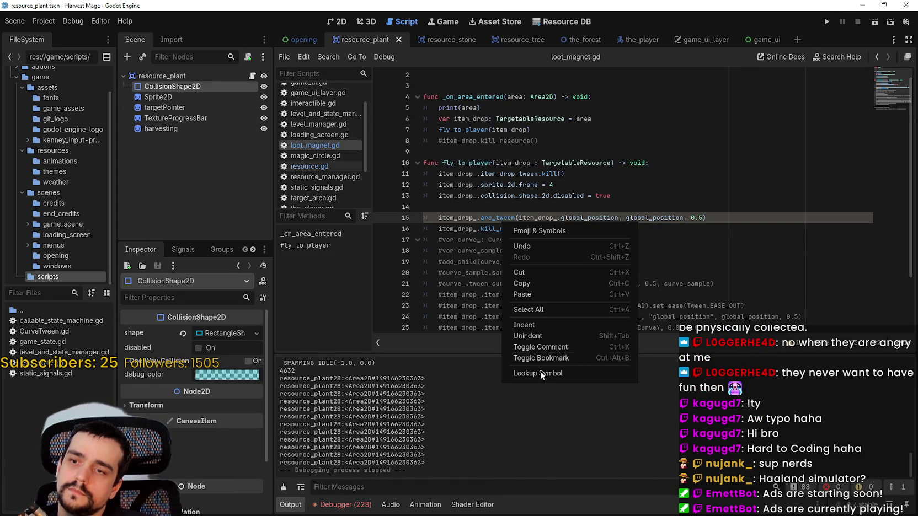
click(539, 373)
scroll(440, 296, down, 3)
click(441, 296)
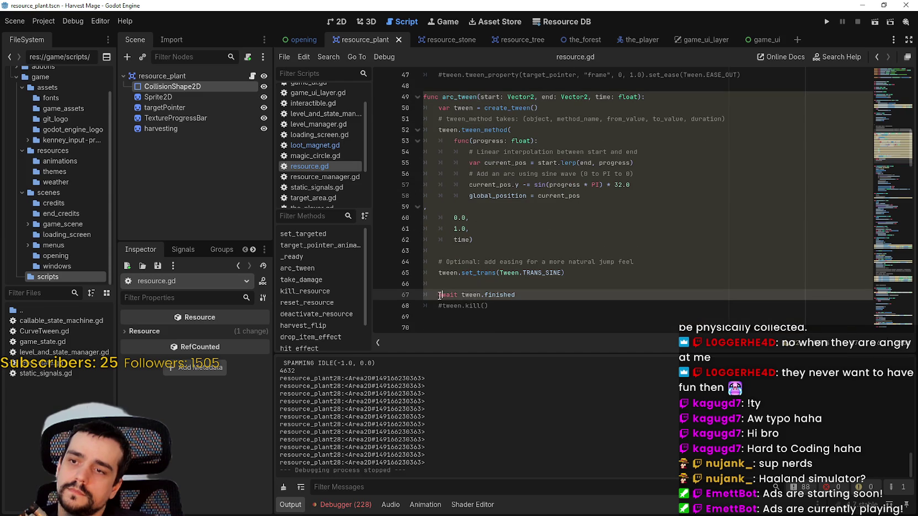
key(Up)
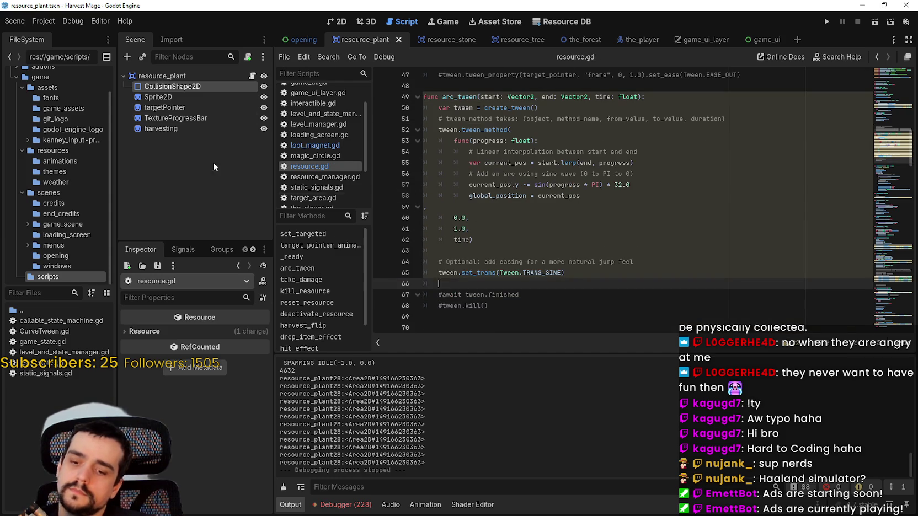
click(315, 145)
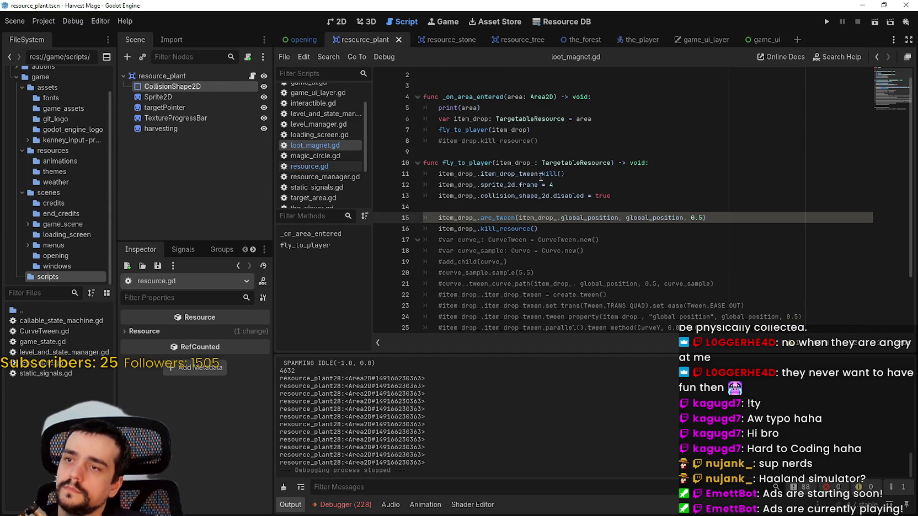
click(541, 211)
key(ctrl+s)
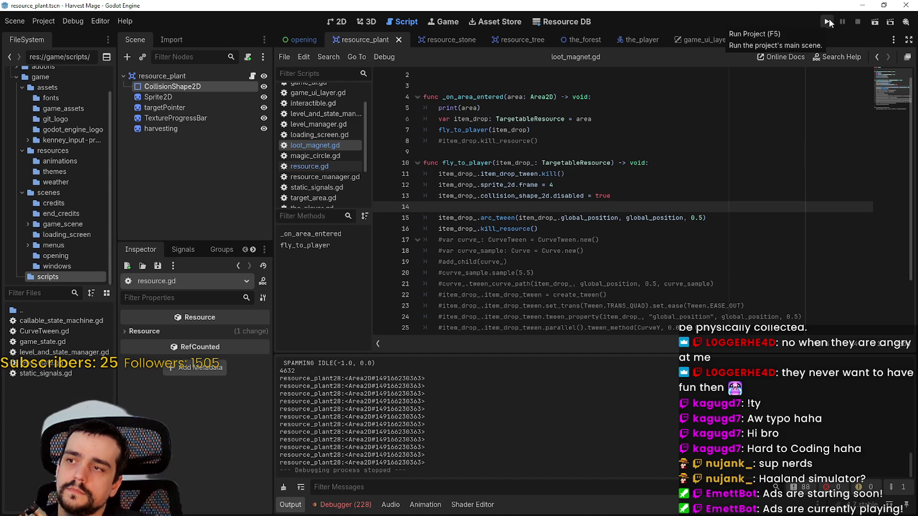
drag(610, 196, 437, 195)
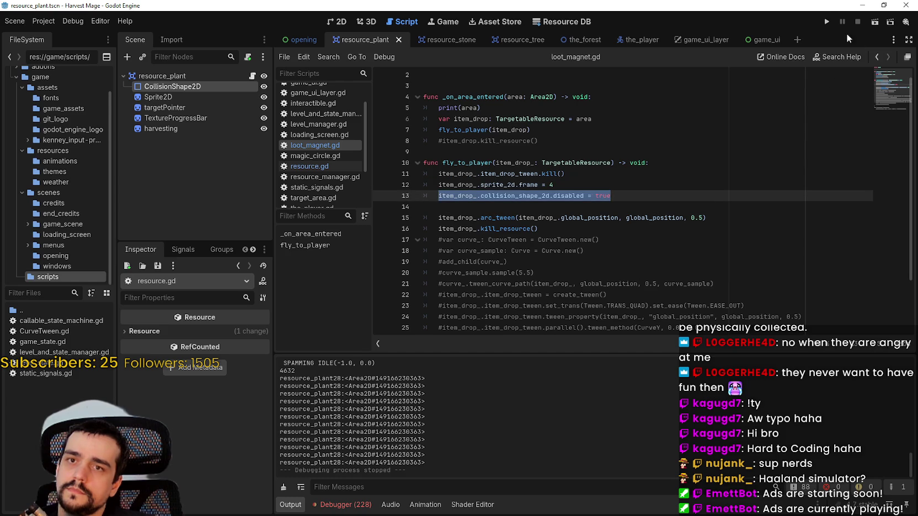
click(830, 25)
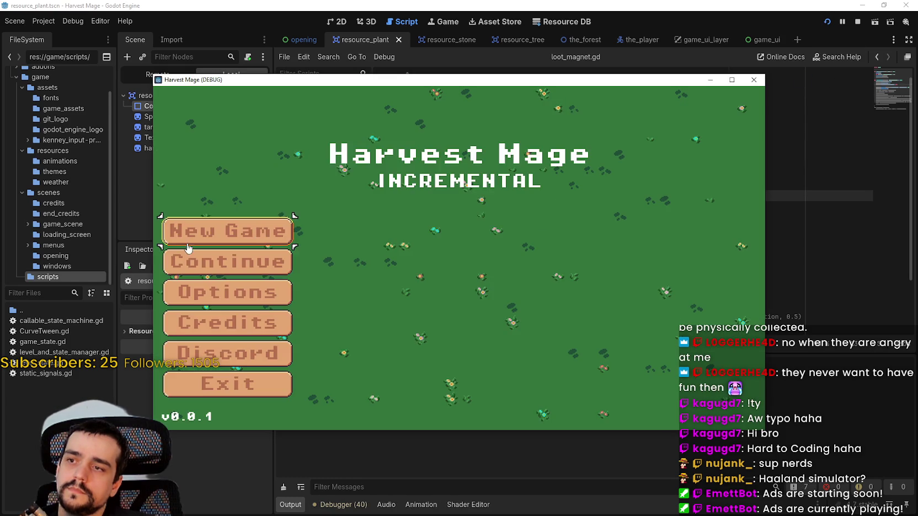
click(187, 245)
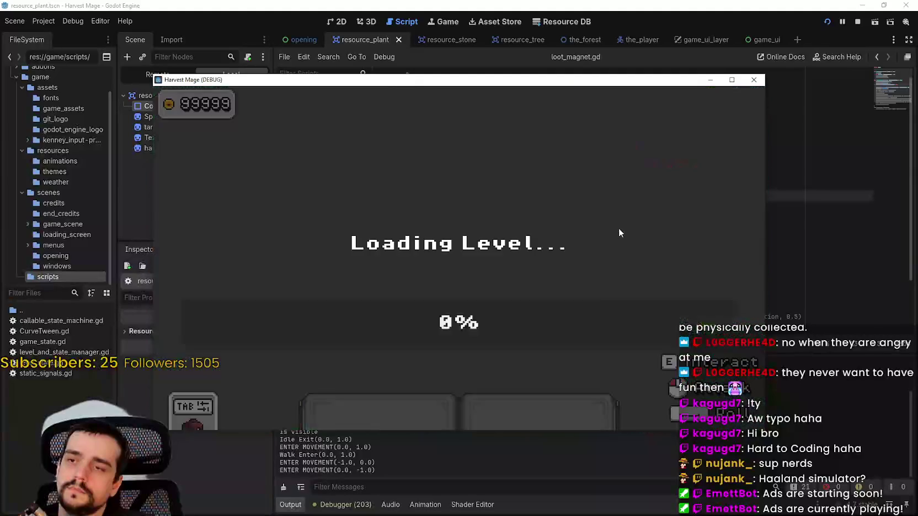
key(d)
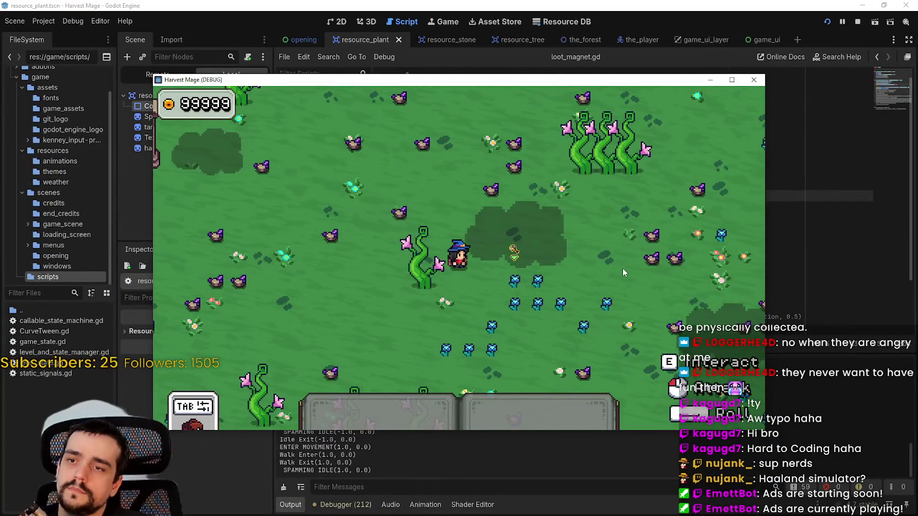
key(1)
click(595, 273)
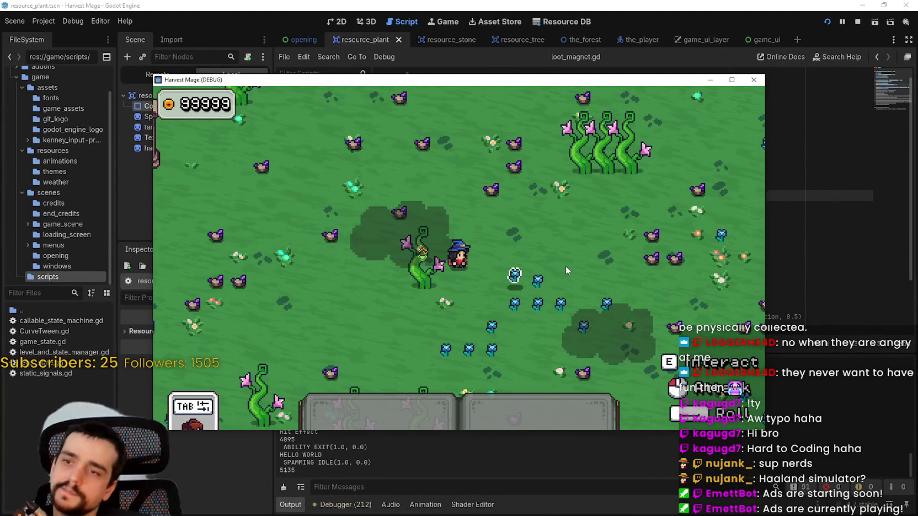
key(d)
key(s)
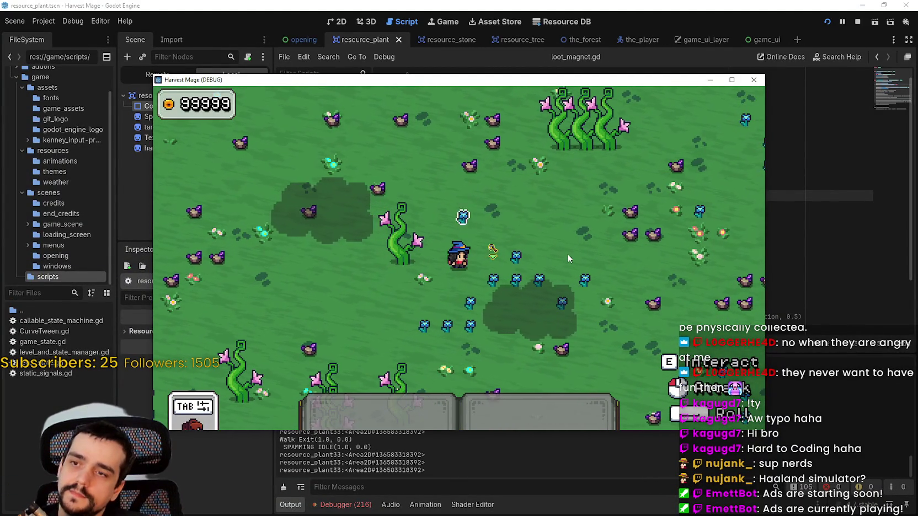
click(857, 21)
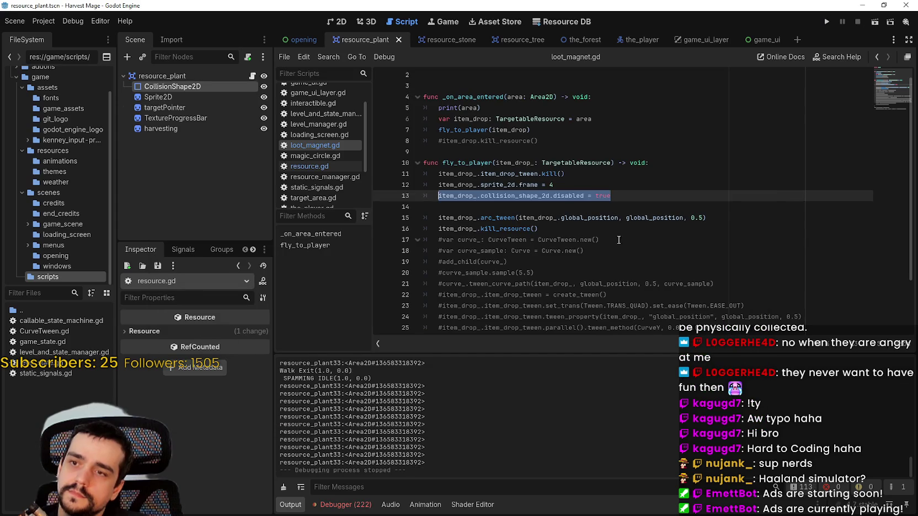
Step: Add 'await get_tree().physics_frame' after line 13 and save the script
key(Down)
key(Up)
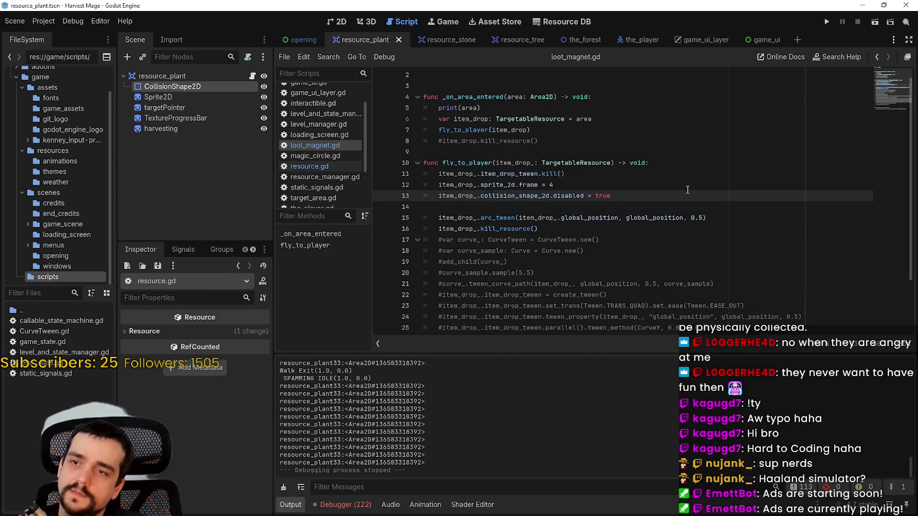
key(Return)
key(Return)
key(BackSpace)
key(BackSpace)
text(await)
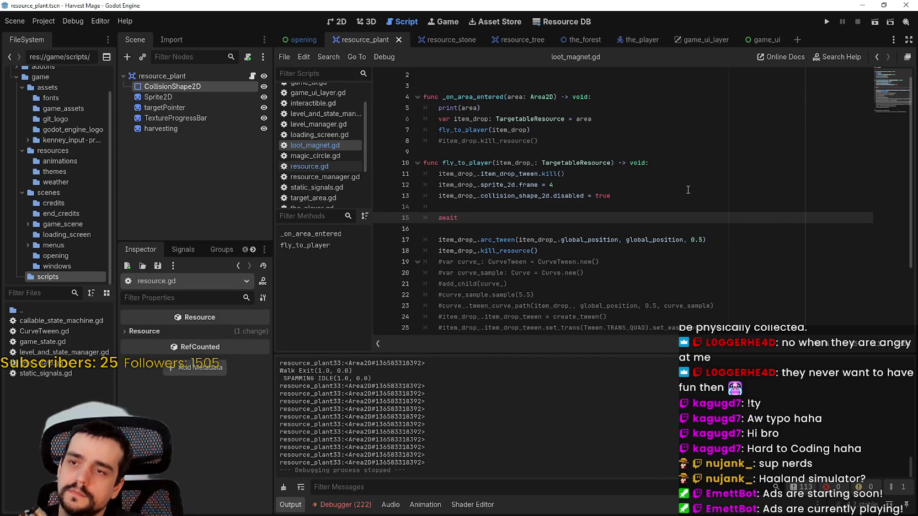
text( get_tr)
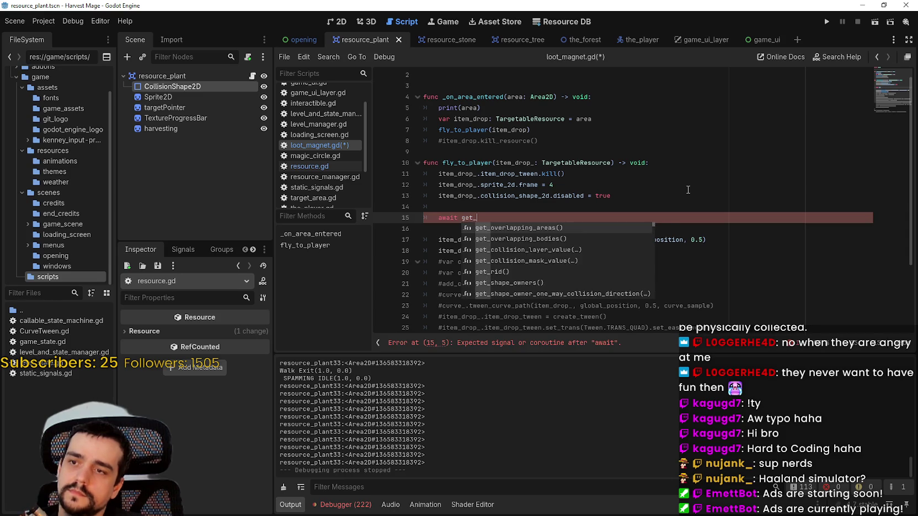
key(Return)
text(.p)
key(Down)
key(Return)
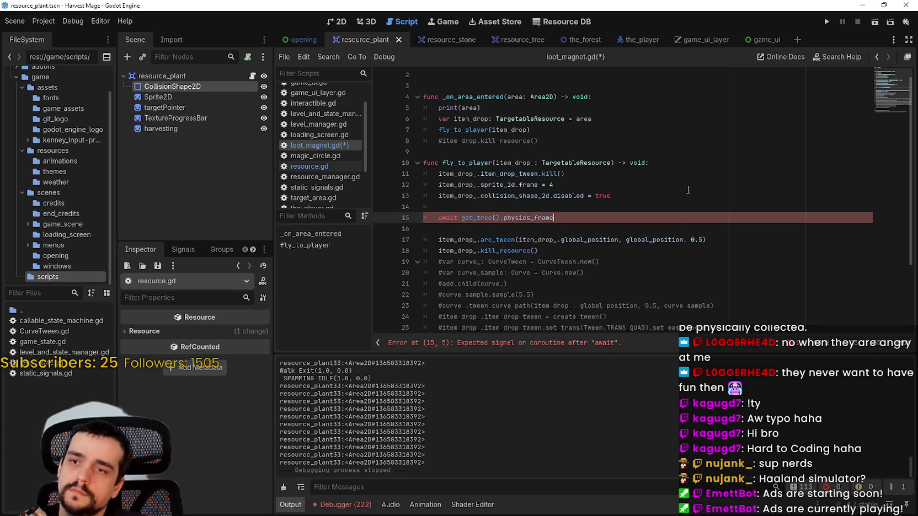
key(ctrl+s)
Step: Run the project, harvest a plant and walk toward the dropped item
click(832, 22)
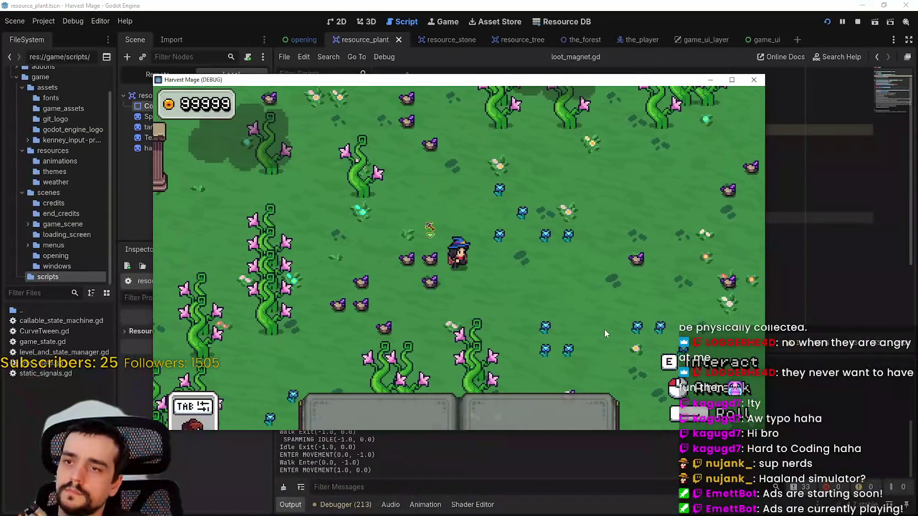
key(w)
key(1)
click(581, 292)
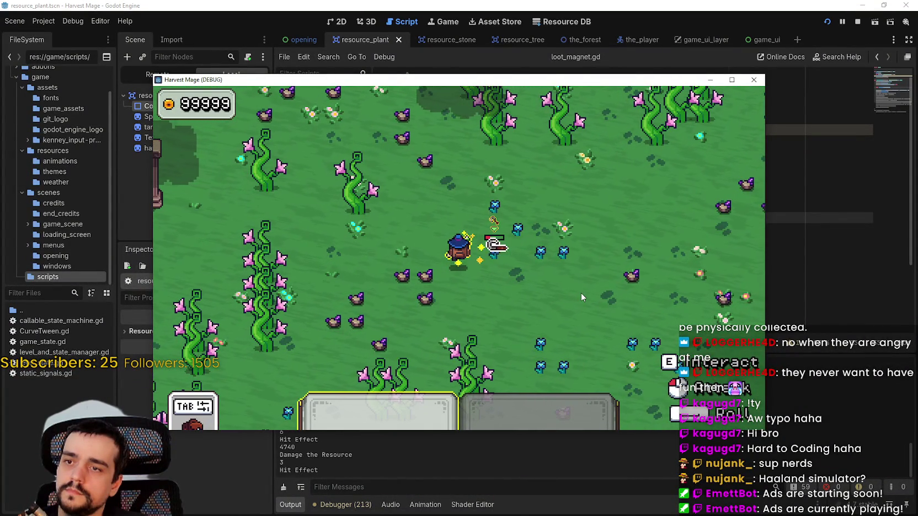
key(1)
key(d)
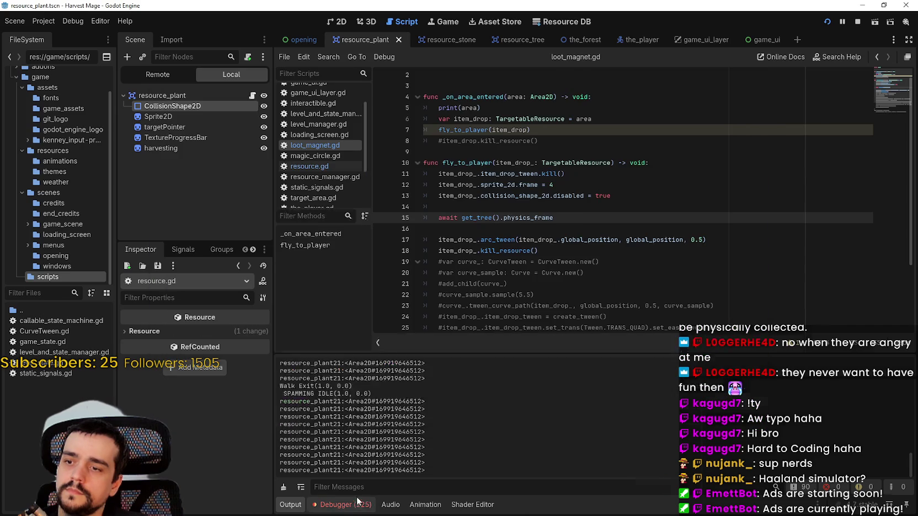
Step: Open the debugger's Errors list and jump to the error at loot_magnet.gd line 13
click(359, 385)
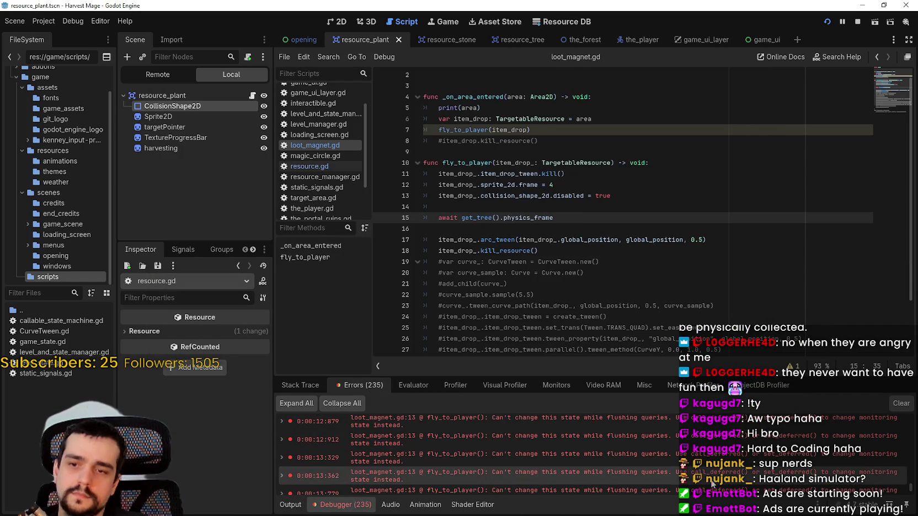
click(603, 476)
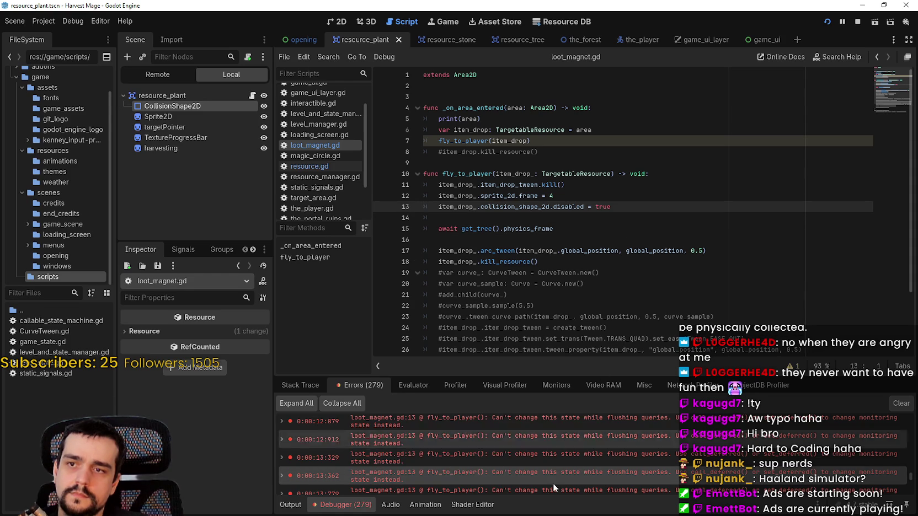
mouse_move(542, 459)
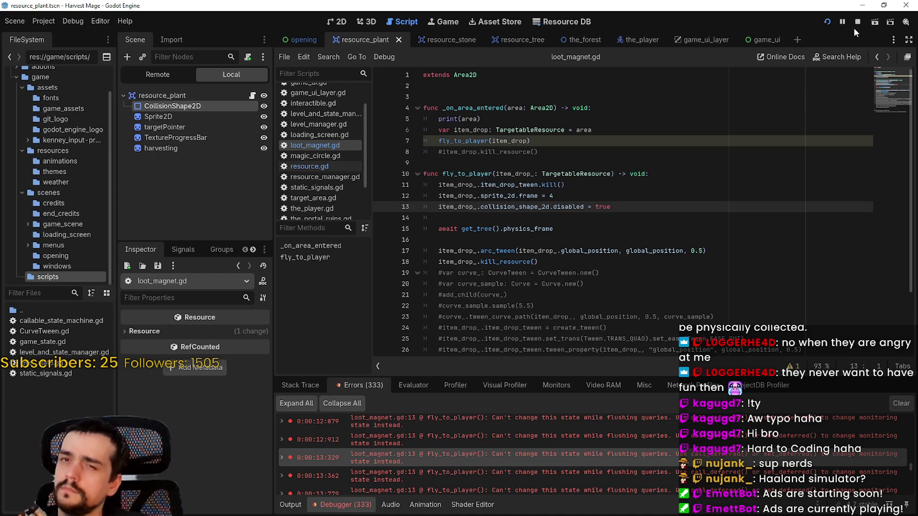
Step: Stop the game, compare resource.gd with loot_magnet.gd, and view the plant scene in 2D
click(519, 174)
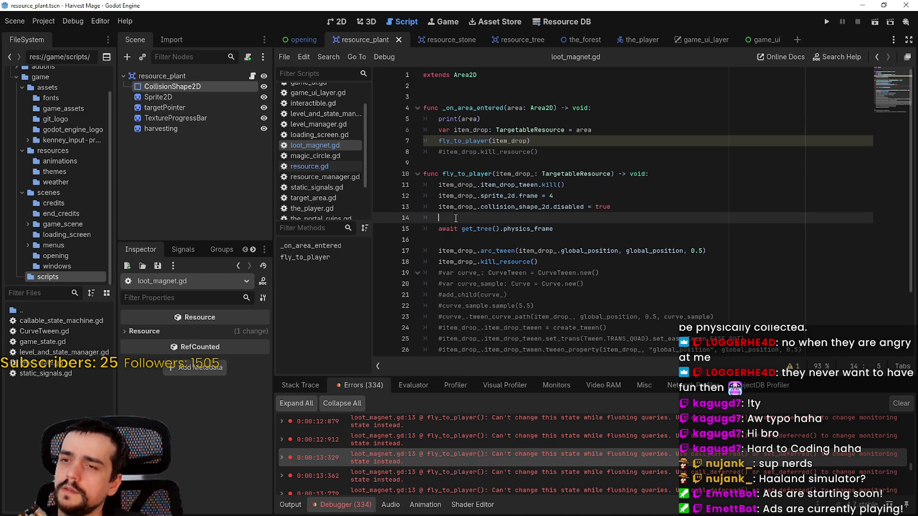
click(310, 165)
click(314, 148)
click(312, 167)
click(339, 22)
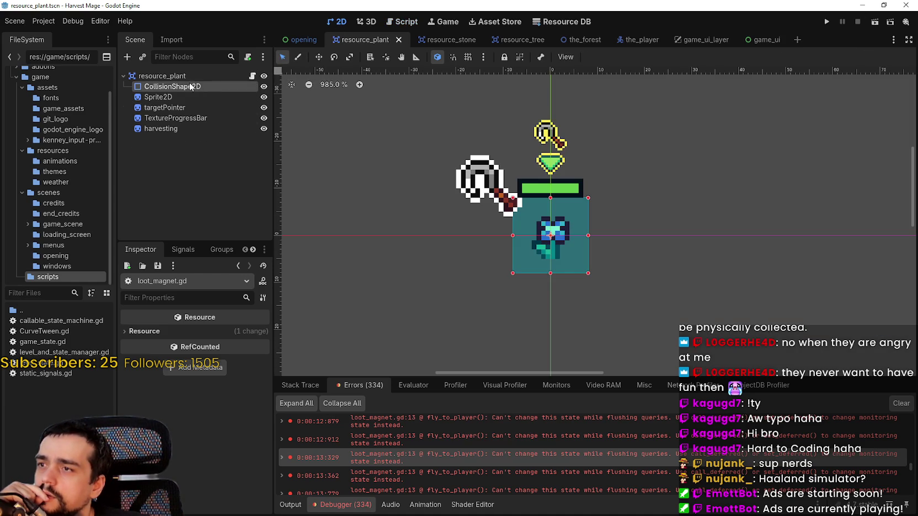
Step: Select the resource_plant root node and open its attached script
click(161, 76)
scroll(182, 468, up, 3)
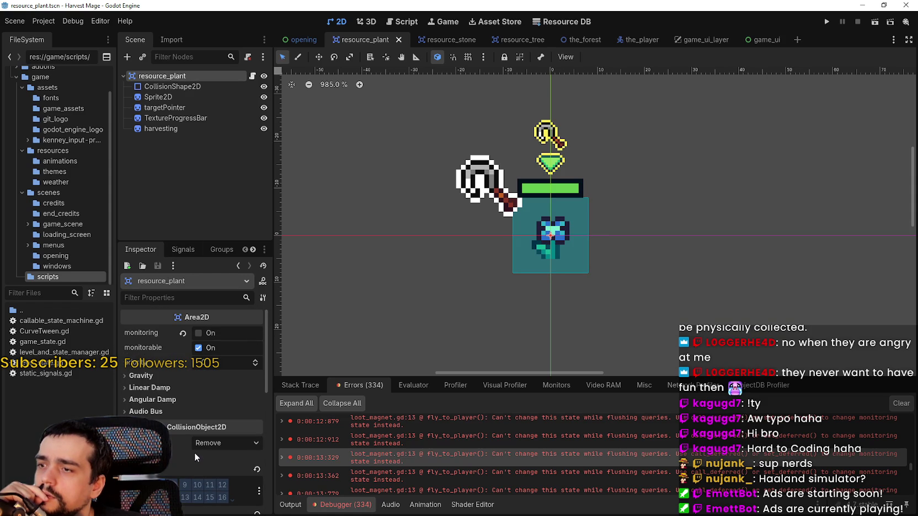
mouse_move(161, 352)
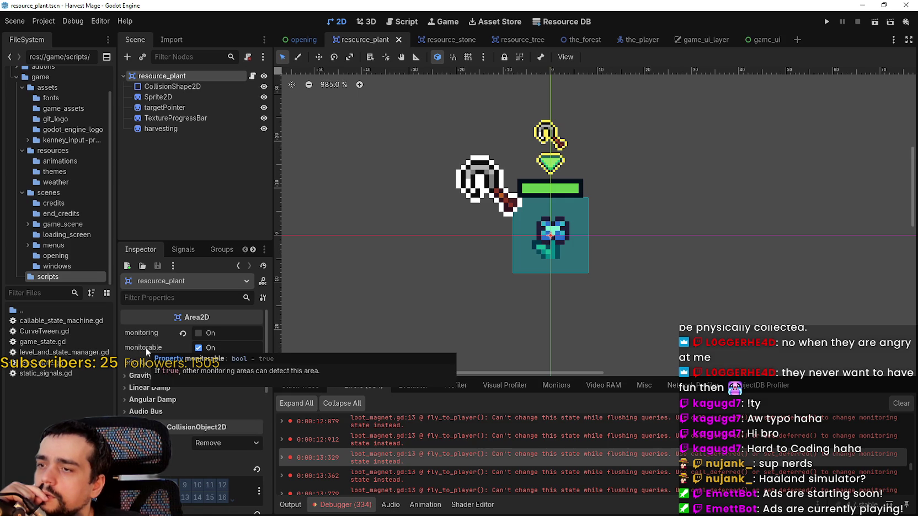
click(252, 76)
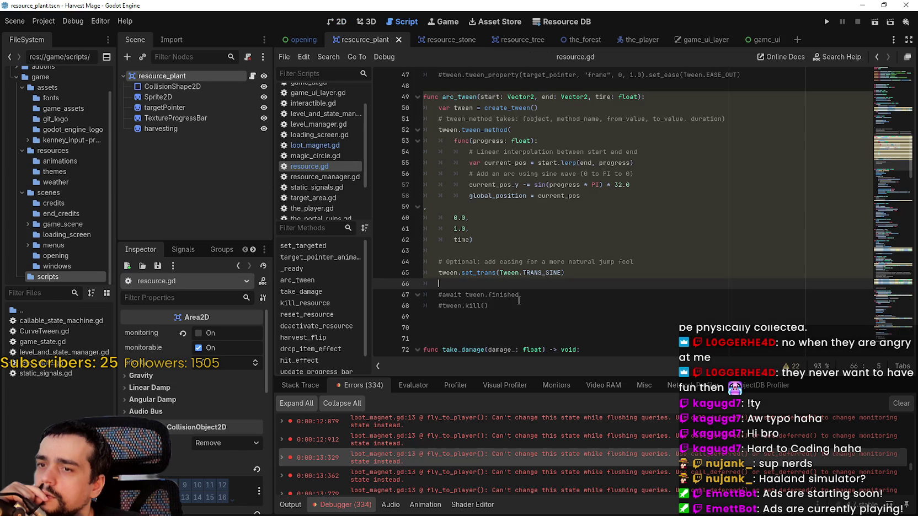
Step: Replace line 13's collision-shape disable with item_drop_.monitorable = false and save
click(345, 145)
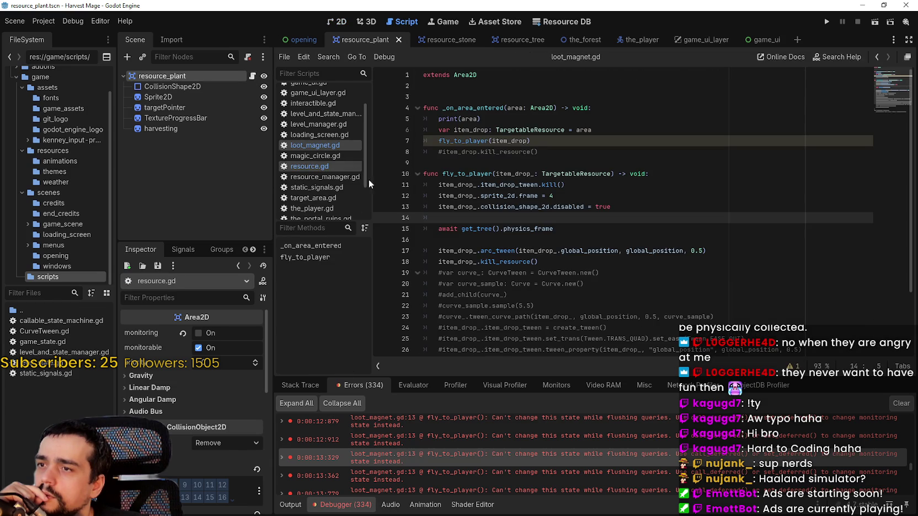
double_click(571, 207)
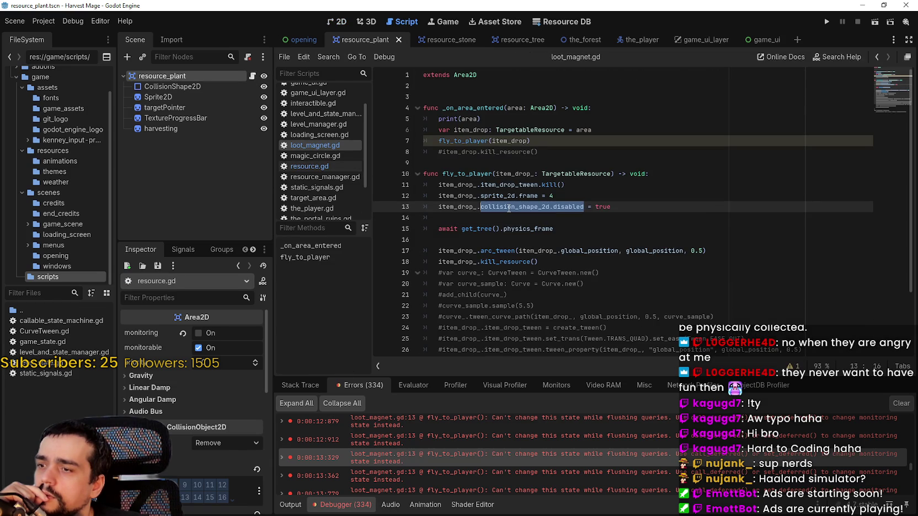
text(m_drop_.moni)
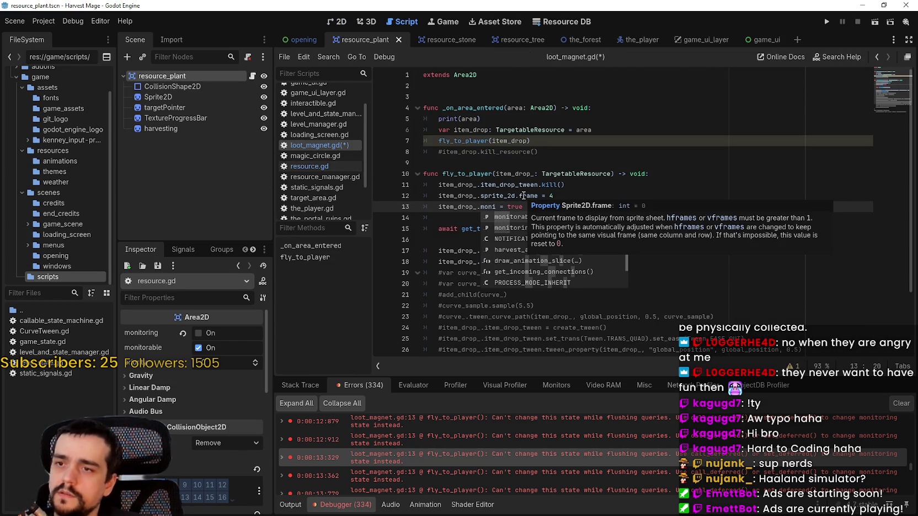
key(Return)
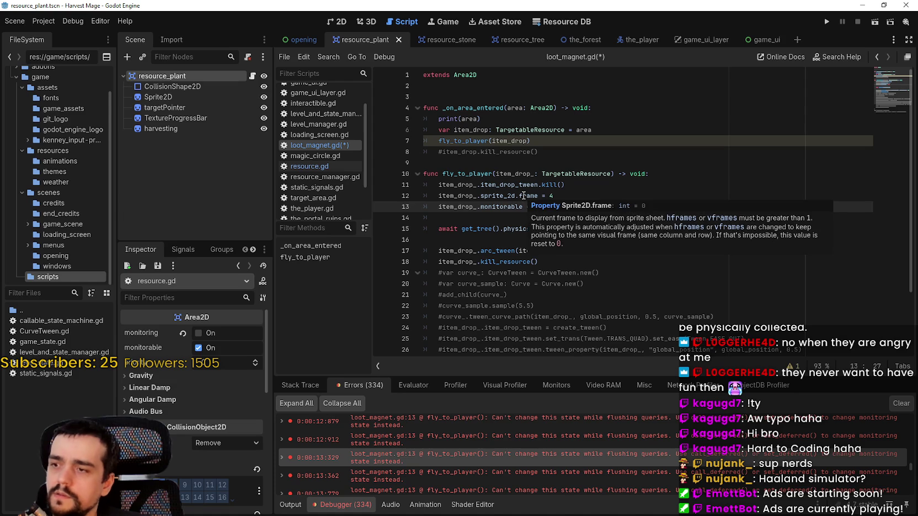
text( = fals)
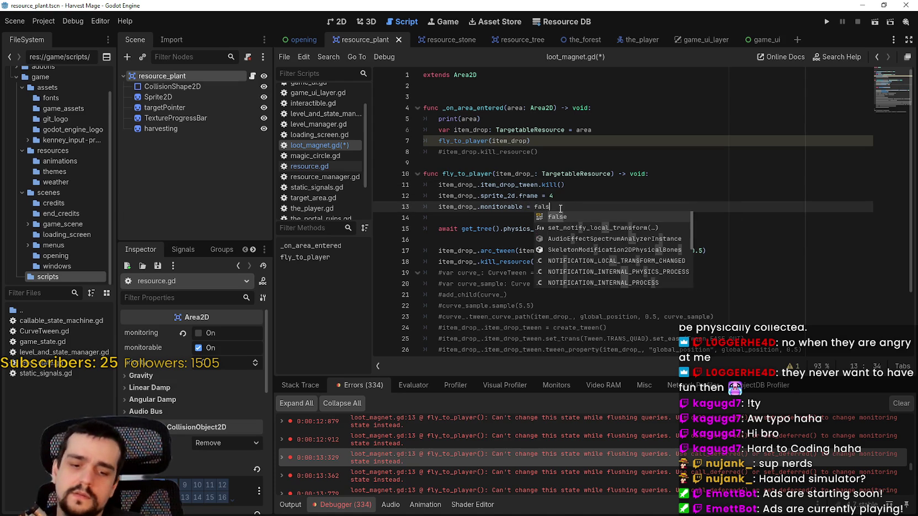
key(Return)
key(ctrl+s)
key(Down)
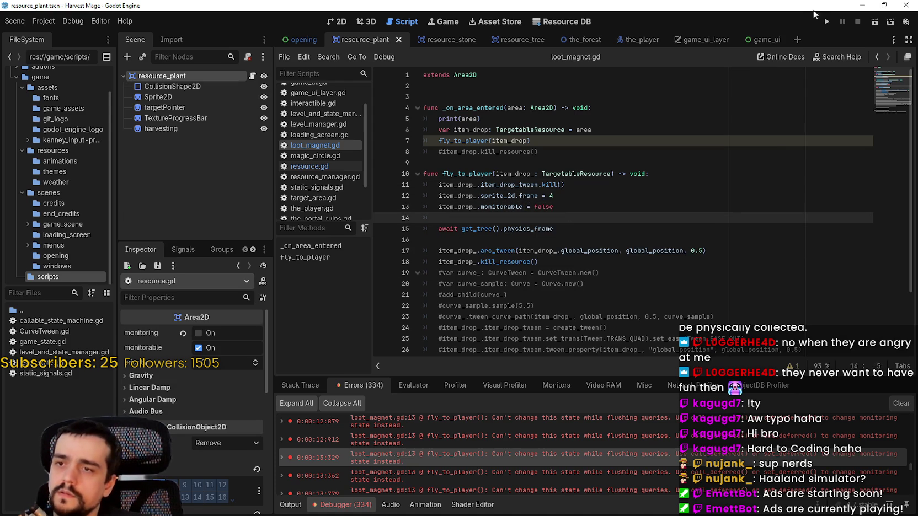
click(828, 20)
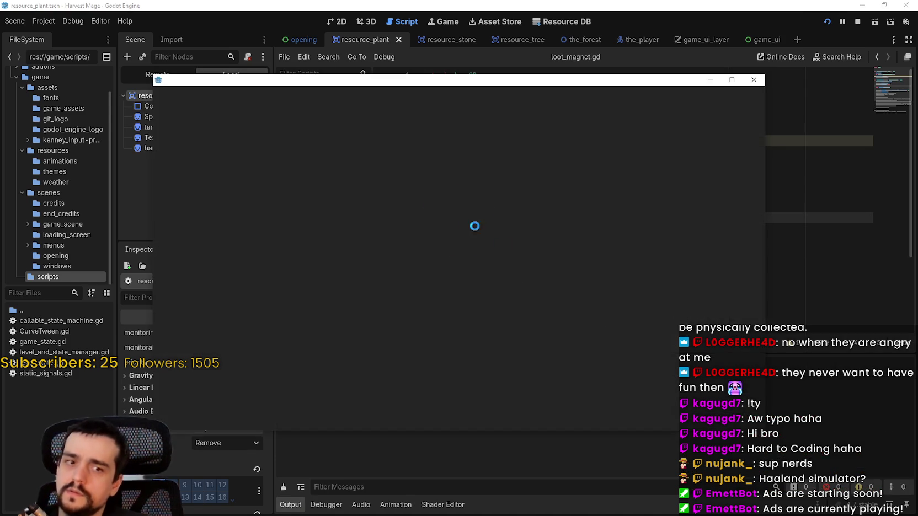
Step: Start a new game, harvest a plant, walk to its loot, then check the editor's errors
key(Return)
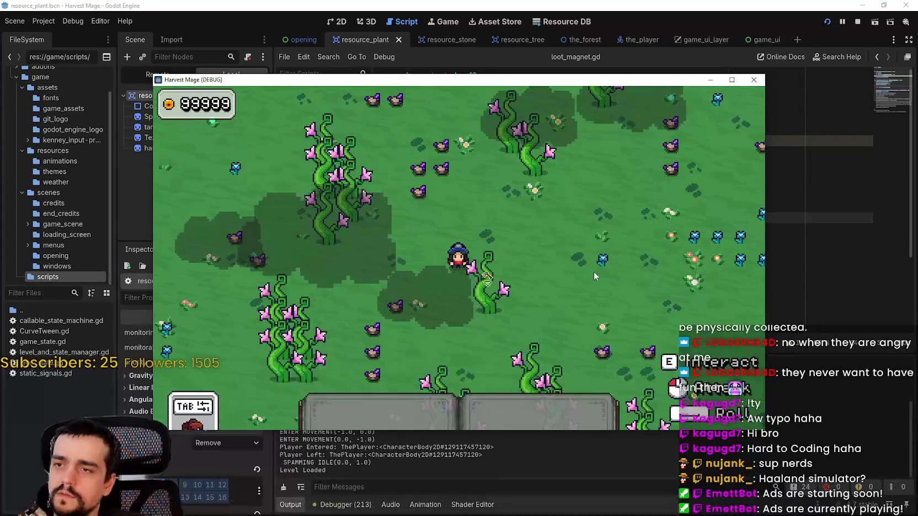
key(d)
click(588, 268)
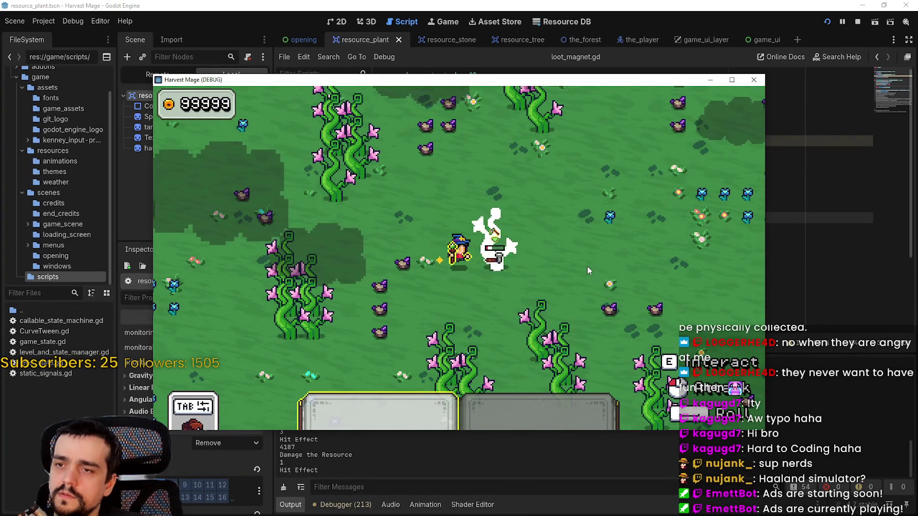
key(d)
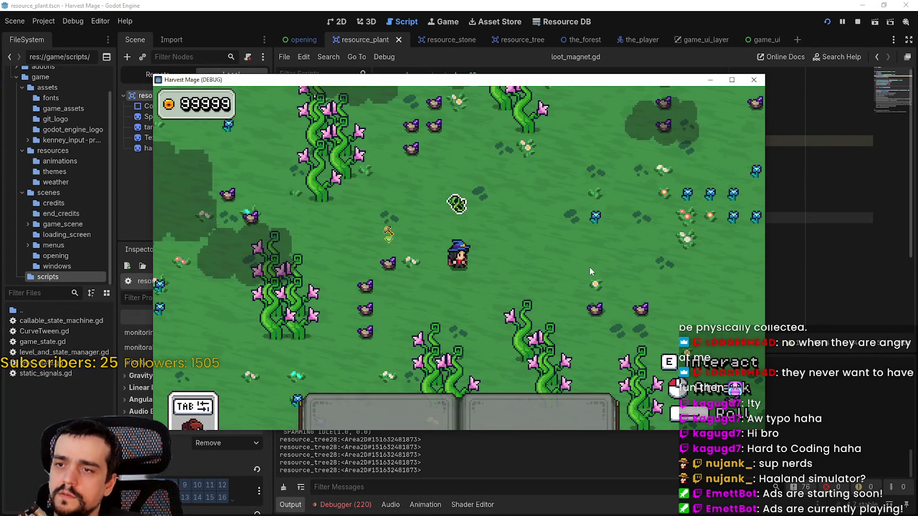
click(342, 505)
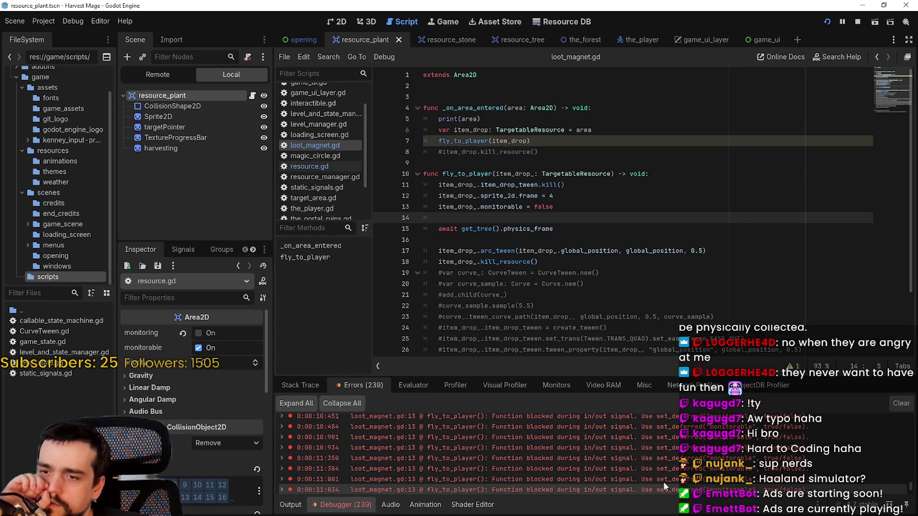
Step: Jump from the error to loot_magnet.gd line 13 and stop the running game
mouse_move(625, 470)
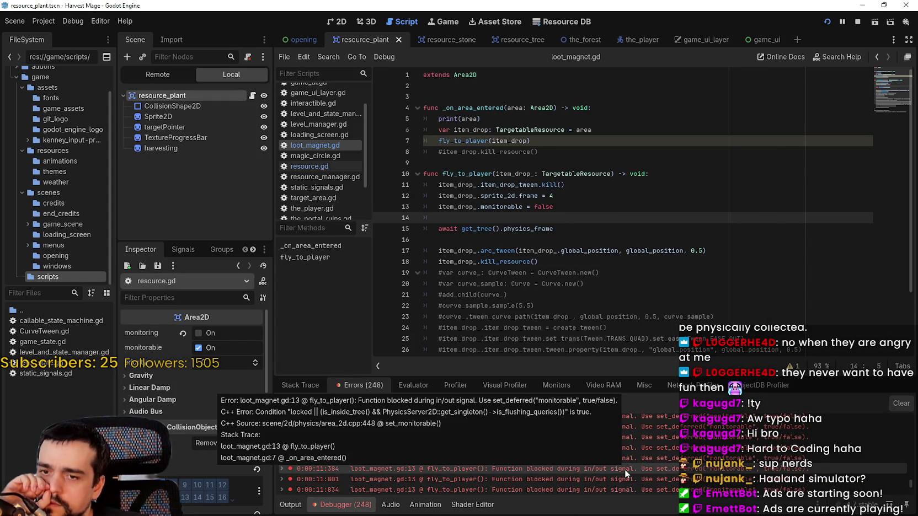
click(624, 470)
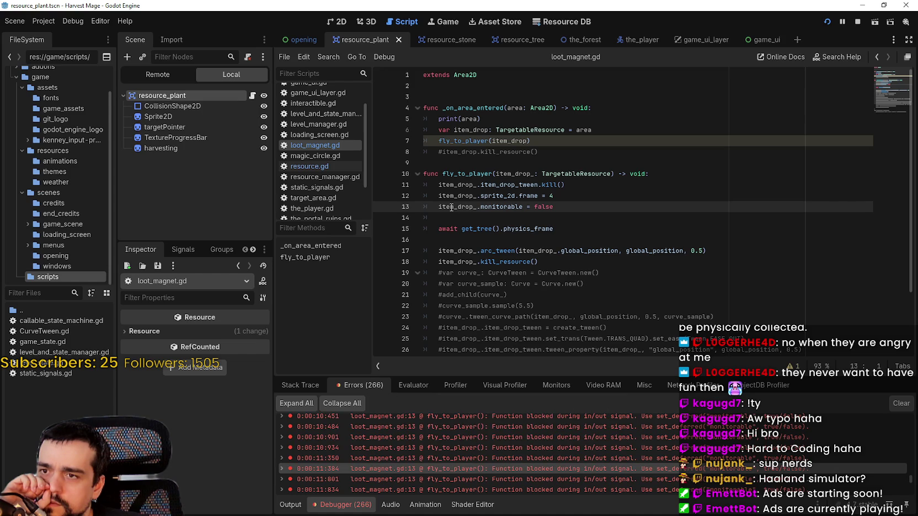
mouse_move(451, 207)
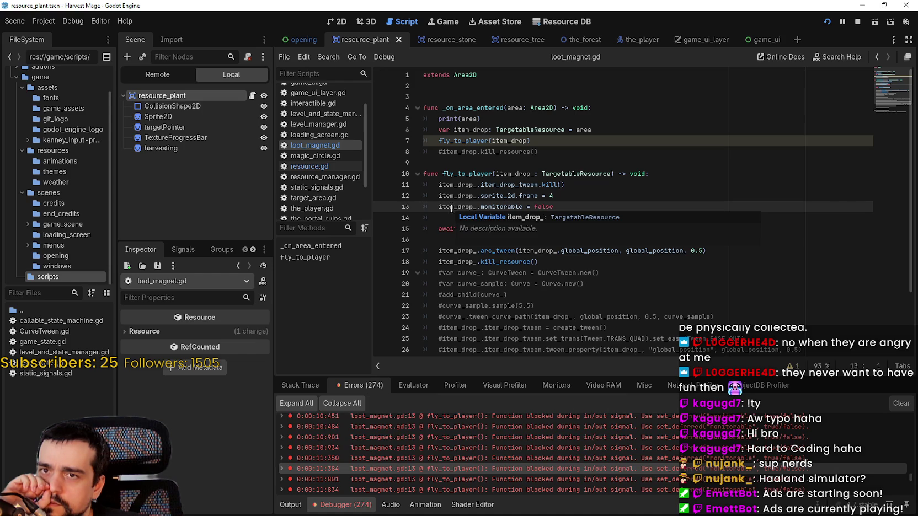
click(855, 19)
click(566, 239)
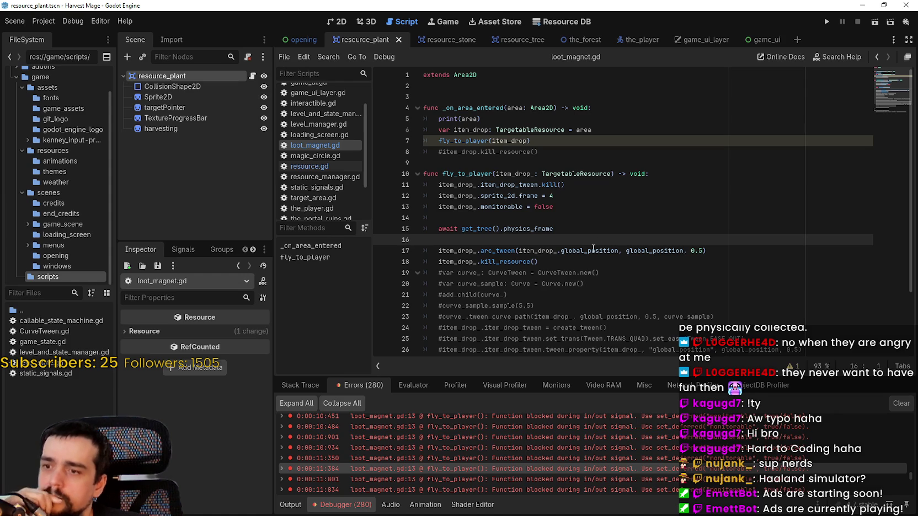
Step: Review and close the script's warnings list
mouse_move(593, 248)
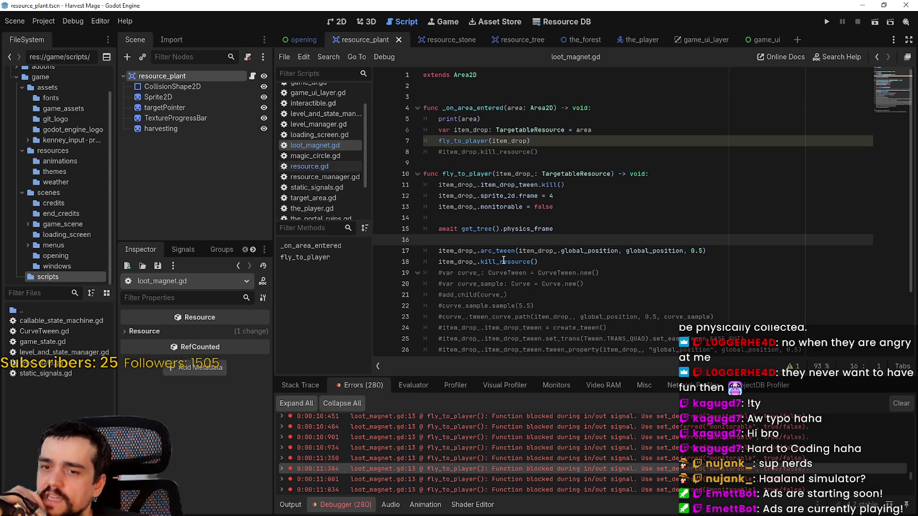
mouse_move(503, 259)
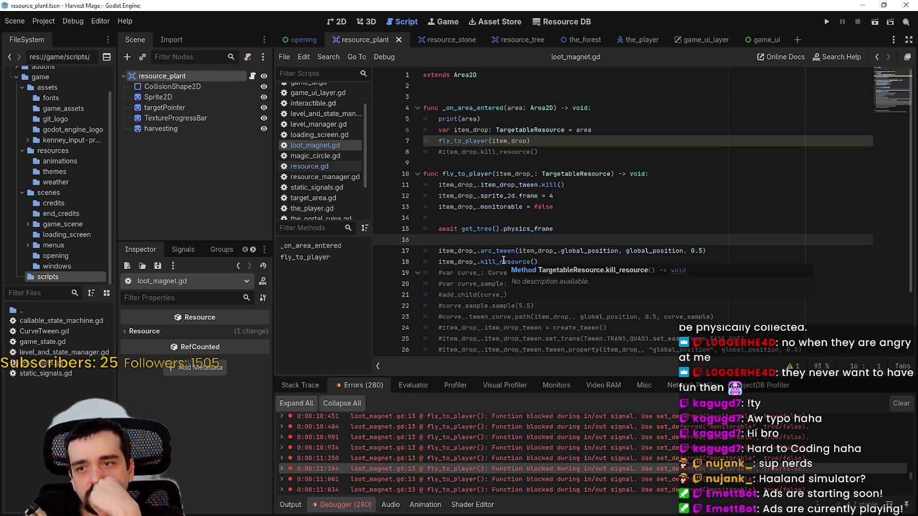
click(792, 366)
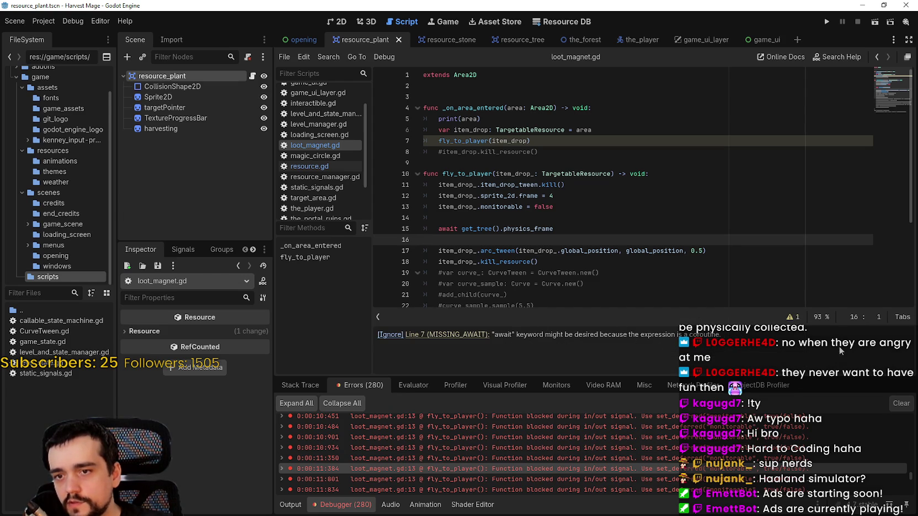
click(798, 316)
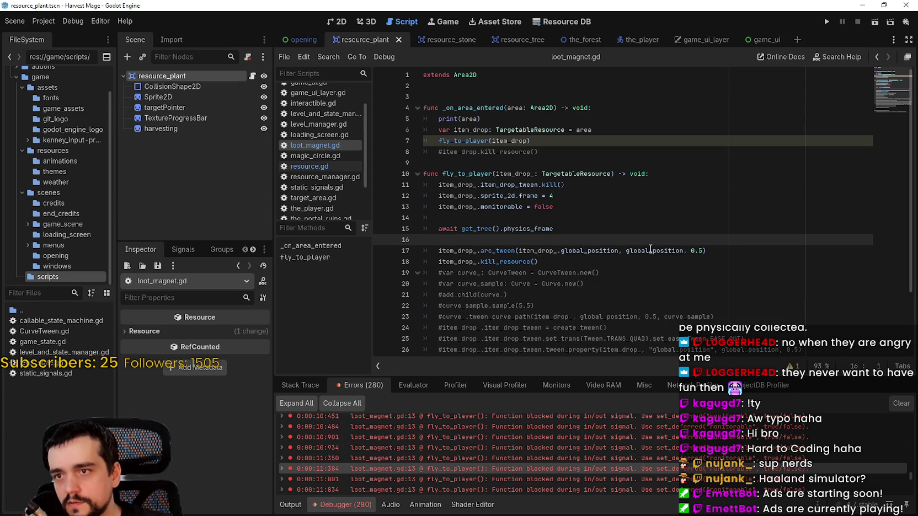
Step: Insert await before the fly_to_player call on line 7
click(440, 143)
text(awiat)
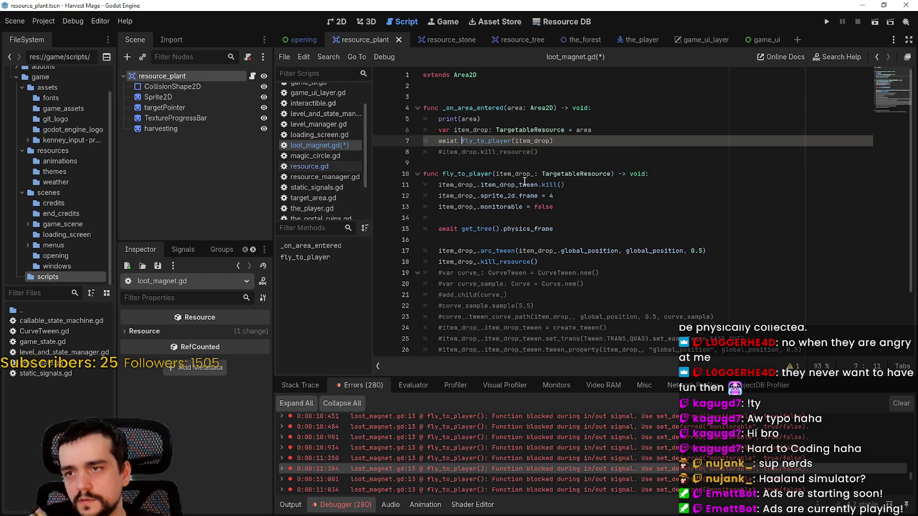
key(BackSpace)
key(BackSpace)
key(BackSpace)
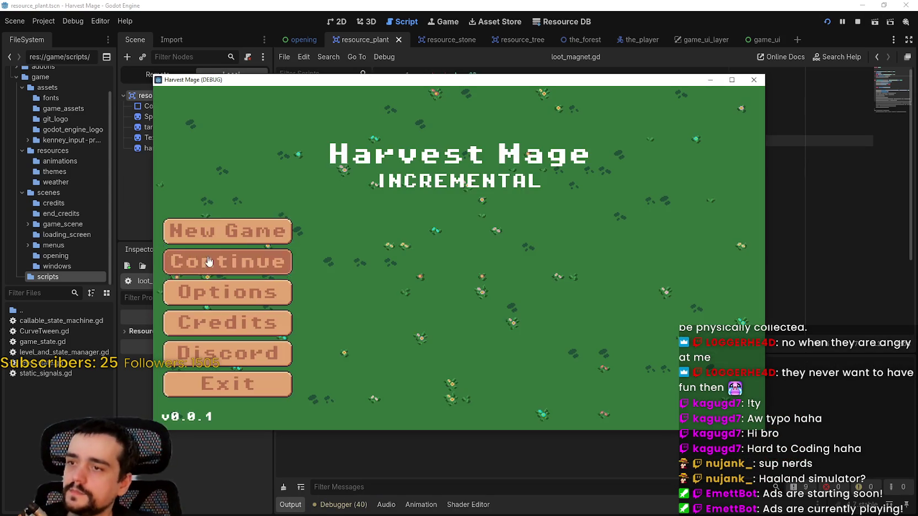
Step: Walk into the forest, harvest a plant, approach the loot, then stop and view the errors
key(w)
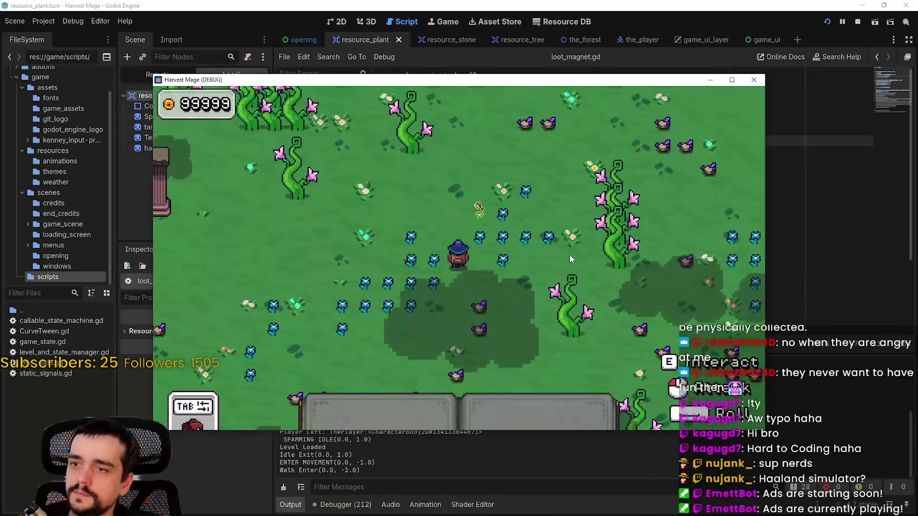
key(d)
click(610, 317)
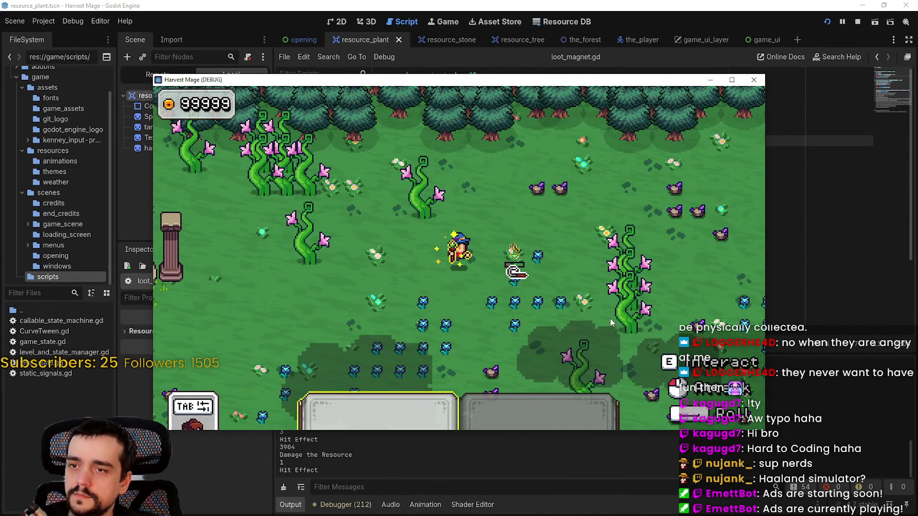
key(d)
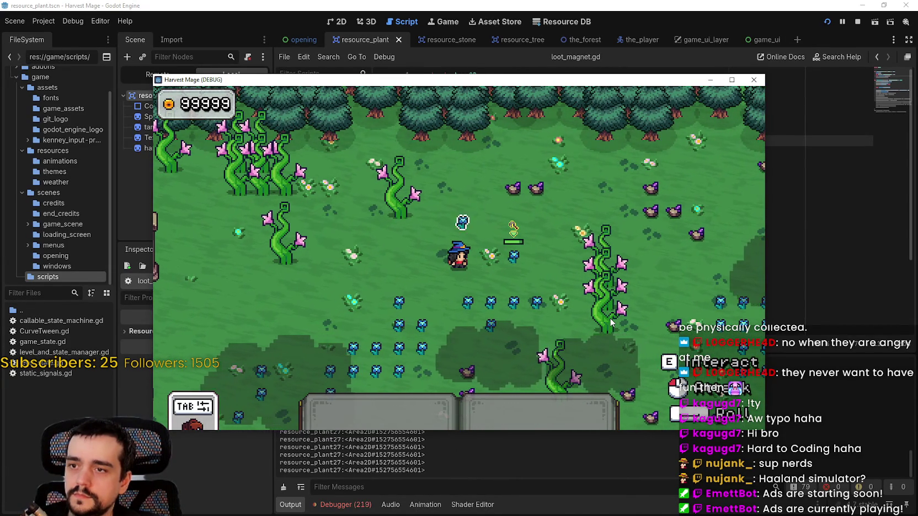
click(857, 21)
click(341, 505)
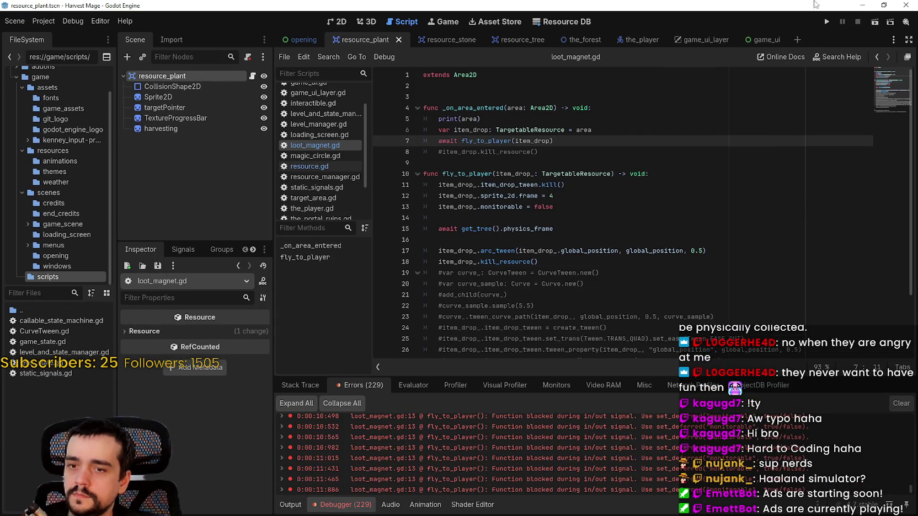
Step: Remove the await before fly_to_player on line 7 and save
click(571, 157)
key(ctrl+z)
key(ctrl+s)
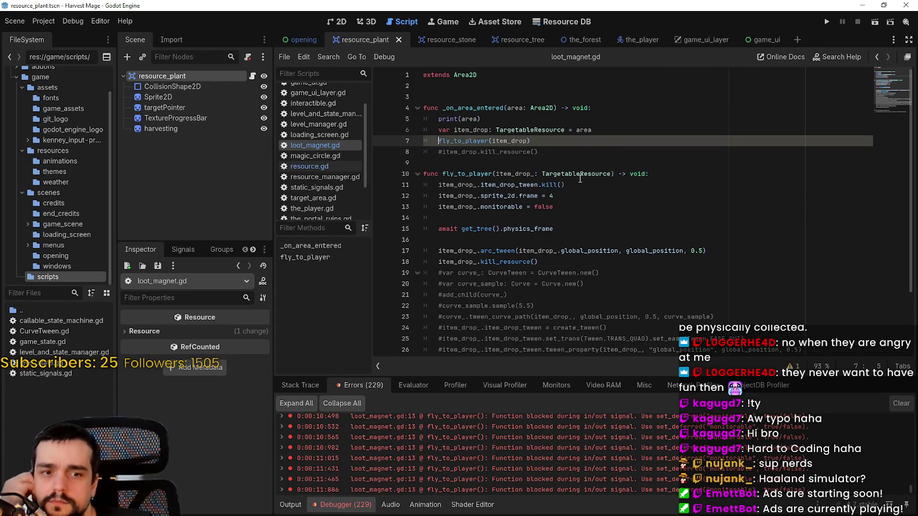
Step: Comment out the physics_frame await on line 15 and run the project again
click(571, 165)
scroll(657, 301, down, 1)
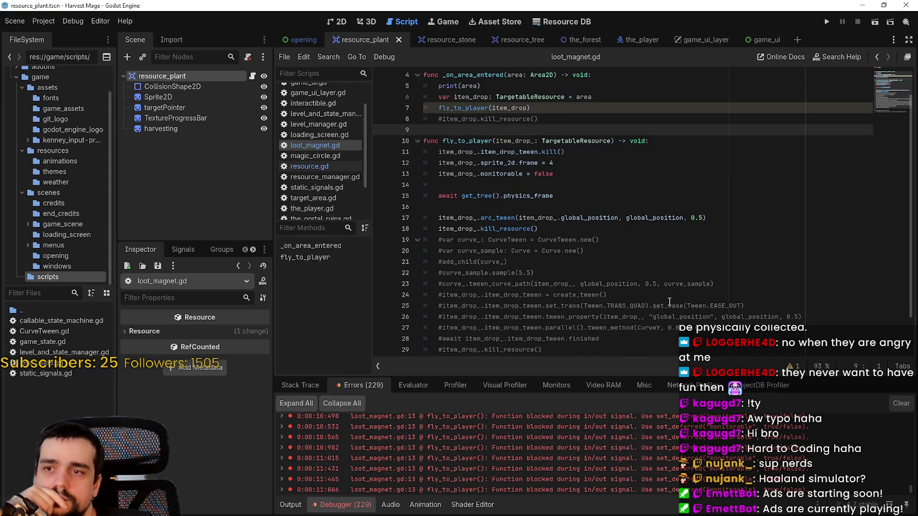
click(442, 191)
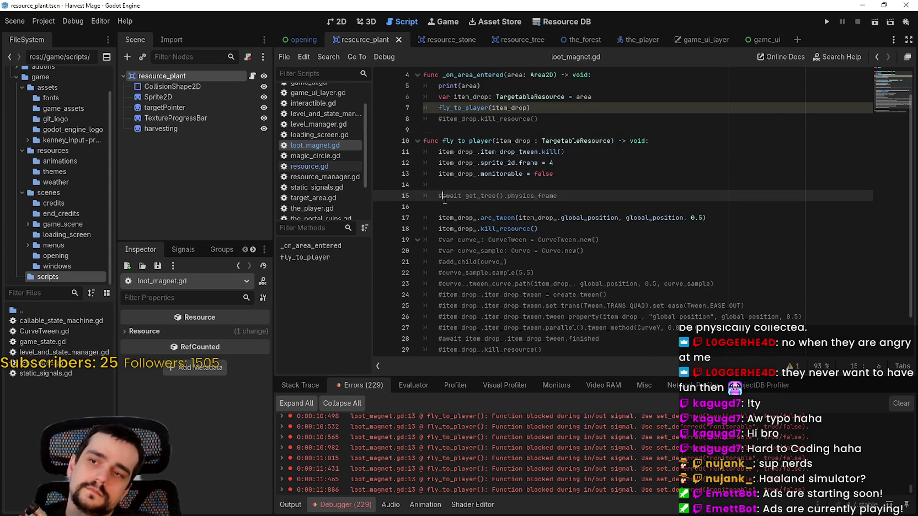
click(452, 205)
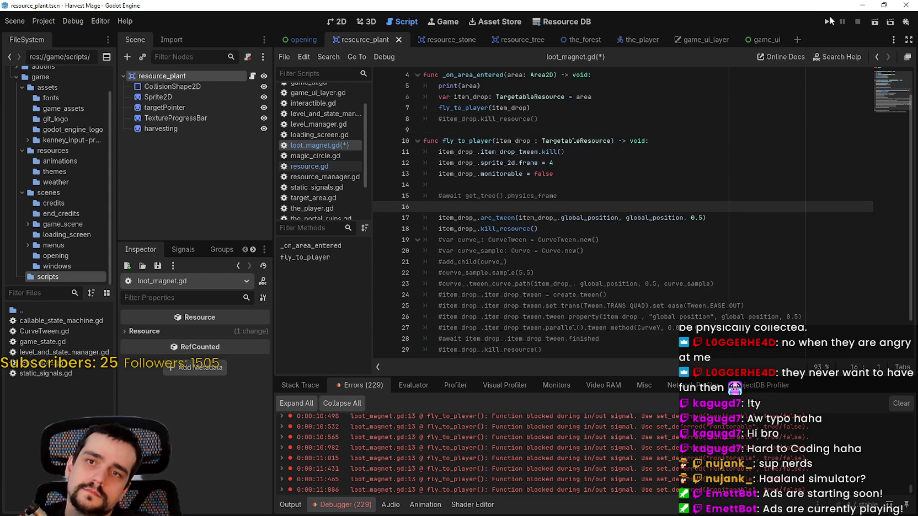
click(826, 22)
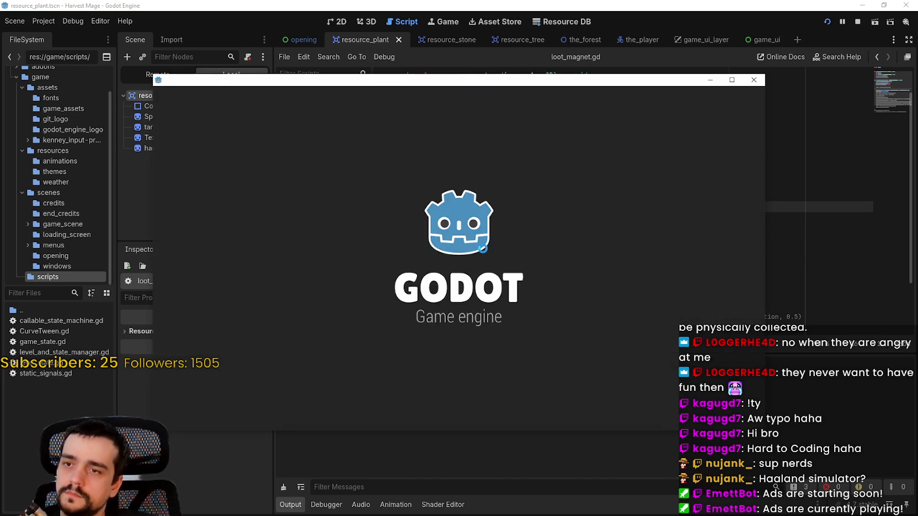
Step: Start the game from the title menu, equip hotbar tool 1, and hit a plant until it drops loot
key(Return)
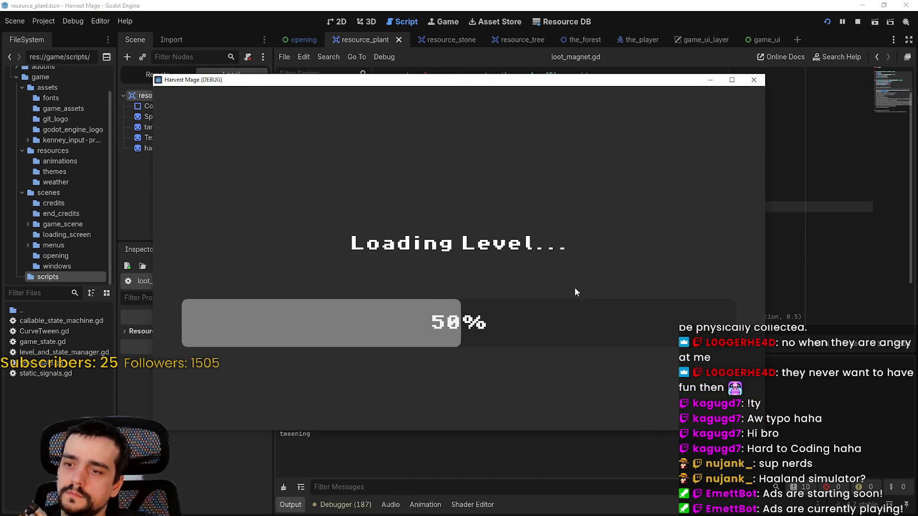
key(w)
key(a)
key(s)
key(d)
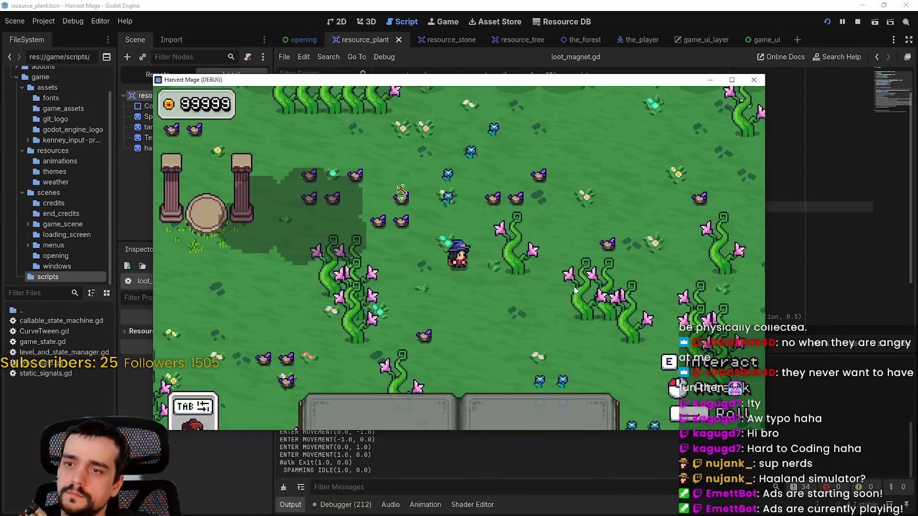
key(1)
click(571, 284)
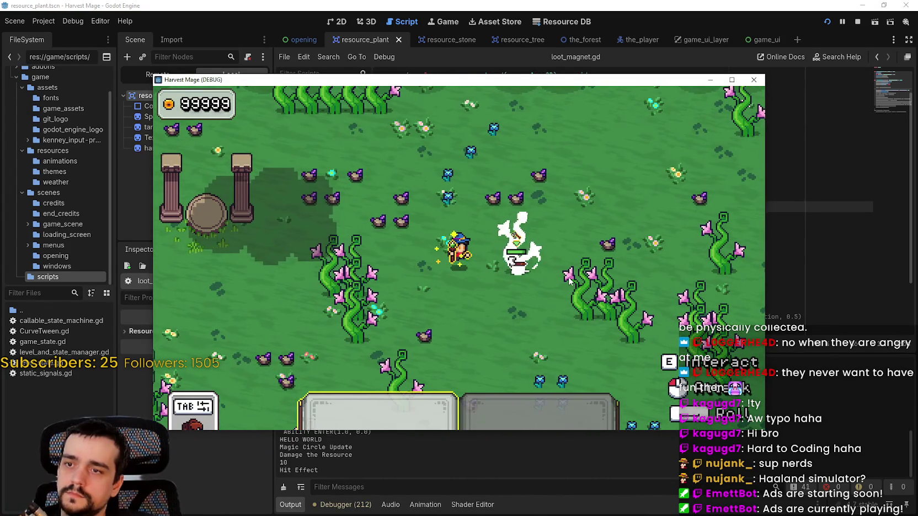
click(569, 282)
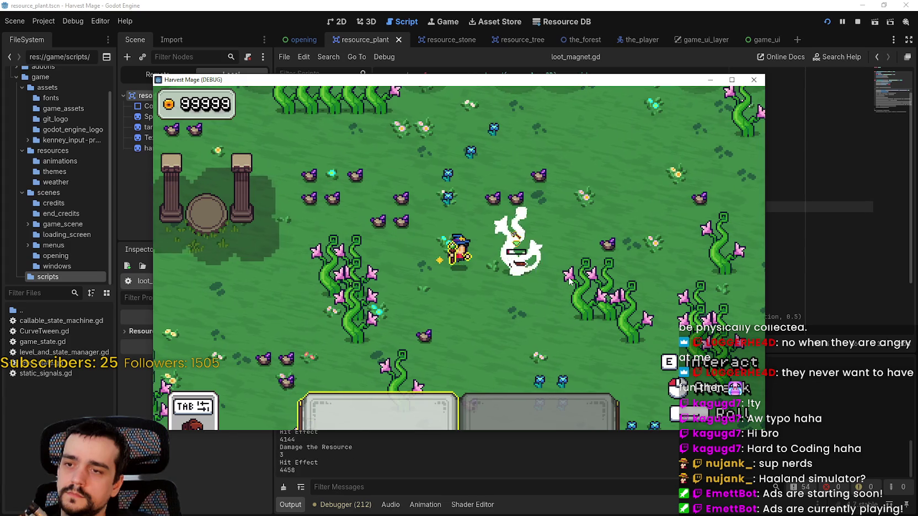
key(1)
Step: Walk the mage near the dropped loot, then stop the running game
key(d)
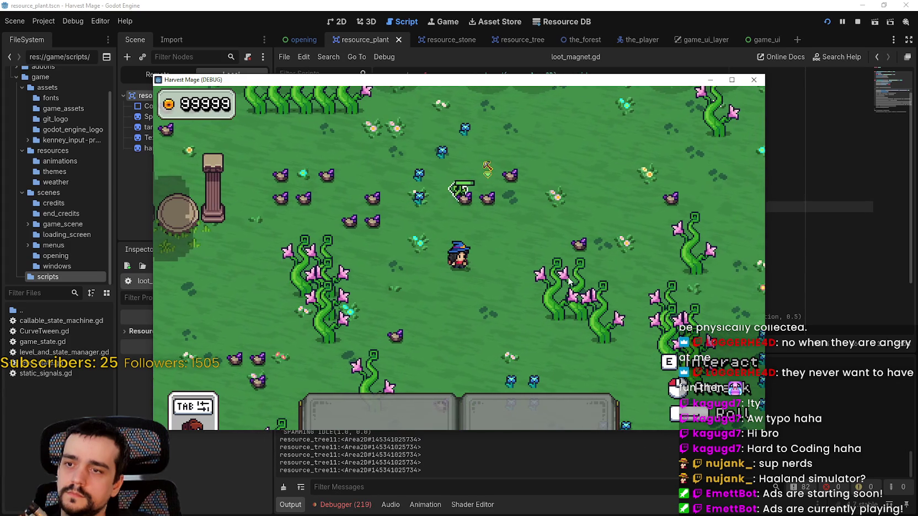
key(s)
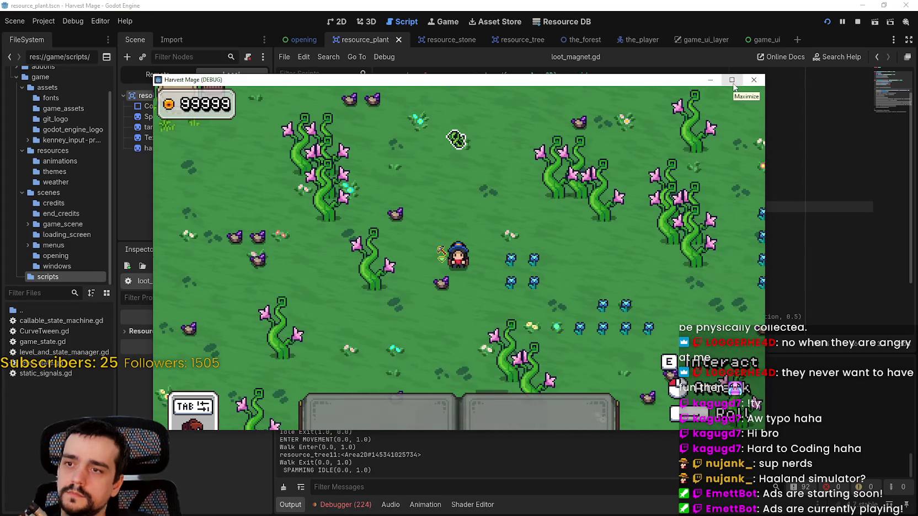
key(w)
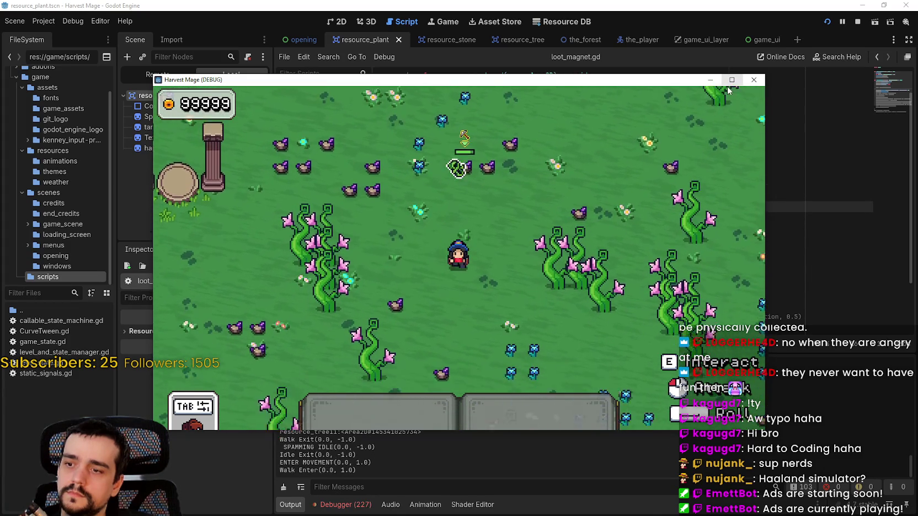
key(s)
click(857, 22)
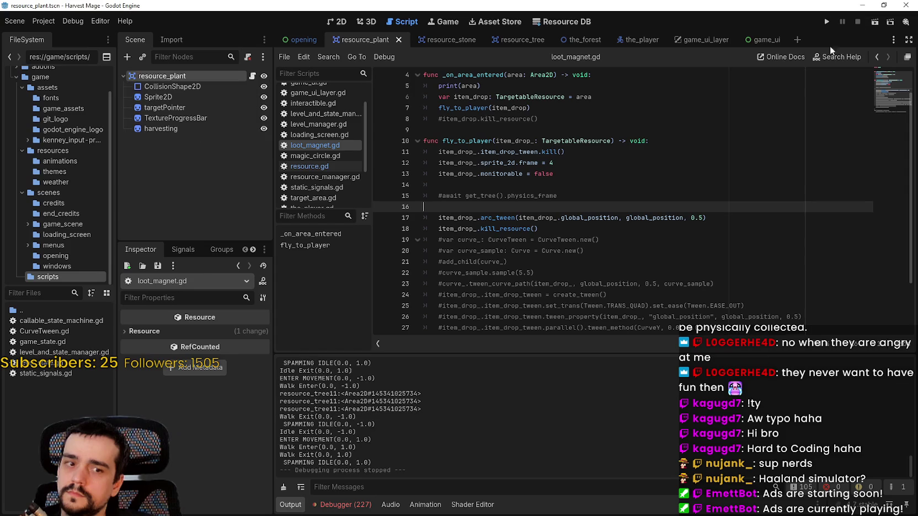
click(565, 240)
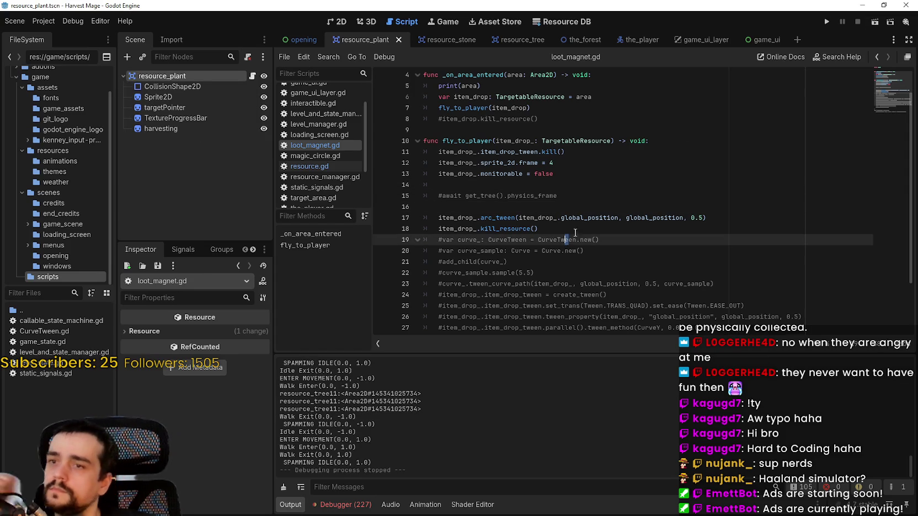
click(496, 217)
right_click(497, 219)
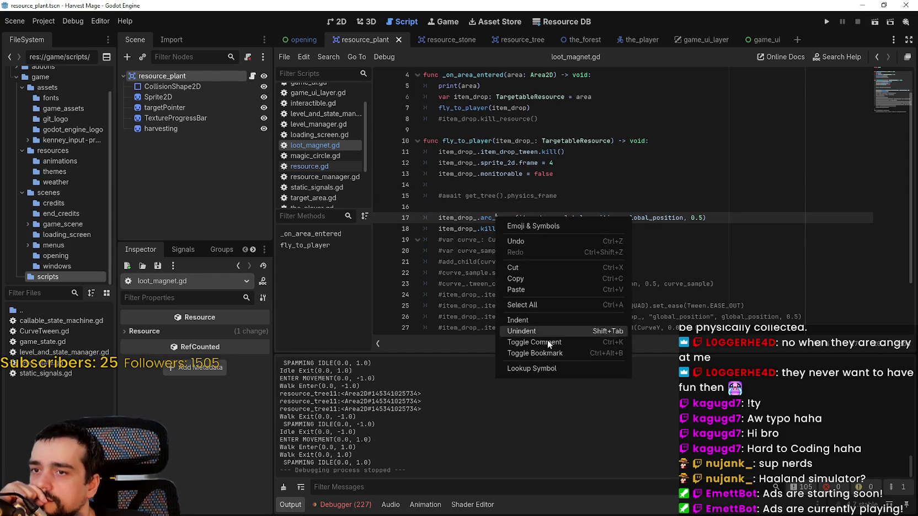
click(535, 368)
click(435, 274)
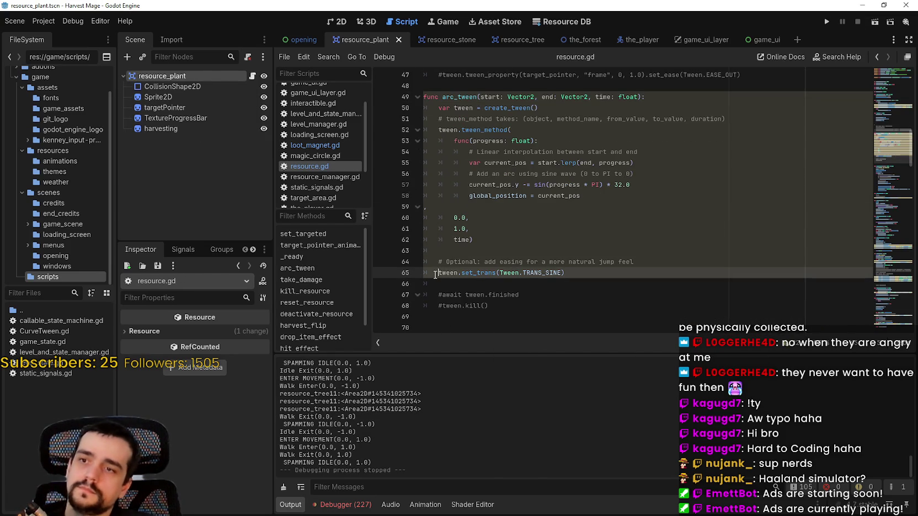
text(#)
click(466, 250)
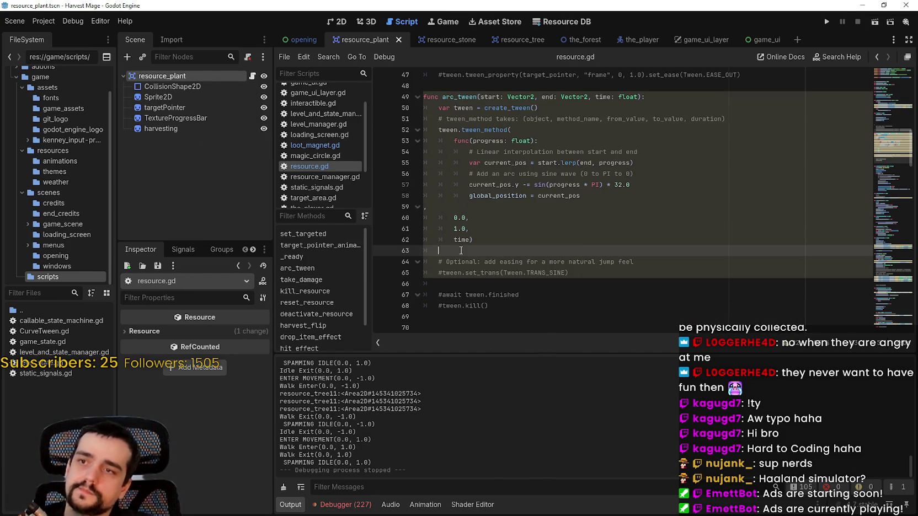
scroll(466, 251, up, 1)
click(323, 138)
click(323, 145)
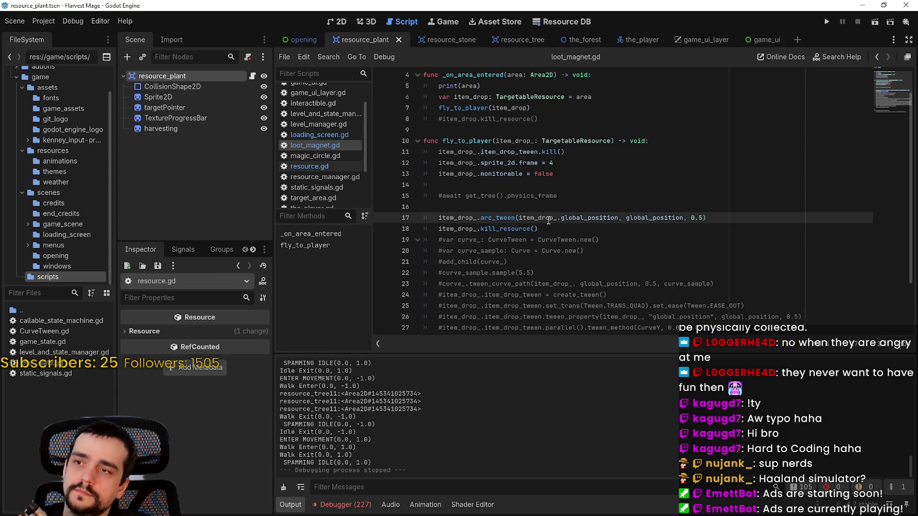
click(552, 202)
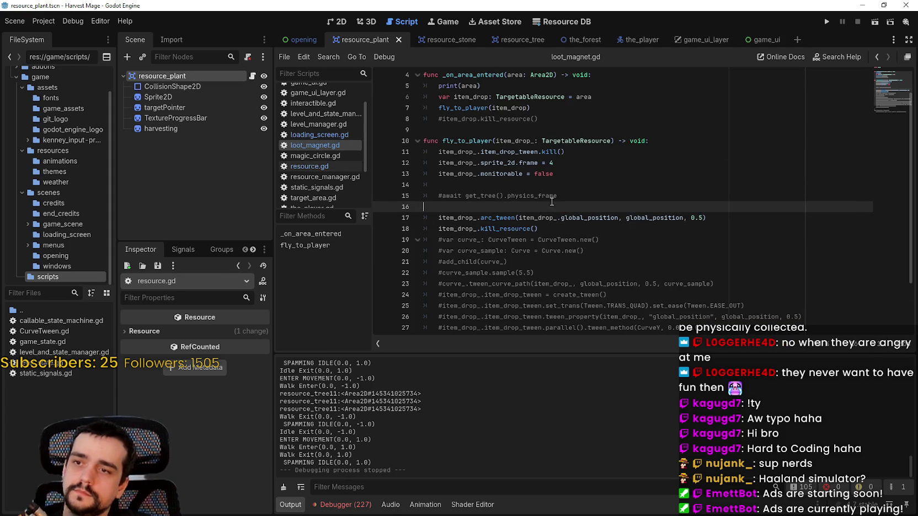
click(827, 23)
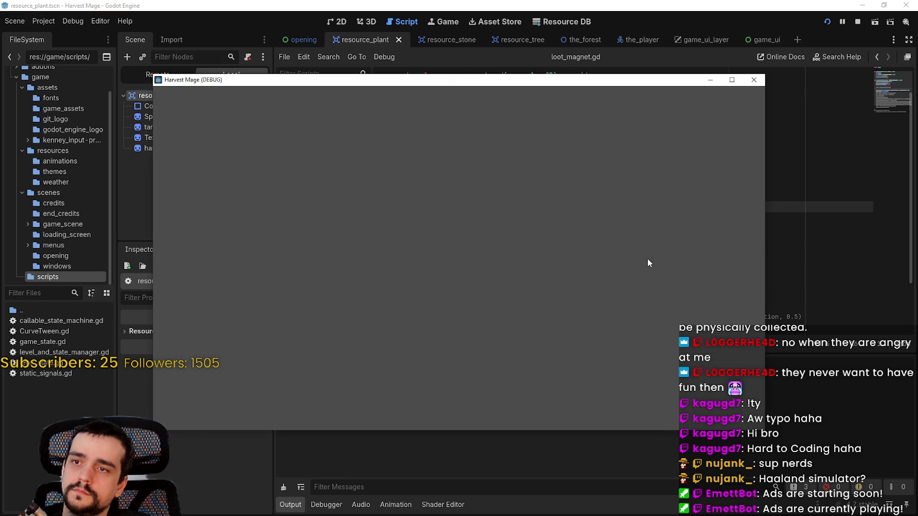
key(Return)
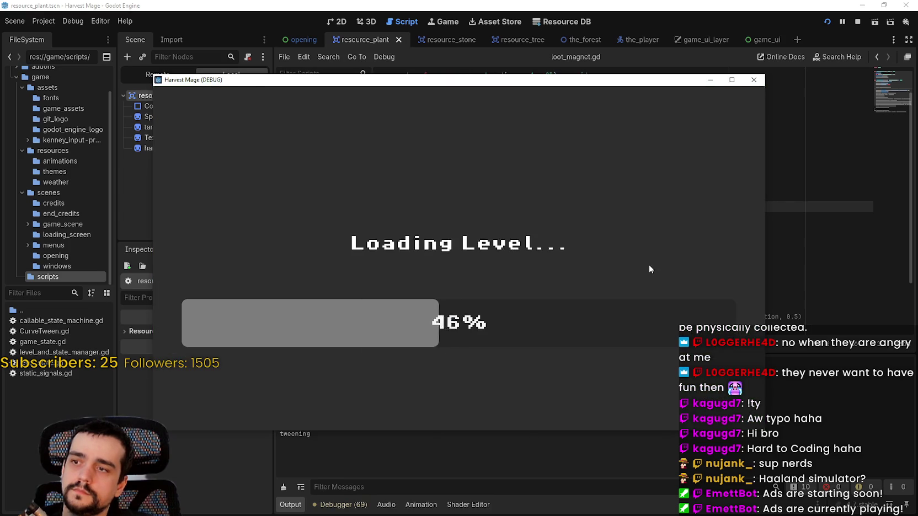
key(s)
key(a)
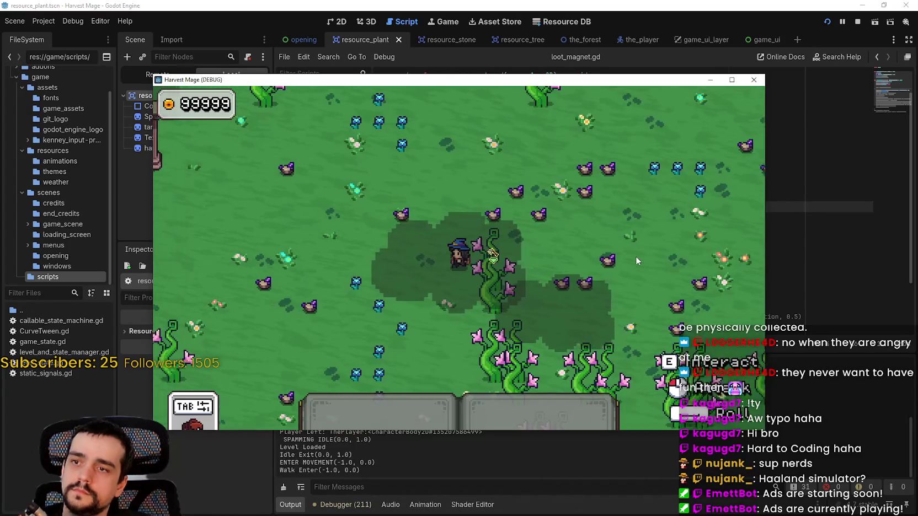
key(w)
key(a)
key(d)
key(space)
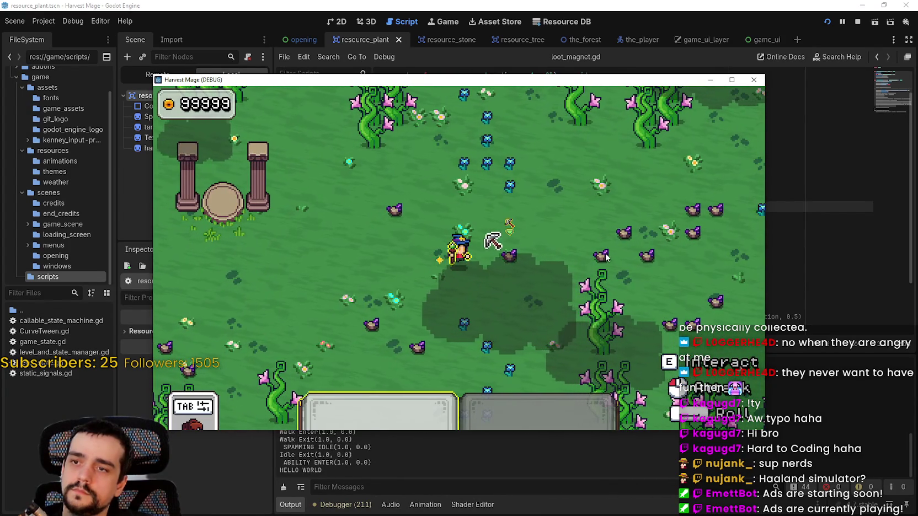
key(space)
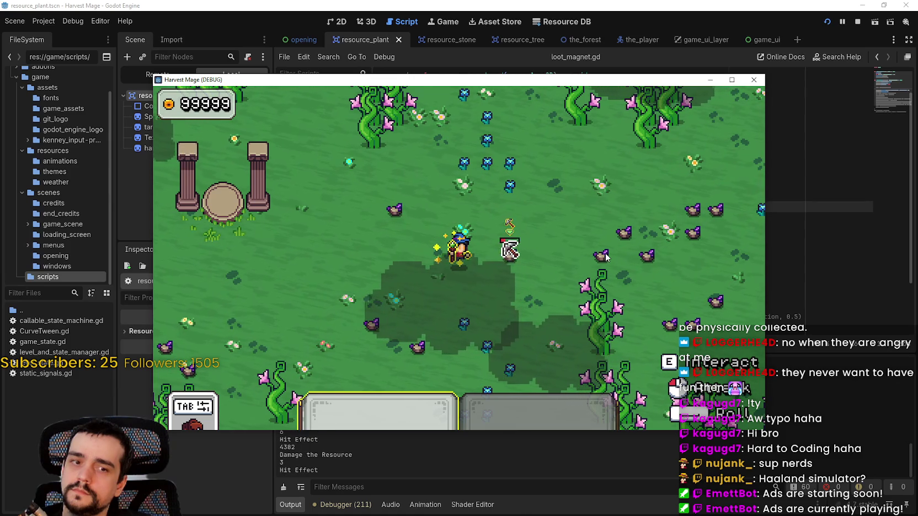
key(d)
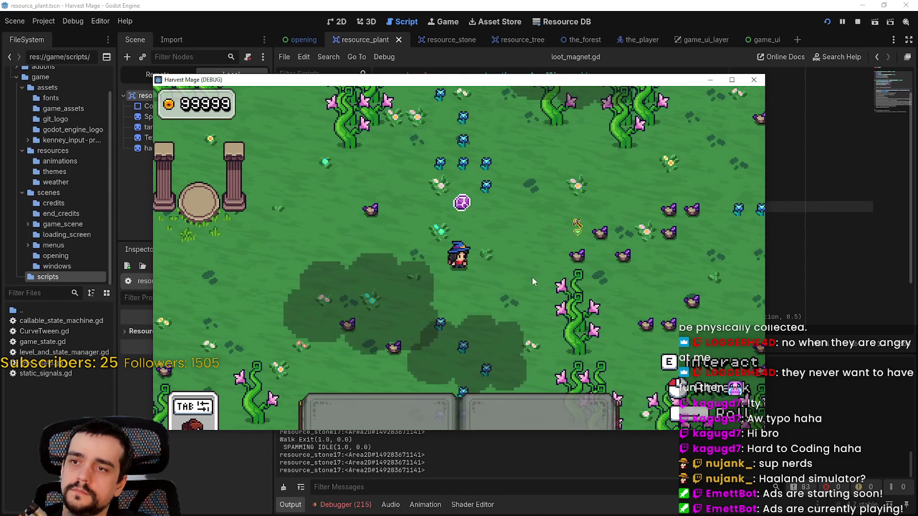
key(F8)
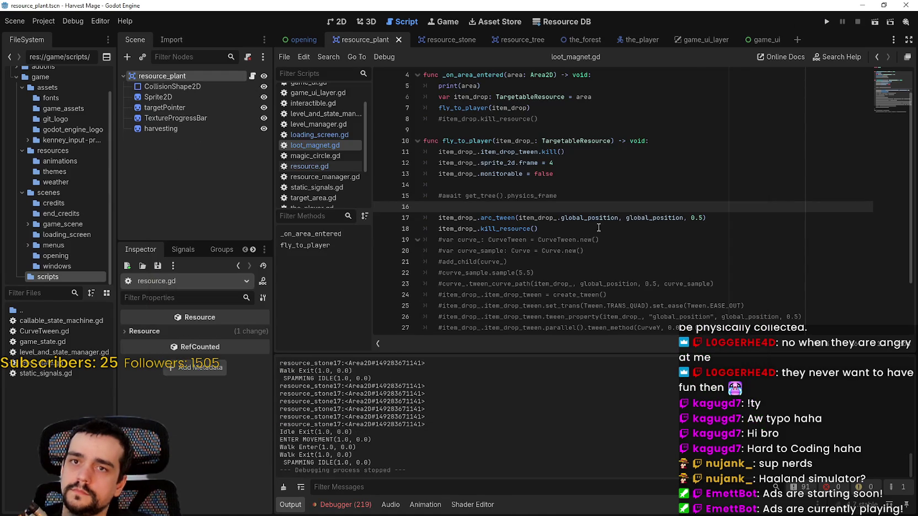
Step: Copy the tween kill and sprite frame lines into _on_area_entered below the item_drop declaration
scroll(548, 266, up, 1)
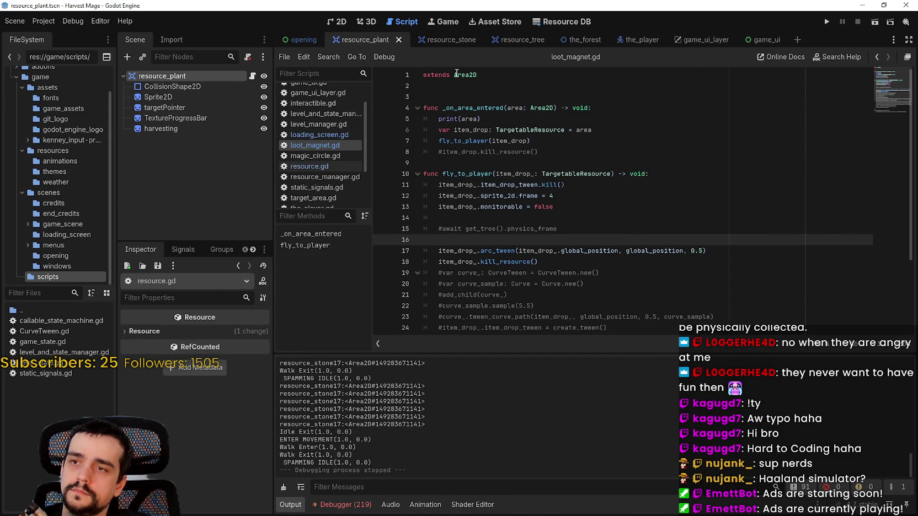
click(637, 118)
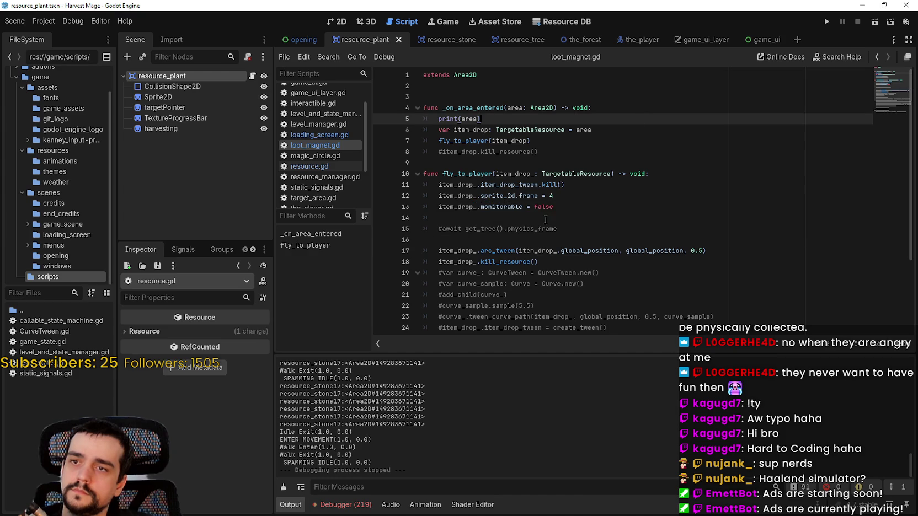
drag(553, 206, 423, 206)
drag(553, 196, 424, 185)
key(ctrl+c)
click(639, 132)
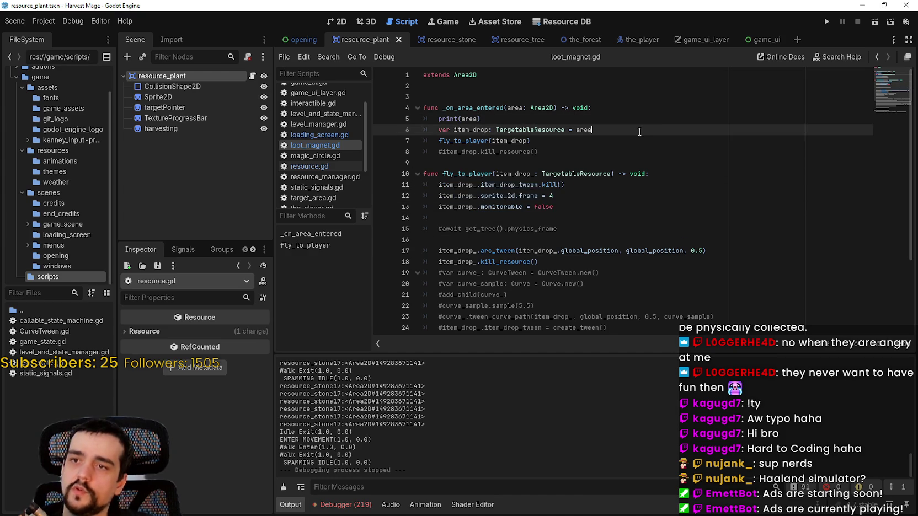
key(Return)
key(ctrl+v)
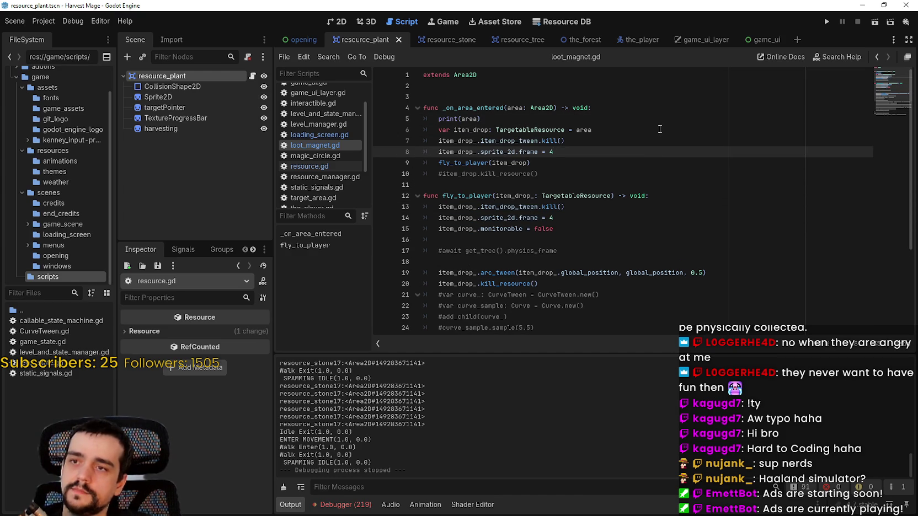
Step: Fix the pasted item_drop references on lines 7–8 and comment out the old lines in fly_to_player
drag(554, 229, 424, 219)
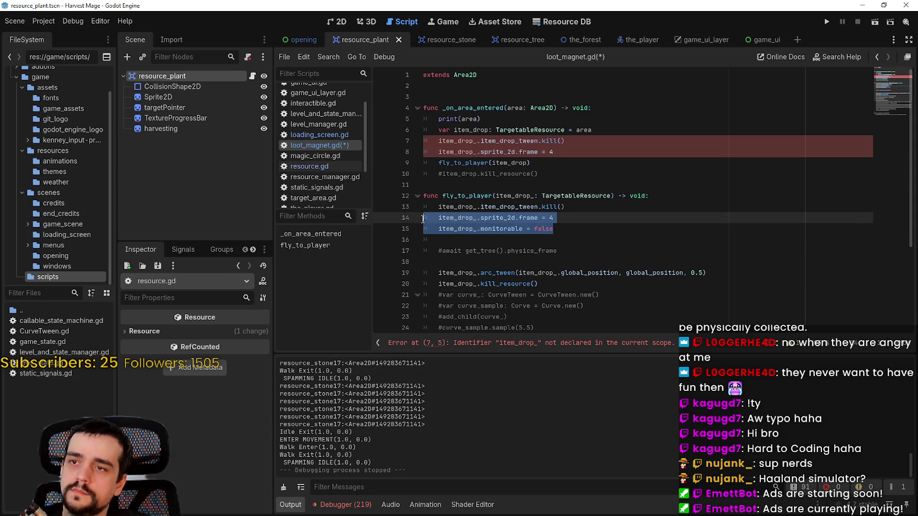
click(478, 140)
key(BackSpace)
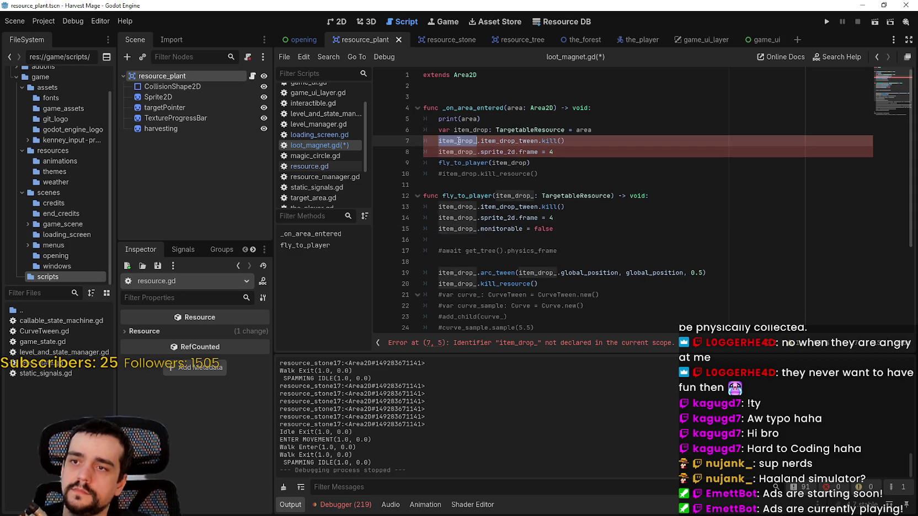
double_click(455, 152)
click(477, 152)
key(BackSpace)
mouse_move(553, 229)
mouse_down()
mouse_move(397, 221)
mouse_move(394, 209)
mouse_up()
key(ctrl+k)
Step: Add 'item_drop.collision_shape_2d.disabled = true' after the frame line and save loot_magnet.gd
click(572, 150)
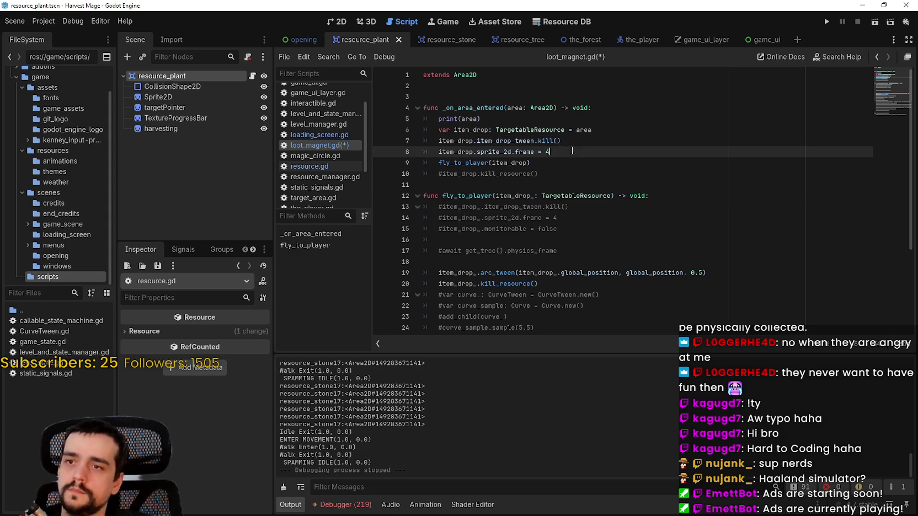
drag(473, 152, 477, 142)
click(571, 151)
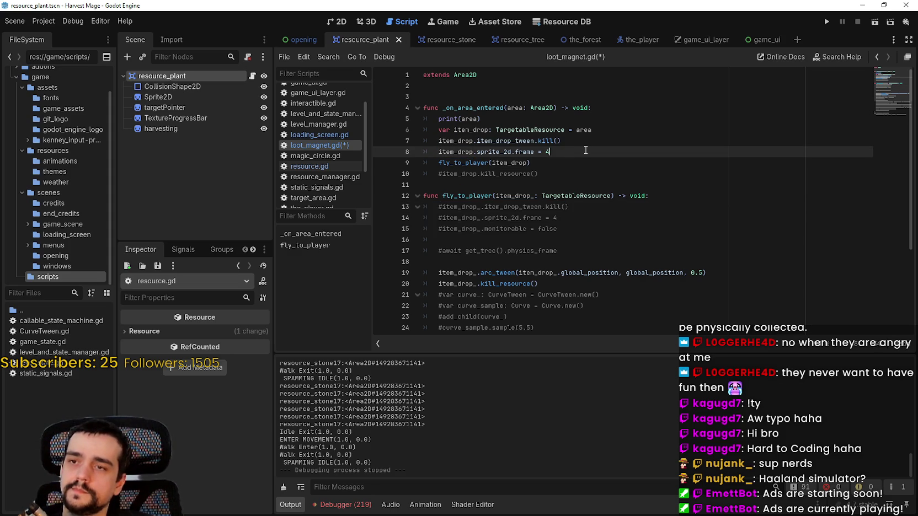
key(Return)
text(item_drop.col)
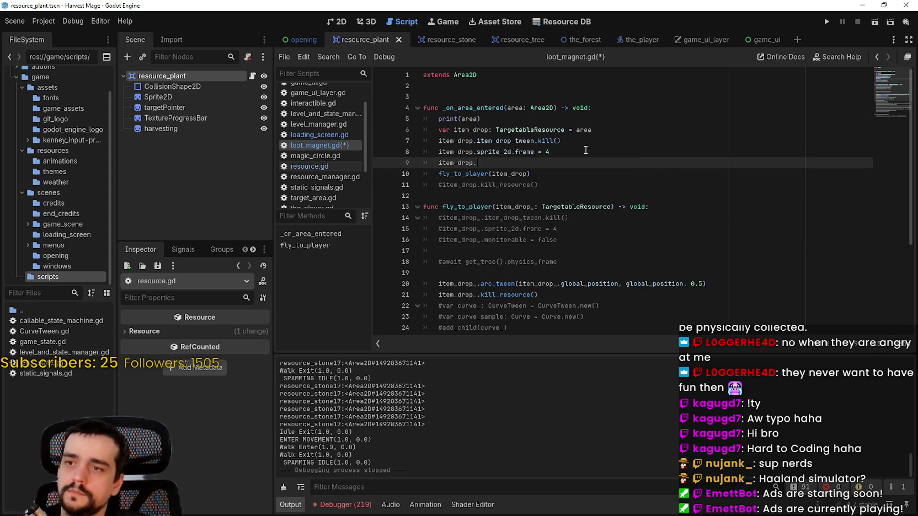
key(Return)
text(.)
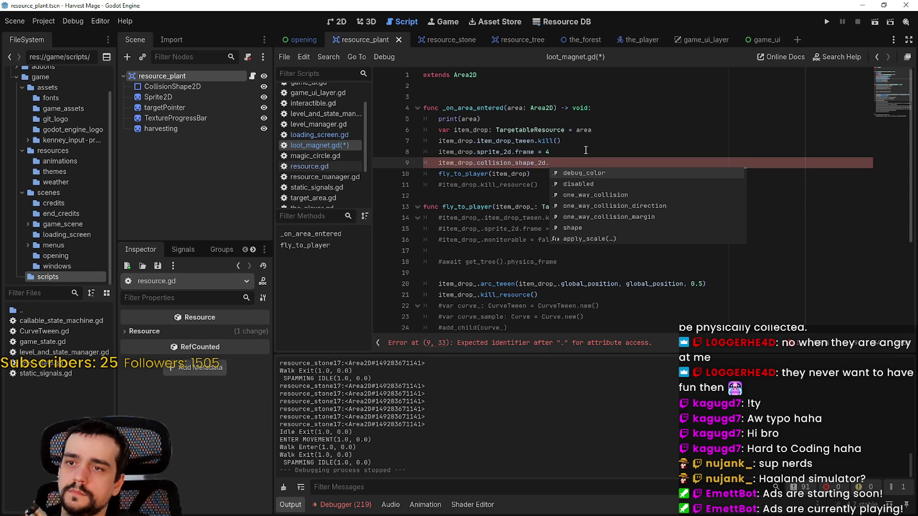
text(disabled t)
text(ru)
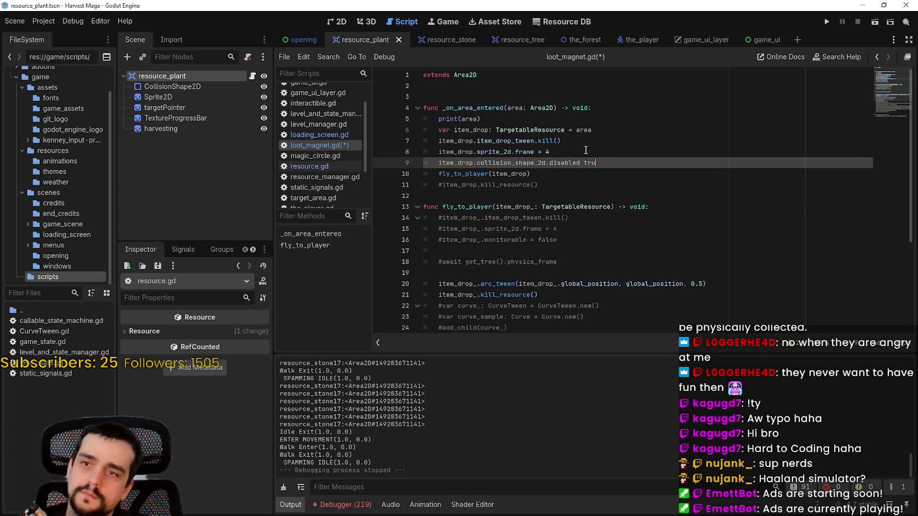
text(erue)
key(ctrl+s)
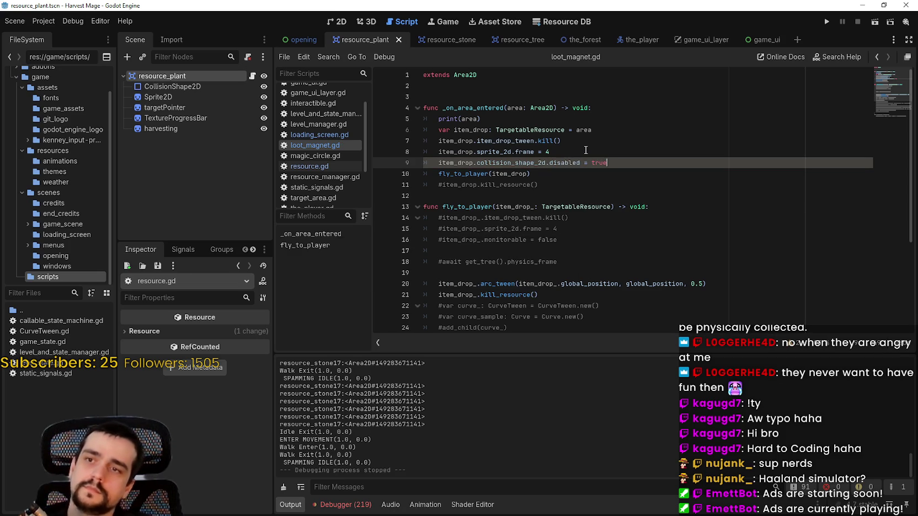
Step: Look over the edited script and launch the project to test the pickup
click(553, 206)
click(566, 196)
scroll(570, 198, down, 2)
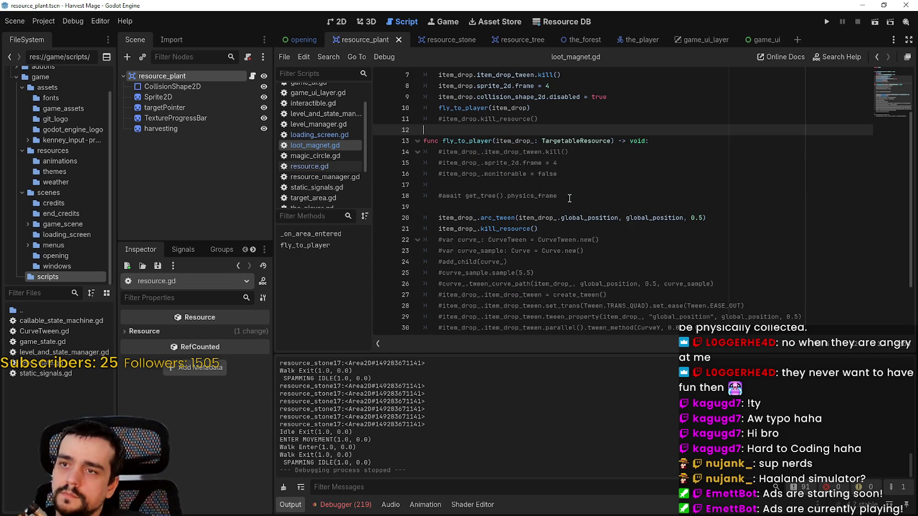
scroll(569, 198, up, 1)
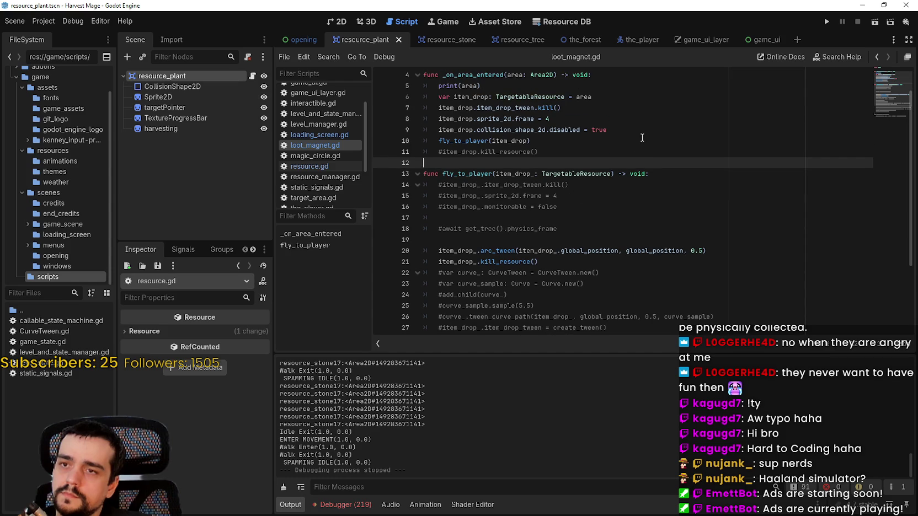
scroll(702, 102, down, 2)
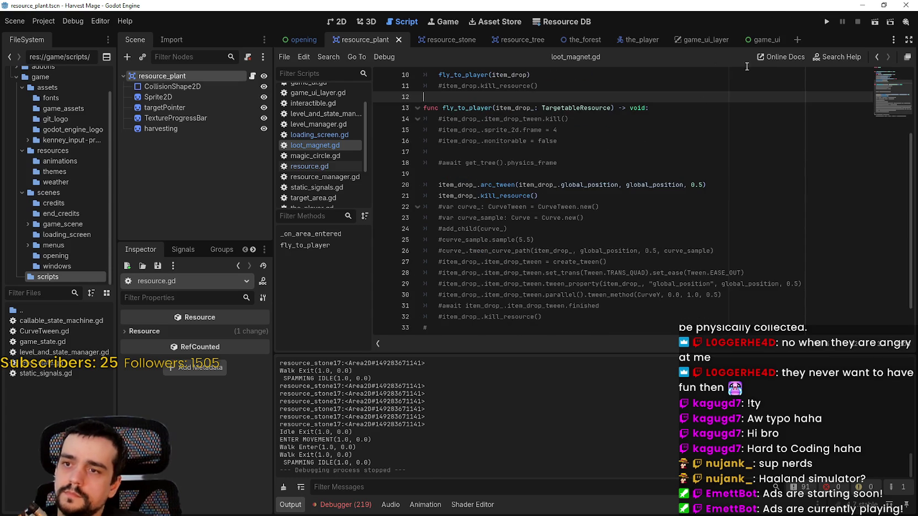
click(827, 21)
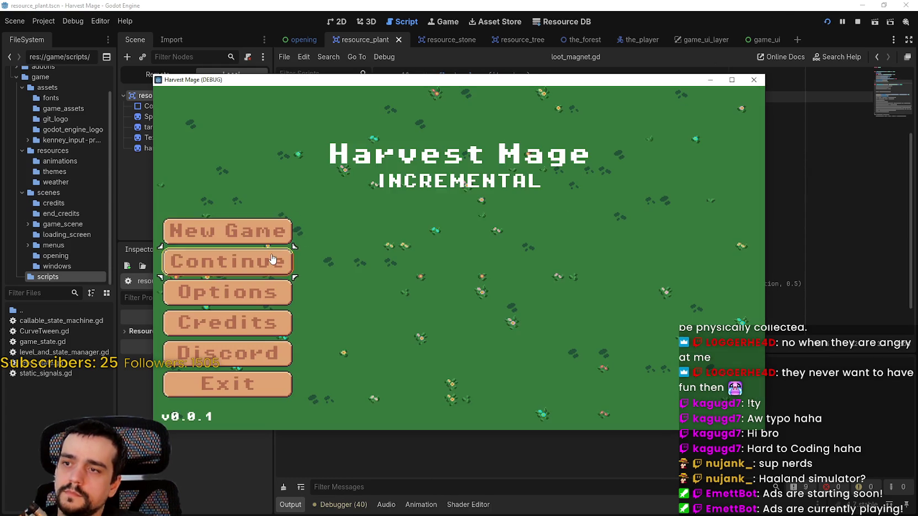
Step: Continue the saved game, break a stone in the flower field, then switch back to the editor's debugger
key(Return)
key(d)
key(s)
key(d)
key(1)
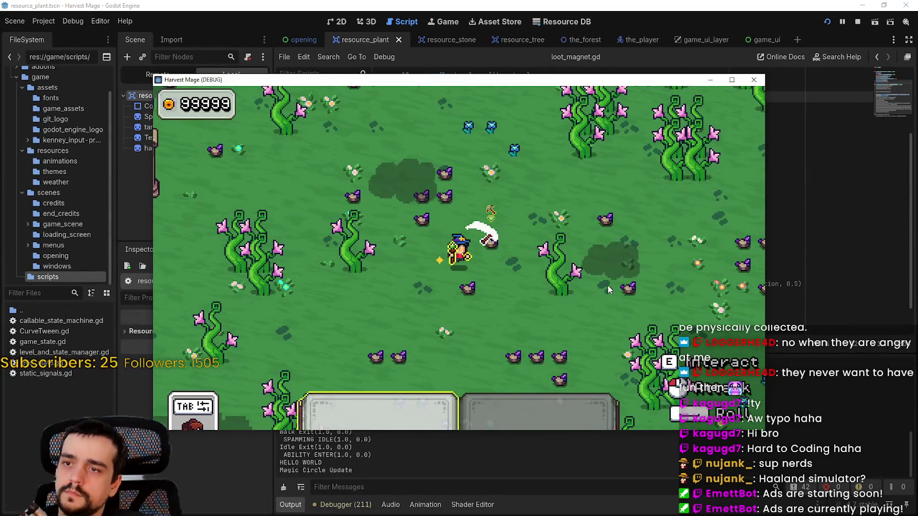
click(607, 285)
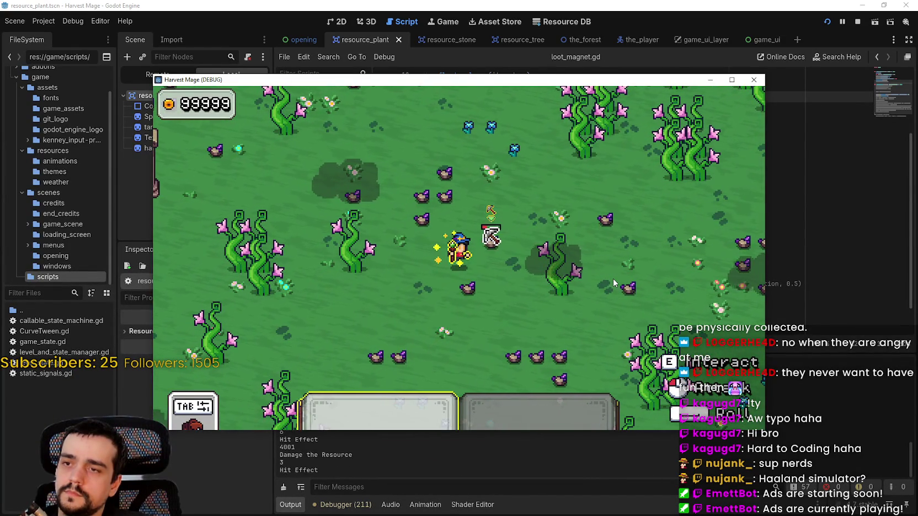
click(613, 278)
key(1)
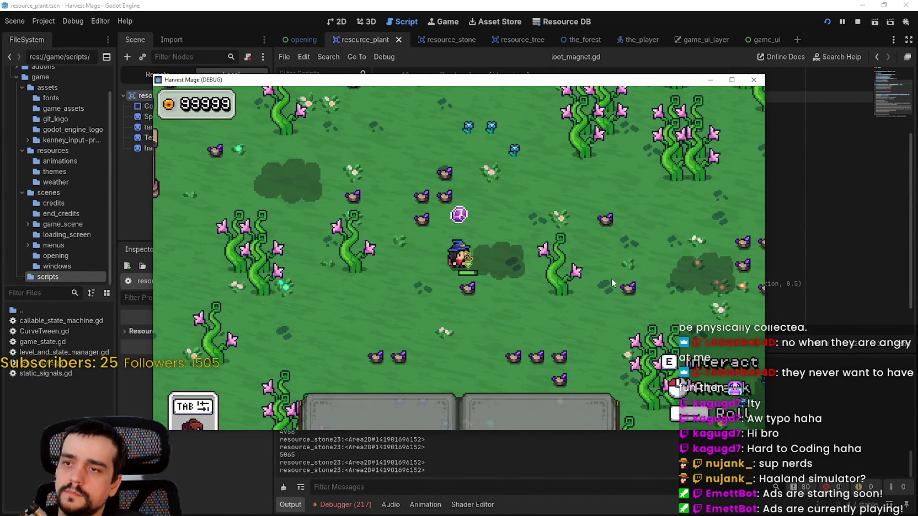
click(353, 505)
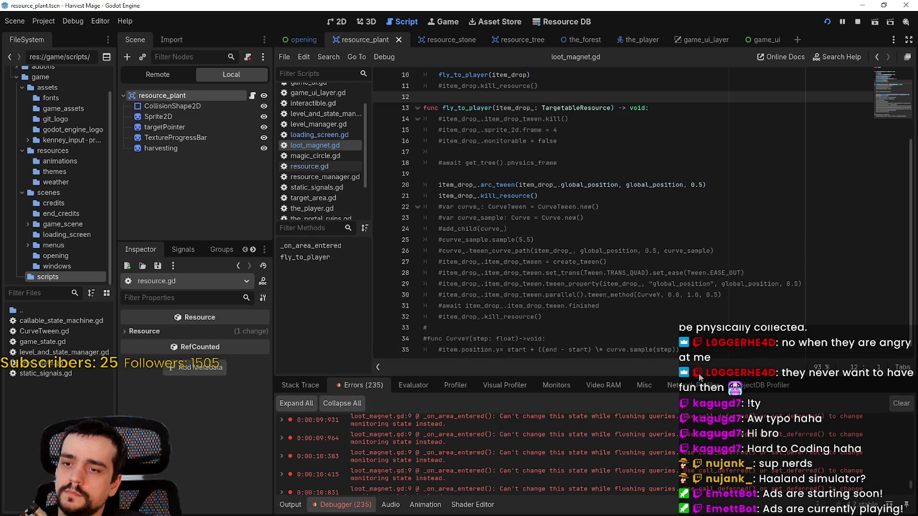
Step: Jump to the line-9 error, stop the game, comment out the fly_to_player call on line 10, and rerun
double_click(717, 474)
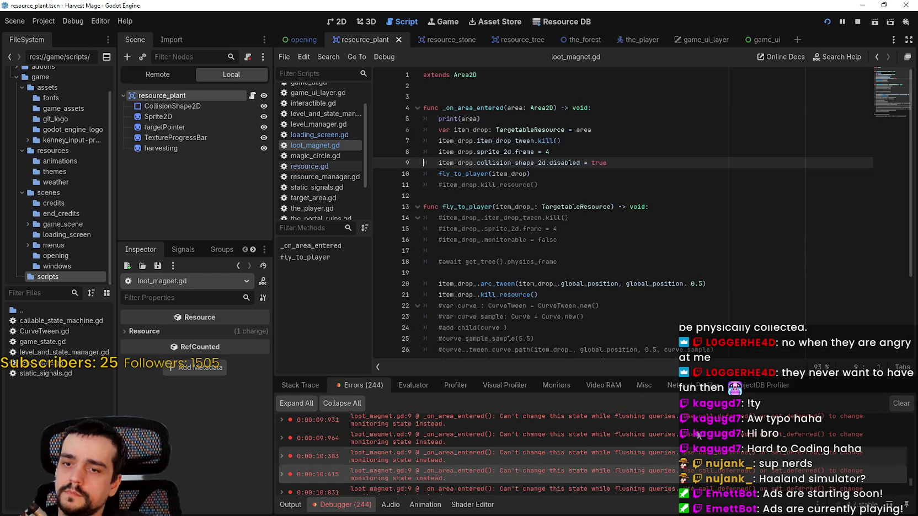
click(856, 22)
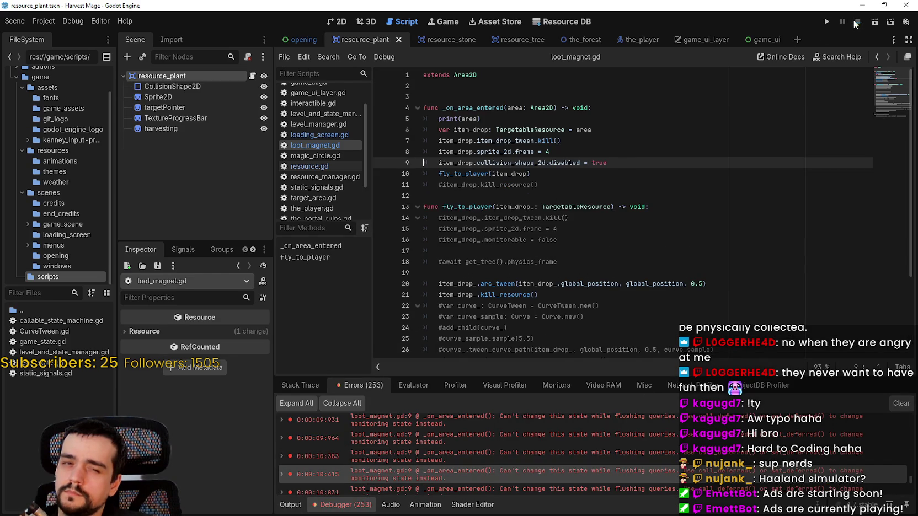
click(468, 174)
click(438, 174)
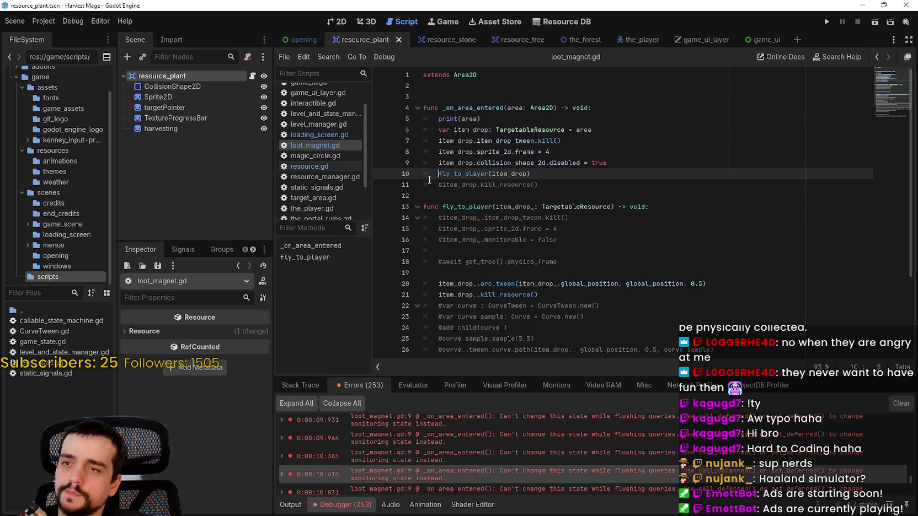
key(ctrl+k)
key(Down)
key(Down)
click(826, 22)
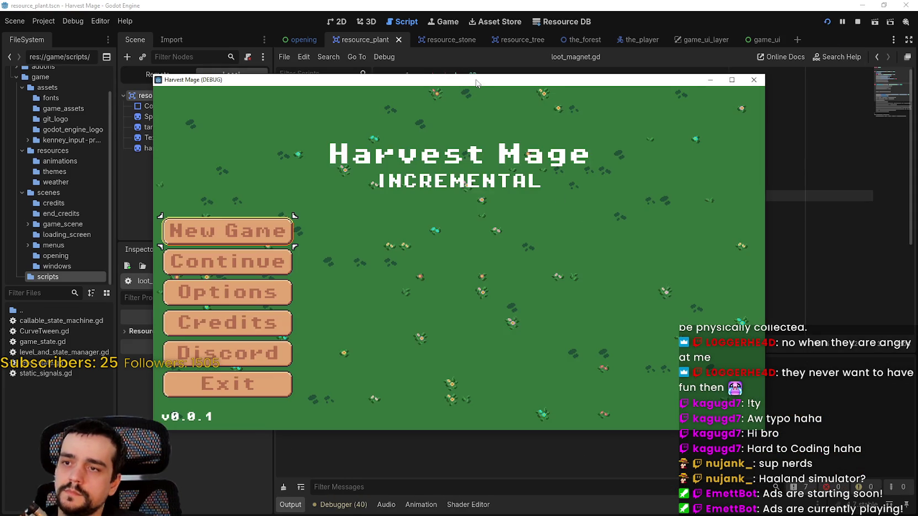
Step: Continue the saved game, mine a resource in the meadow, and watch the gem drop stay put
mouse_move(478, 83)
mouse_down()
mouse_move(477, 288)
mouse_move(529, 89)
mouse_up()
click(321, 275)
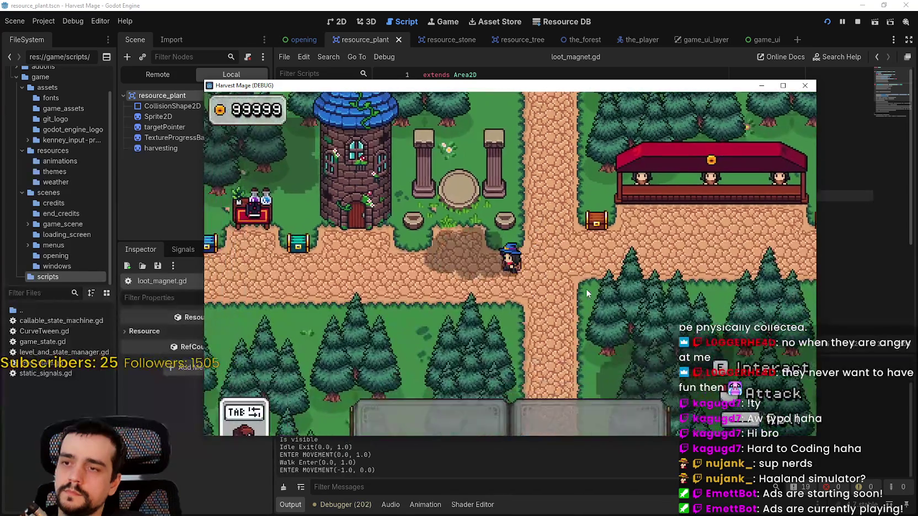
key(Left)
key(Down)
key(Right)
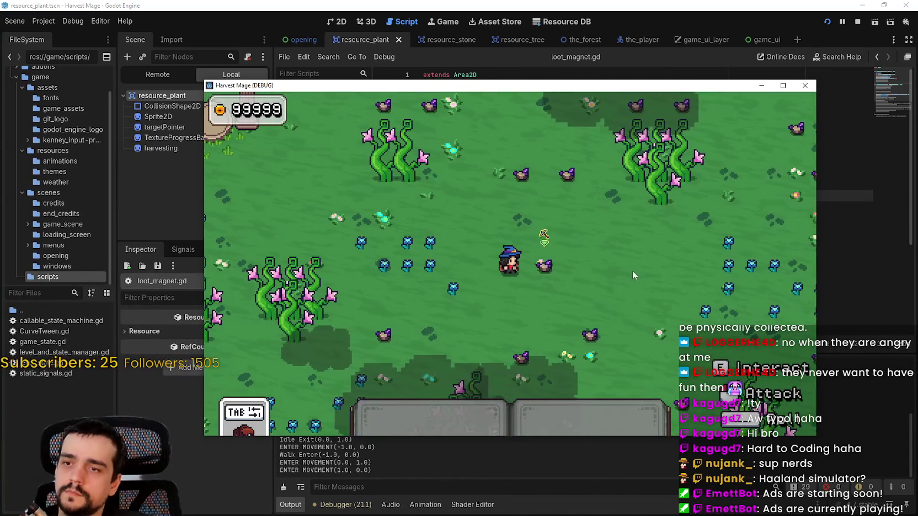
click(623, 261)
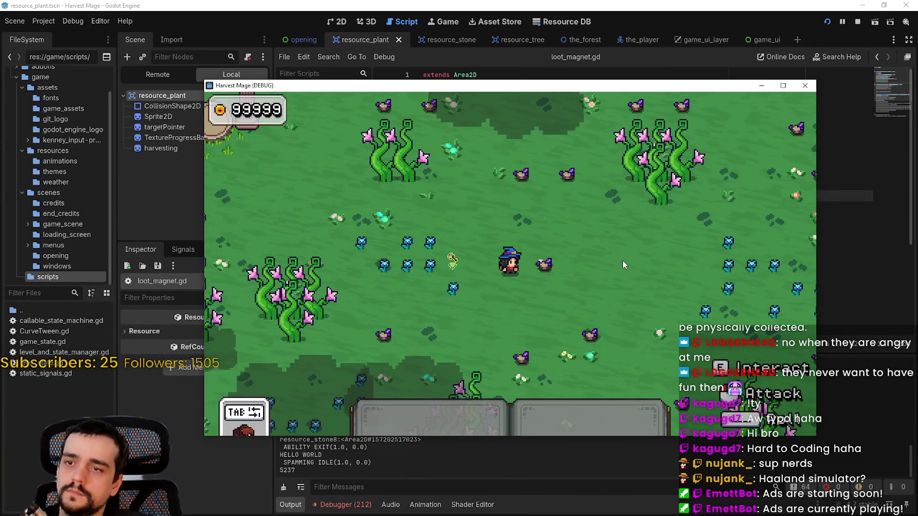
key(Left)
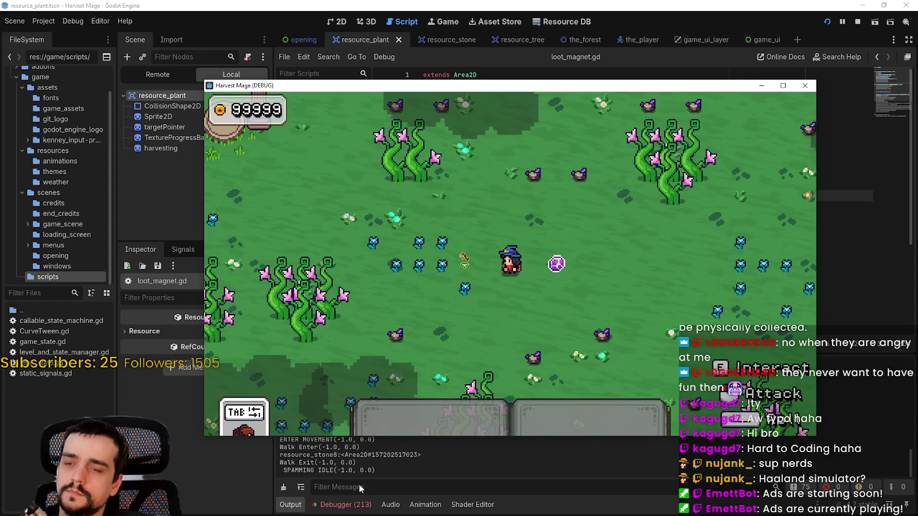
click(342, 505)
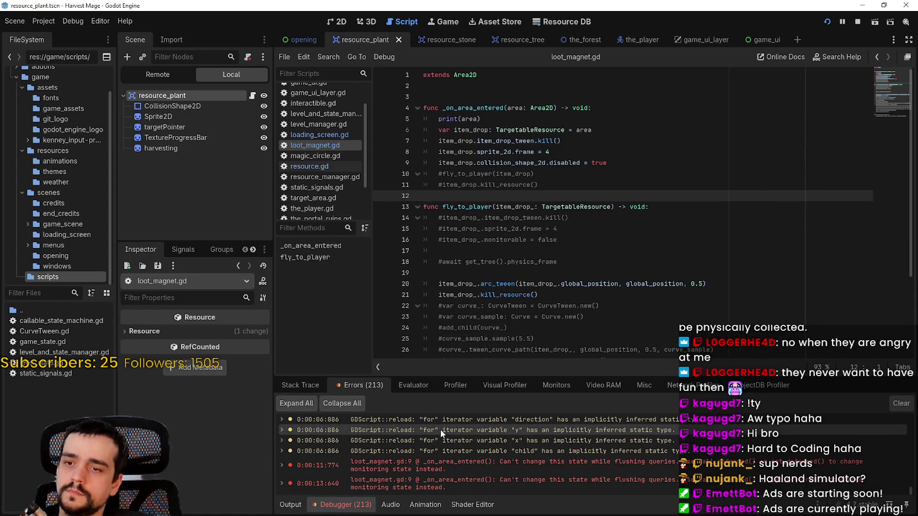
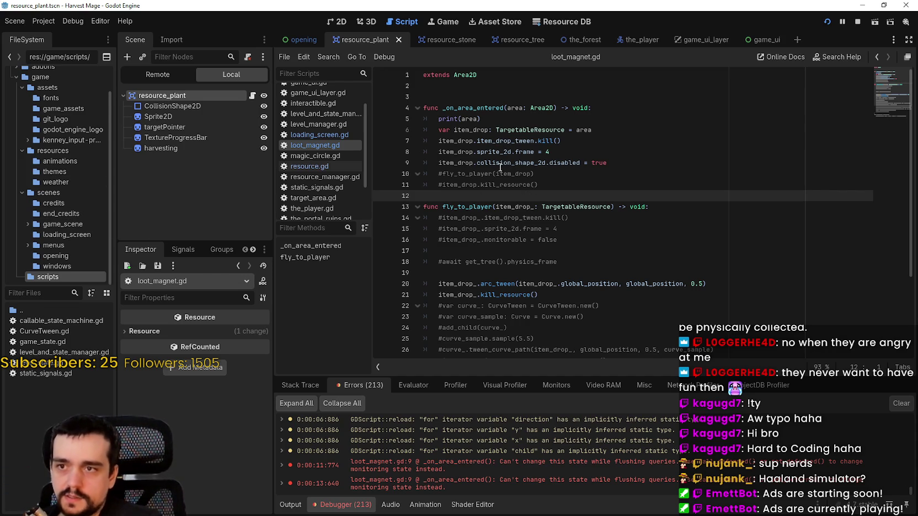
Step: Copy the flushing-queries error reported for the collision-shape disable on line 9
drag(580, 163, 439, 164)
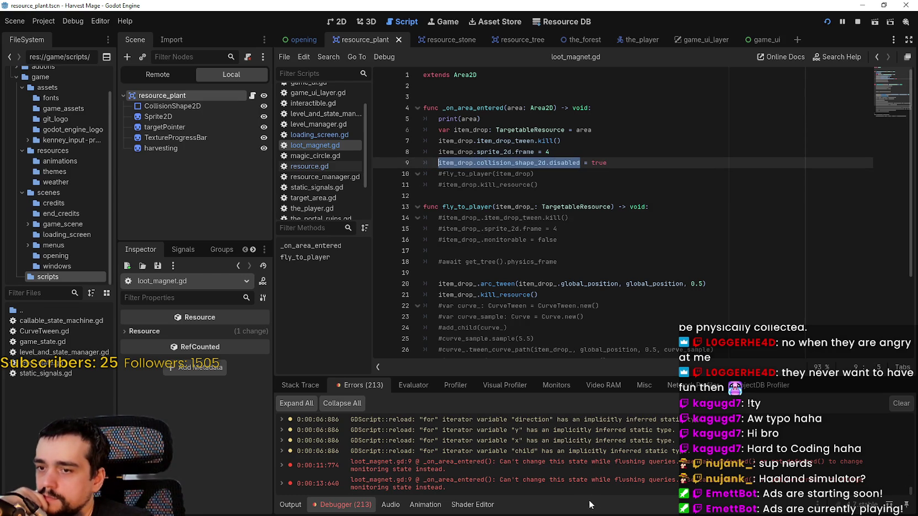
click(547, 480)
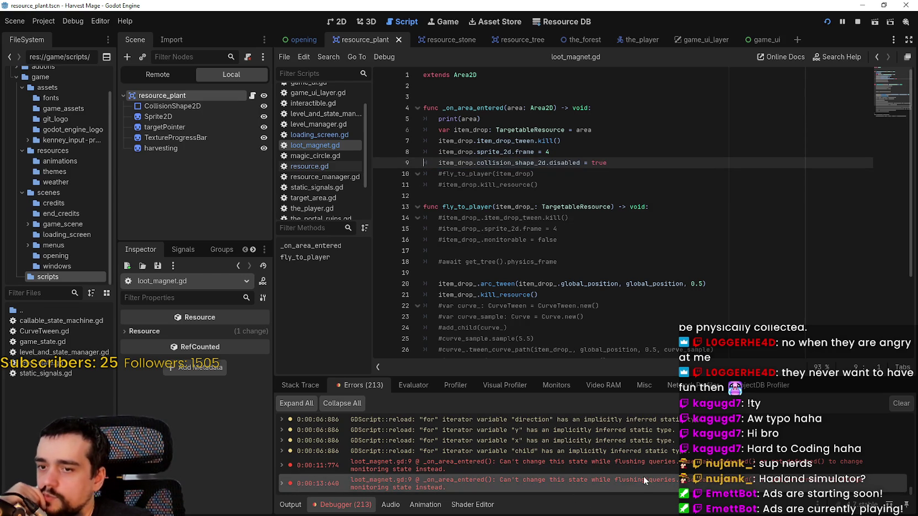
right_click(583, 479)
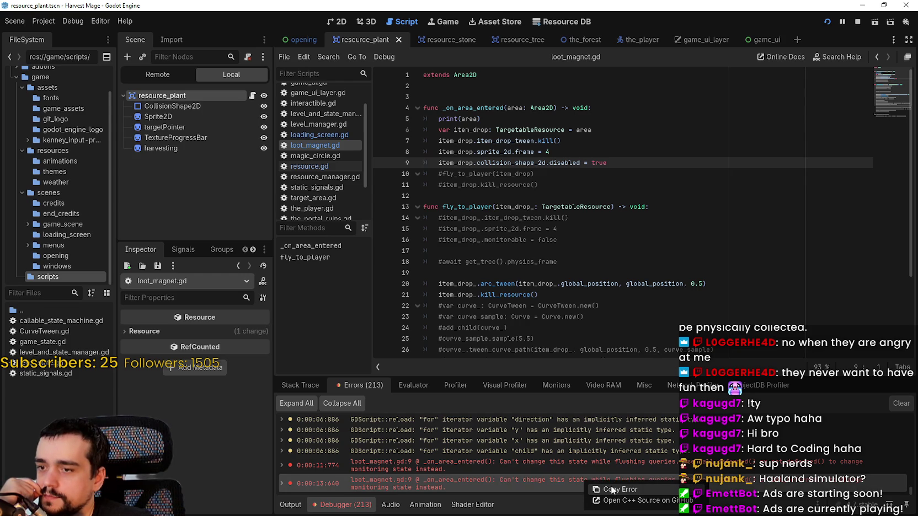
click(611, 485)
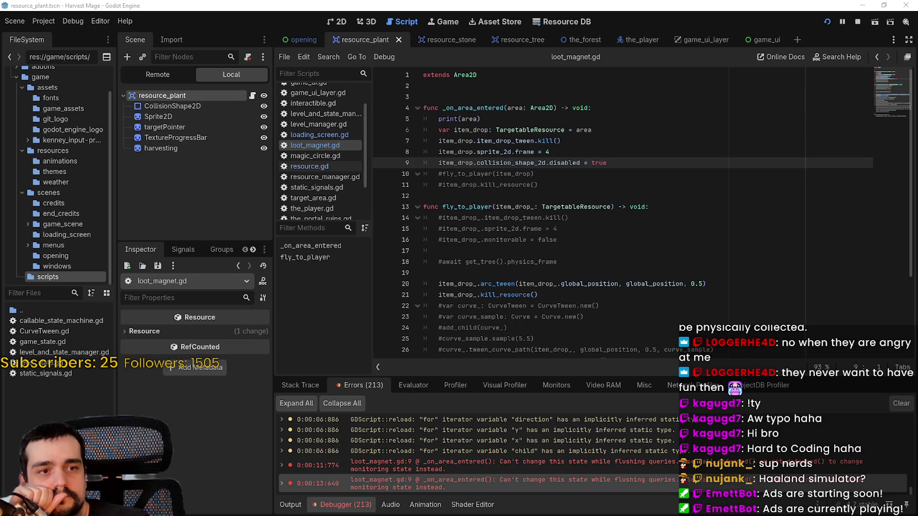
Step: Read the r/godot replies recommending set_deferred("disabled", true), then stop the running game
key(alt+Tab)
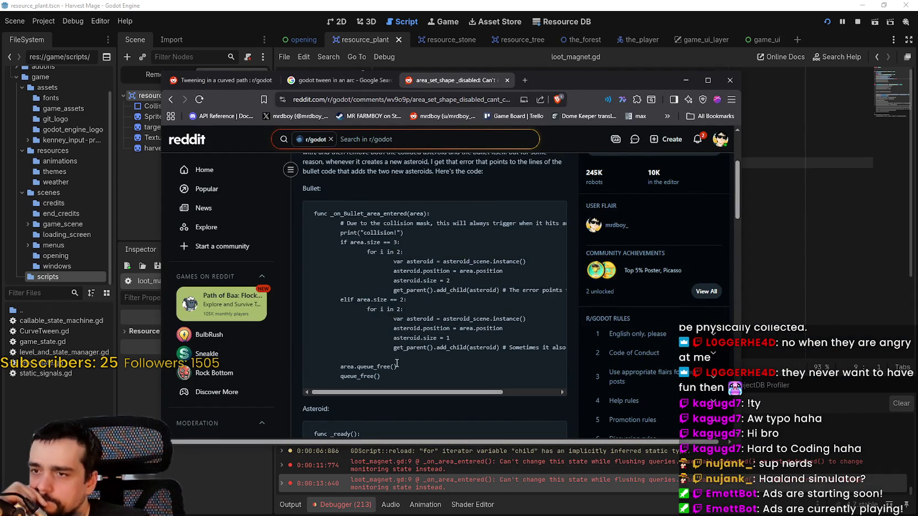
scroll(391, 350, down, 2)
scroll(387, 343, down, 3)
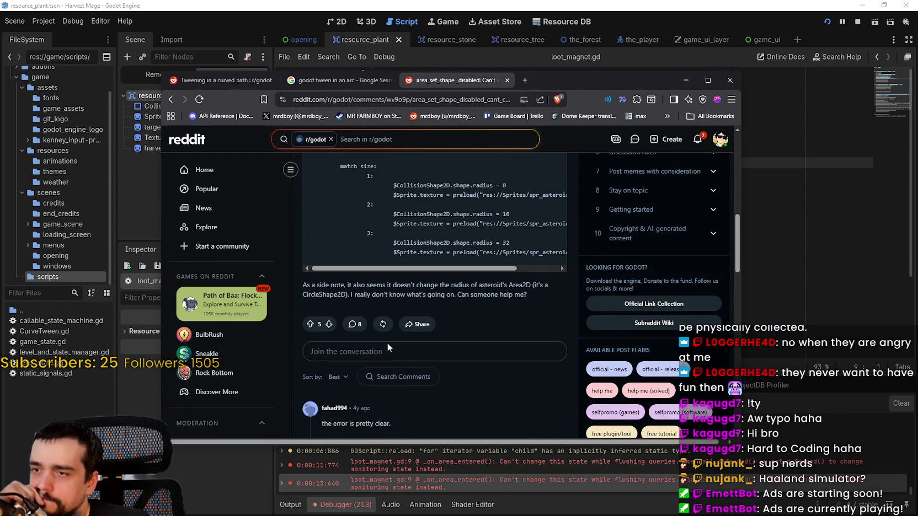
scroll(444, 339, down, 3)
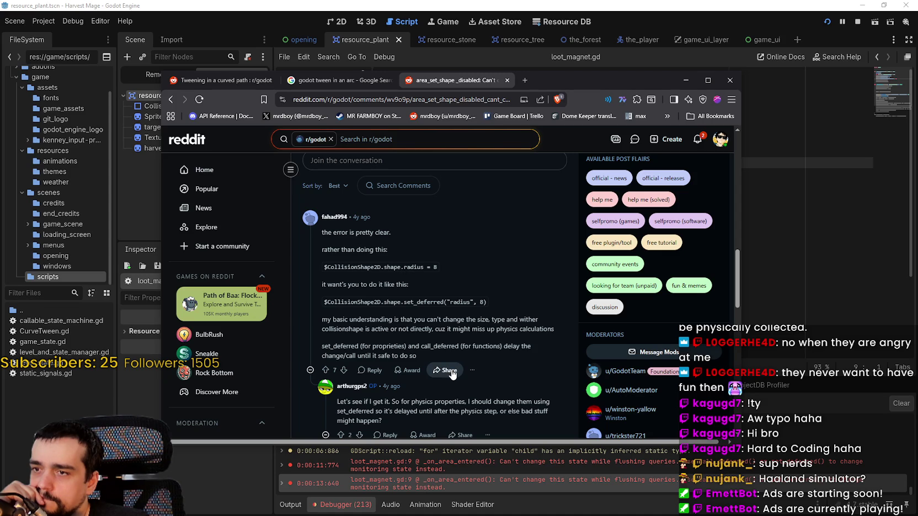
drag(325, 302, 428, 301)
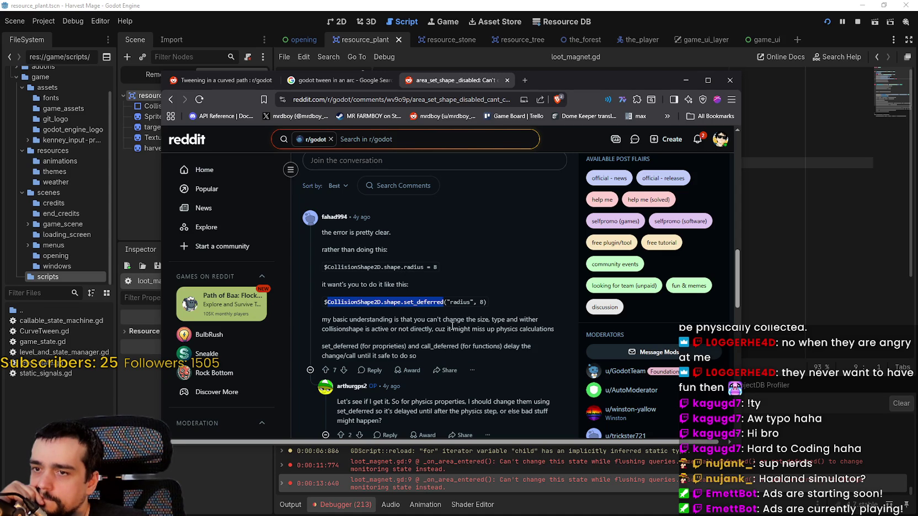
click(344, 331)
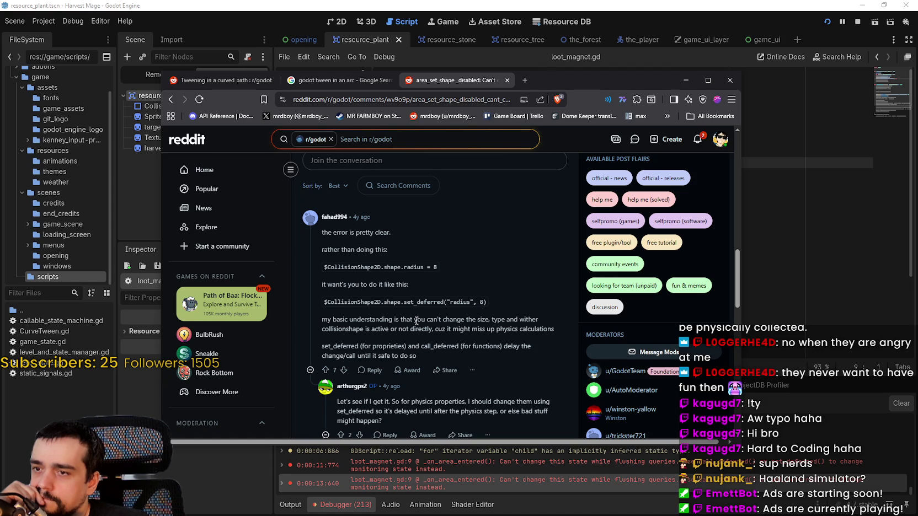
scroll(415, 320, down, 1)
scroll(408, 246, down, 3)
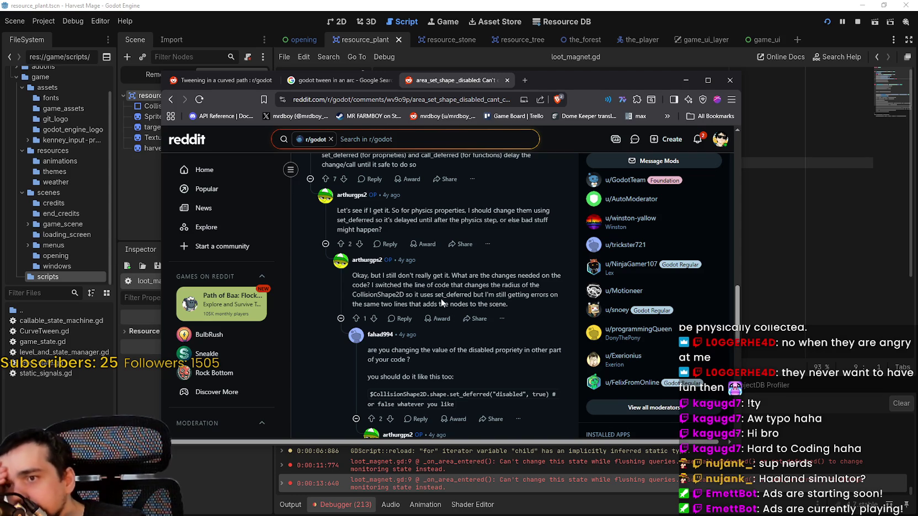
scroll(441, 303, down, 1)
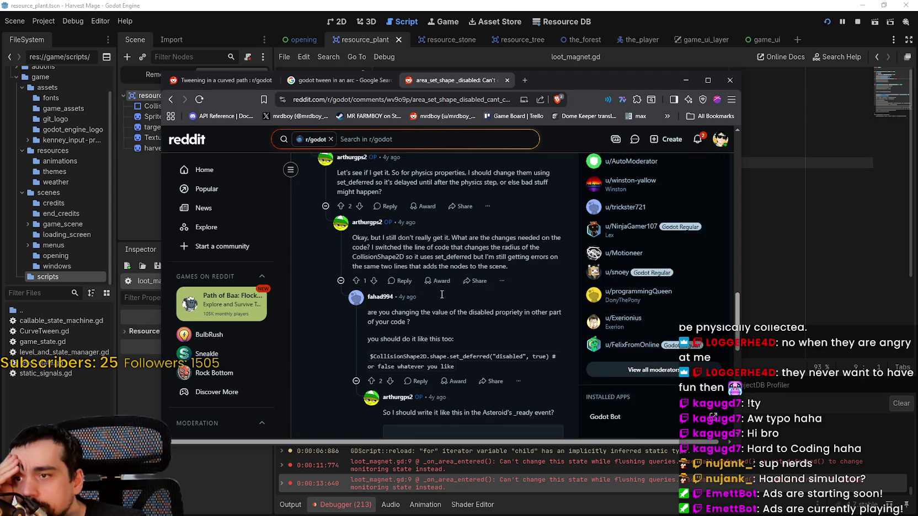
scroll(441, 295, down, 1)
click(858, 21)
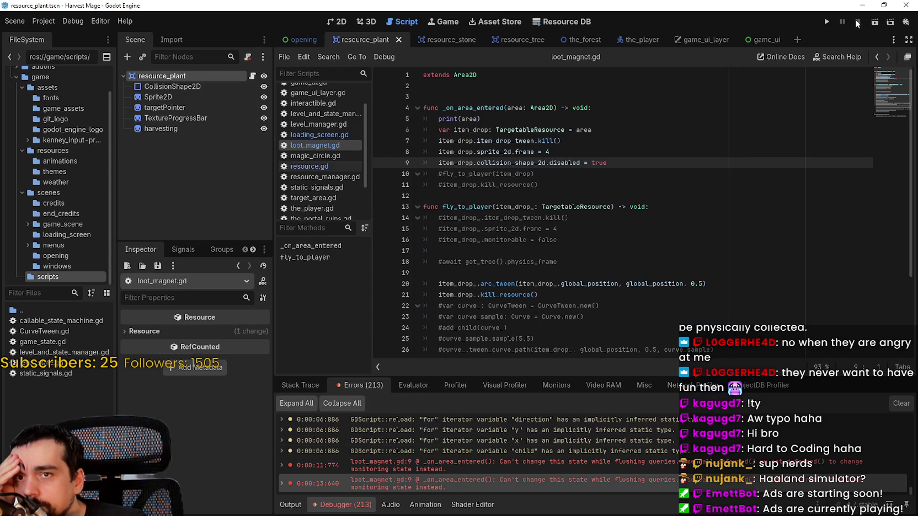
Step: Cut the item_drop lines 7–9 and uncomment fly_to_player(item_drop)
click(630, 186)
drag(611, 162, 392, 136)
key(ctrl+c)
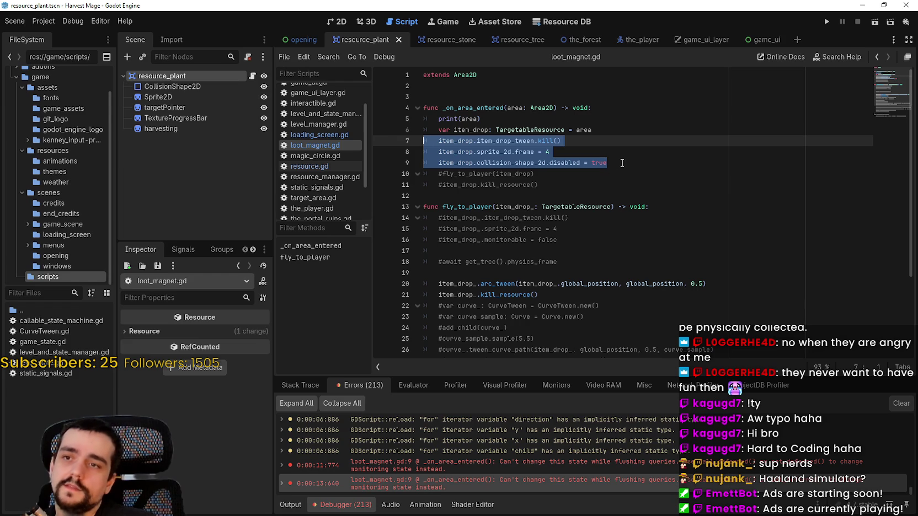
key(BackSpace)
key(BackSpace)
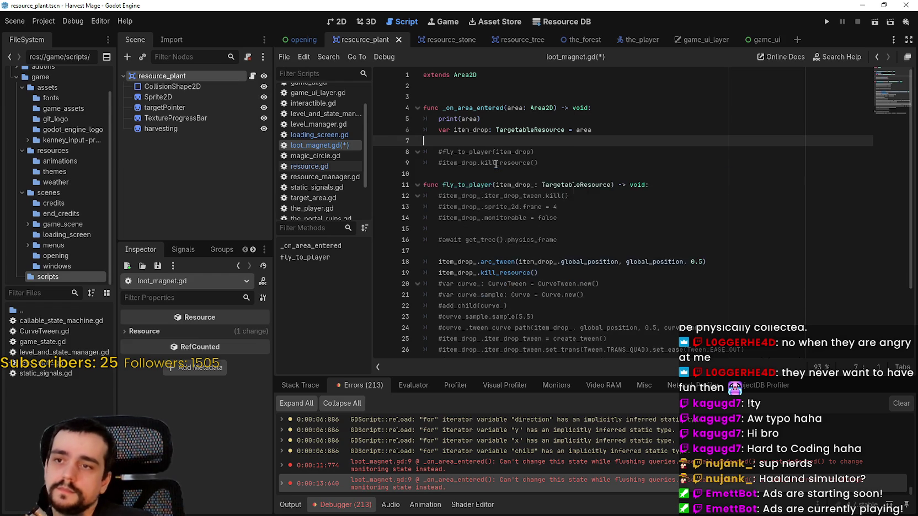
click(436, 143)
key(Delete)
click(460, 163)
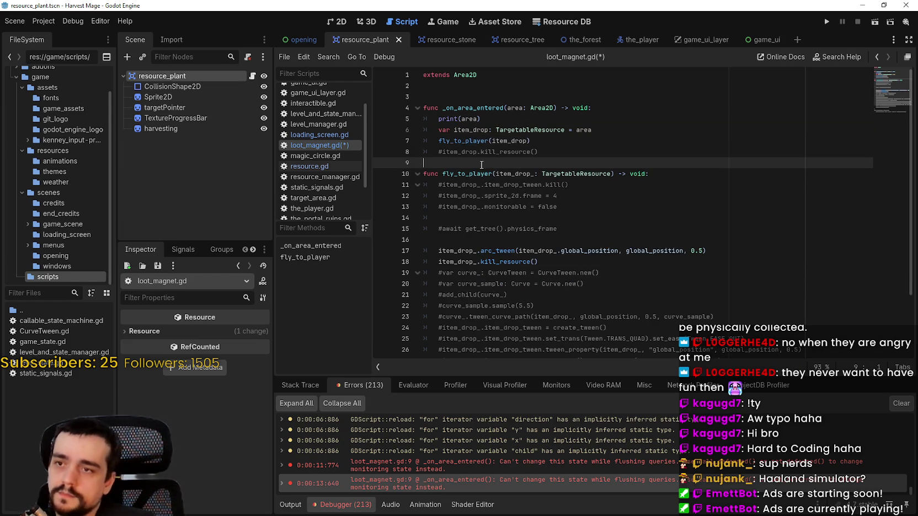
Step: Jump to the arc_tween definition in resource.gd and paste the three lines at its start
right_click(502, 252)
key(Escape)
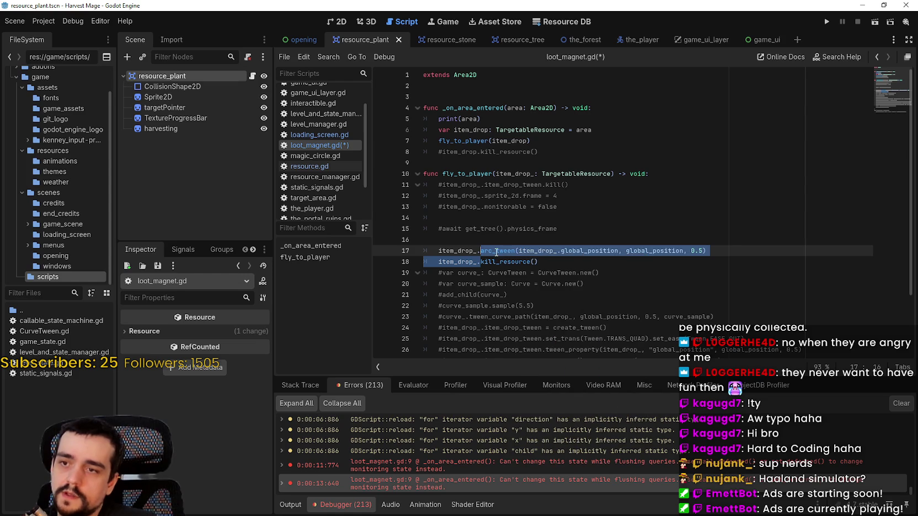
right_click(499, 252)
click(551, 404)
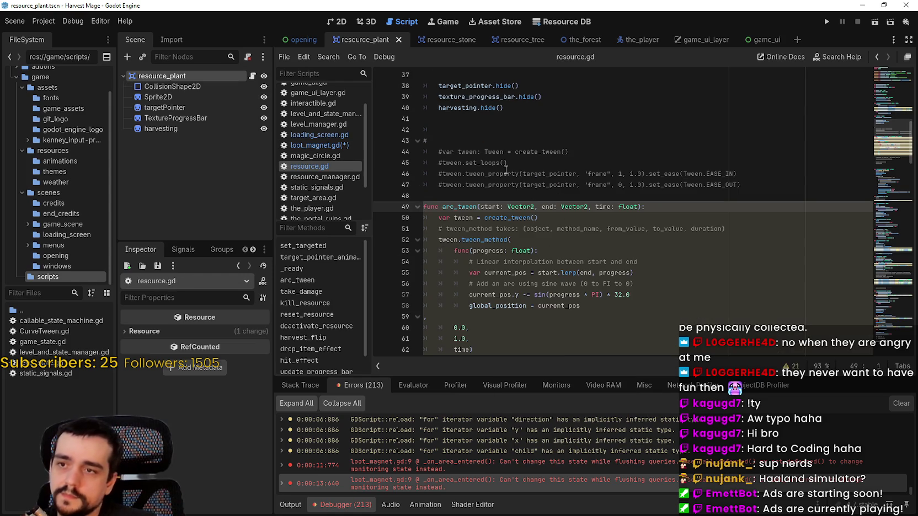
key(Return)
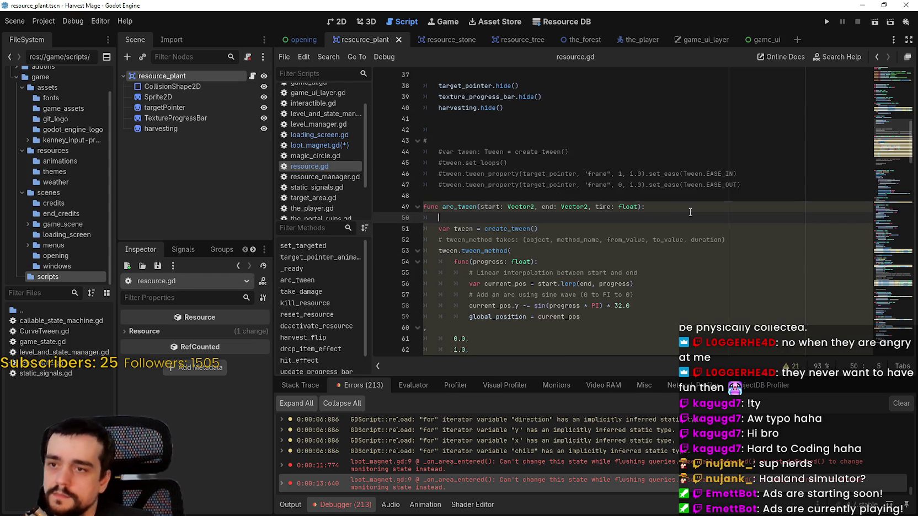
key(ctrl+v)
key(Return)
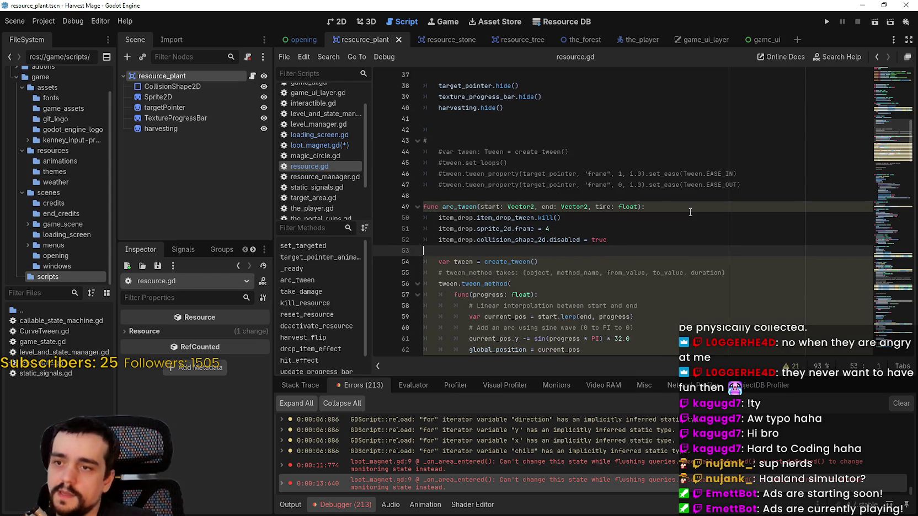
Step: Strip the item_drop. prefixes from lines 50–52, save resource.gd and run the game
double_click(473, 221)
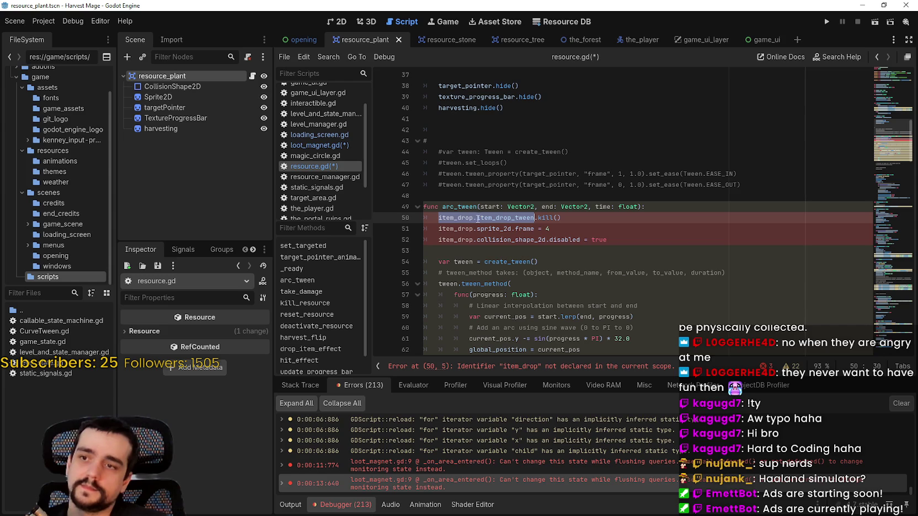
mouse_move(474, 218)
mouse_down()
mouse_move(439, 217)
mouse_move(463, 228)
mouse_move(439, 228)
mouse_up()
key(BackSpace)
click(450, 228)
key(BackSpace)
click(474, 239)
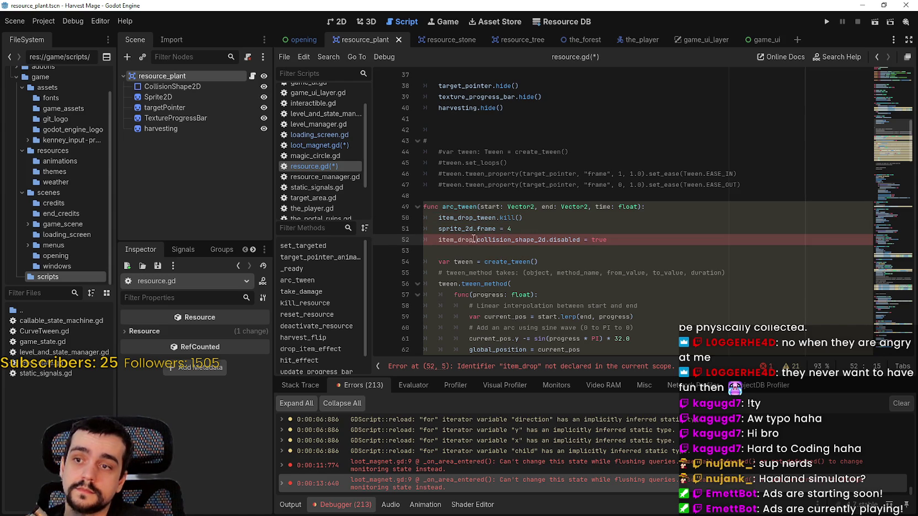
key(BackSpace)
click(478, 255)
key(BackSpace)
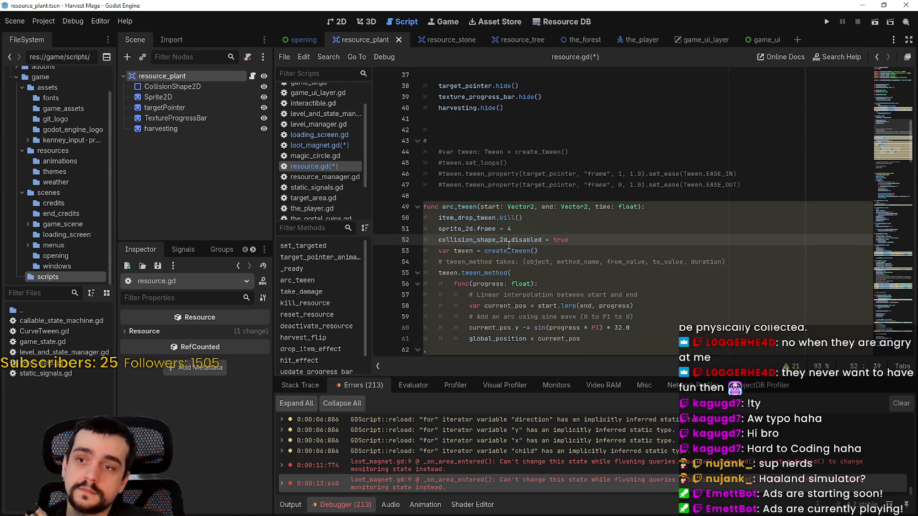
scroll(506, 243, down, 1)
key(Return)
key(ctrl+s)
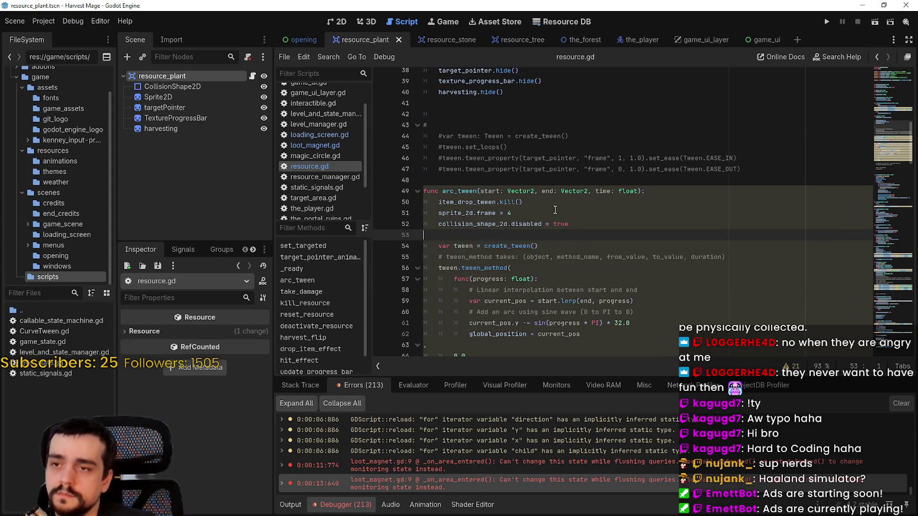
click(826, 22)
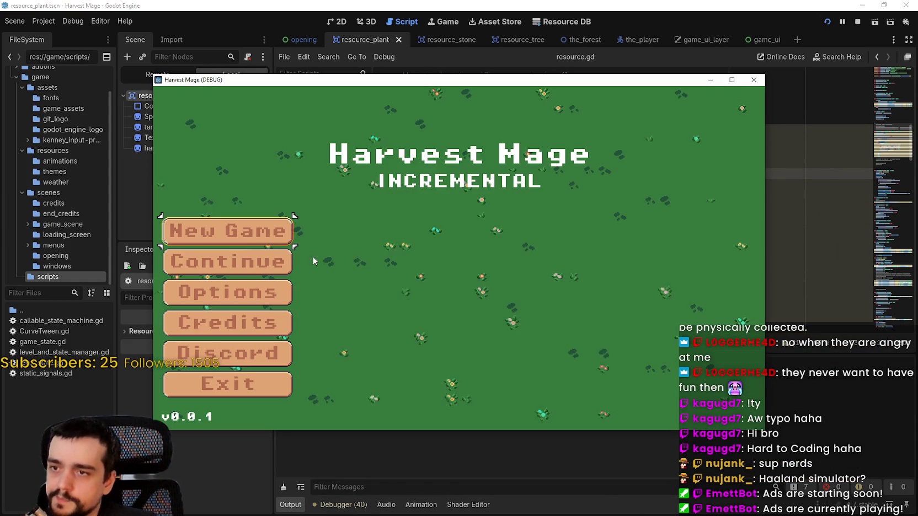
Step: Start the game, harvest a nearby plant, then leave fullscreen and open the debugger's Errors list
key(Return)
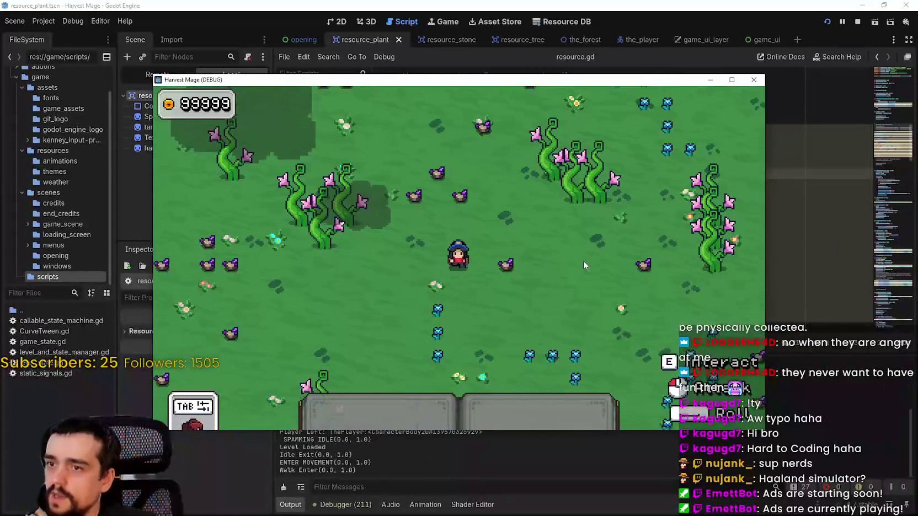
key(super+Up)
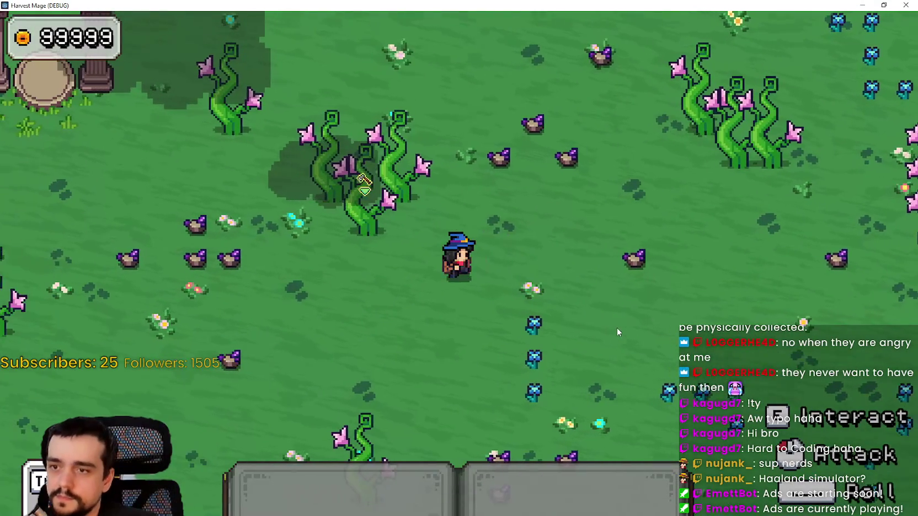
key(d)
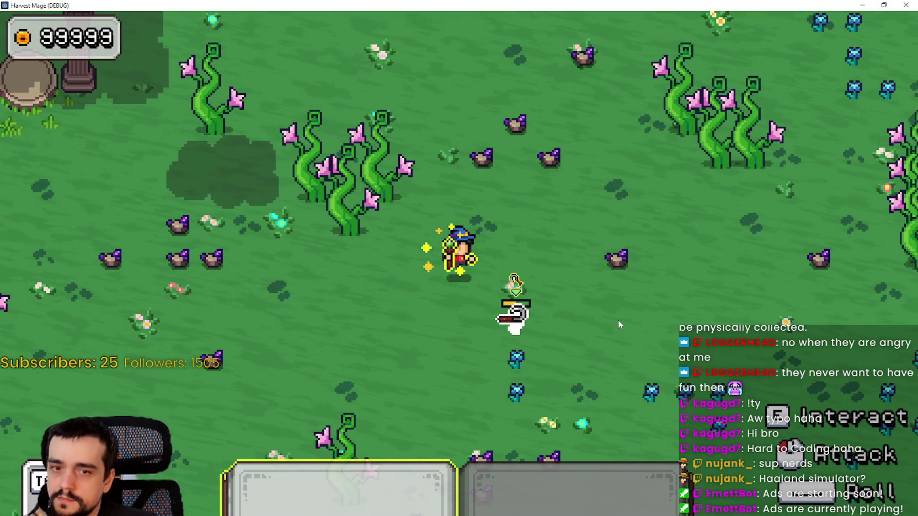
key(1)
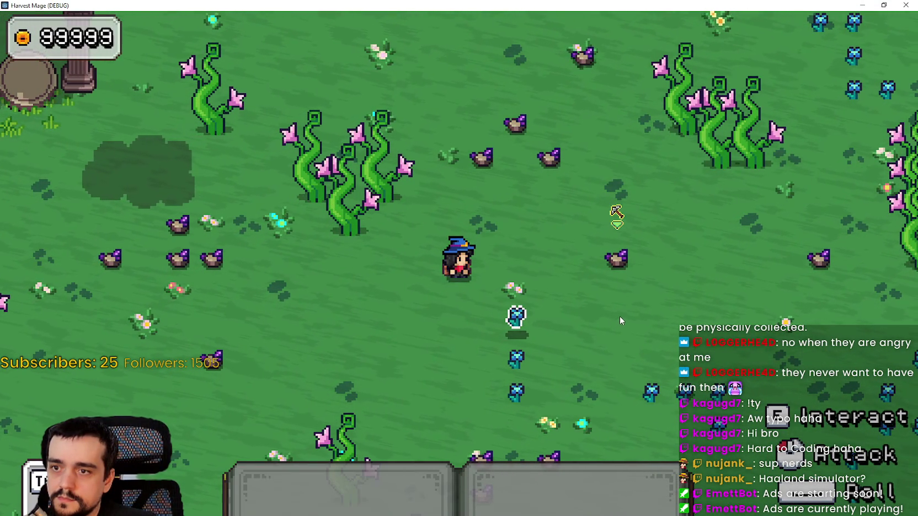
key(s)
key(d)
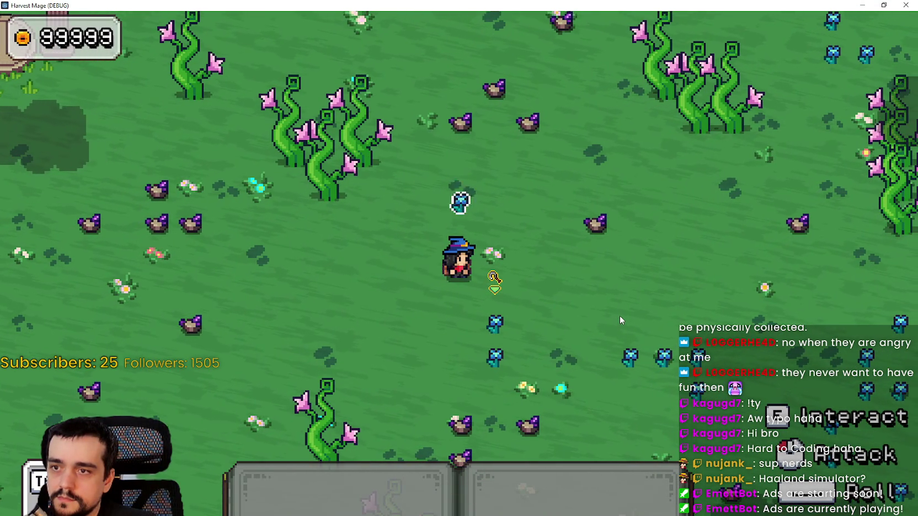
key(F11)
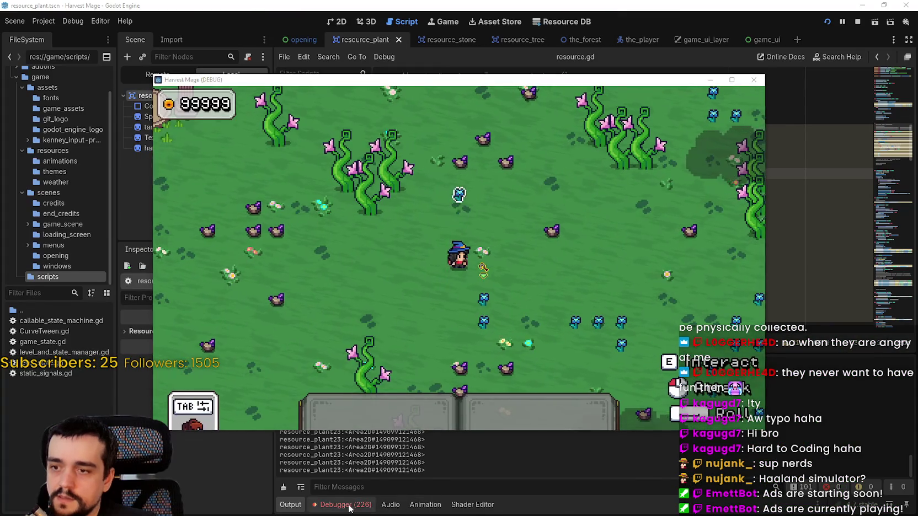
click(348, 506)
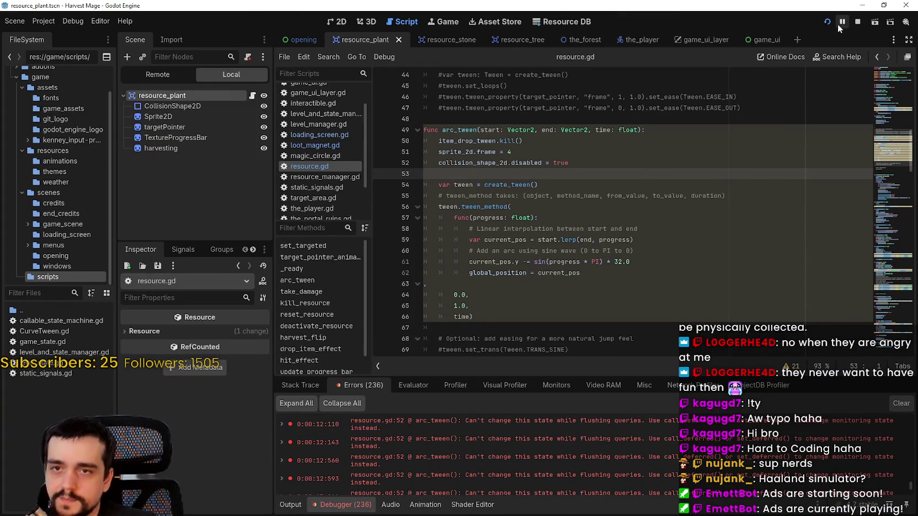
Step: Stop the game and search resource.gd for collision_shape_2d.disabled, checking the line 82 and arc_tween matches
click(857, 22)
triple_click(503, 163)
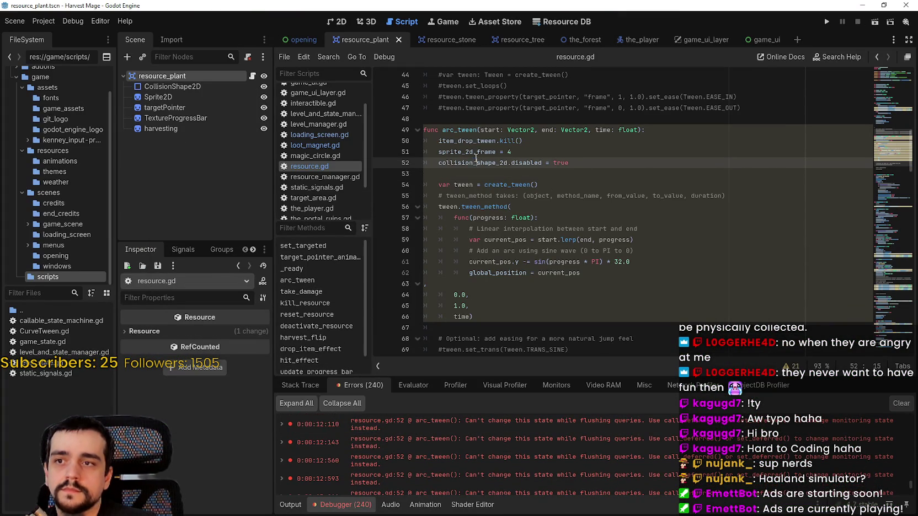
double_click(499, 163)
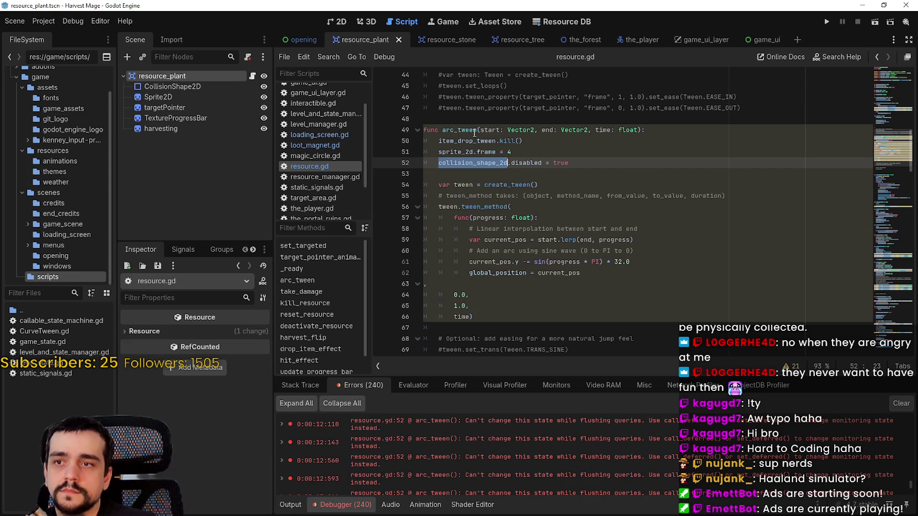
double_click(528, 163)
shift+click(440, 162)
scroll(493, 183, up, 1)
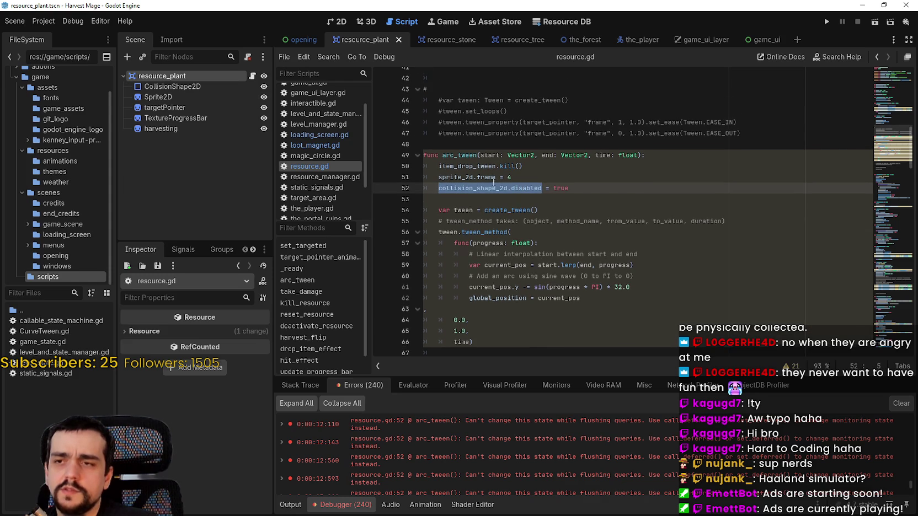
scroll(893, 122, up, 5)
scroll(892, 126, down, 5)
key(ctrl+f)
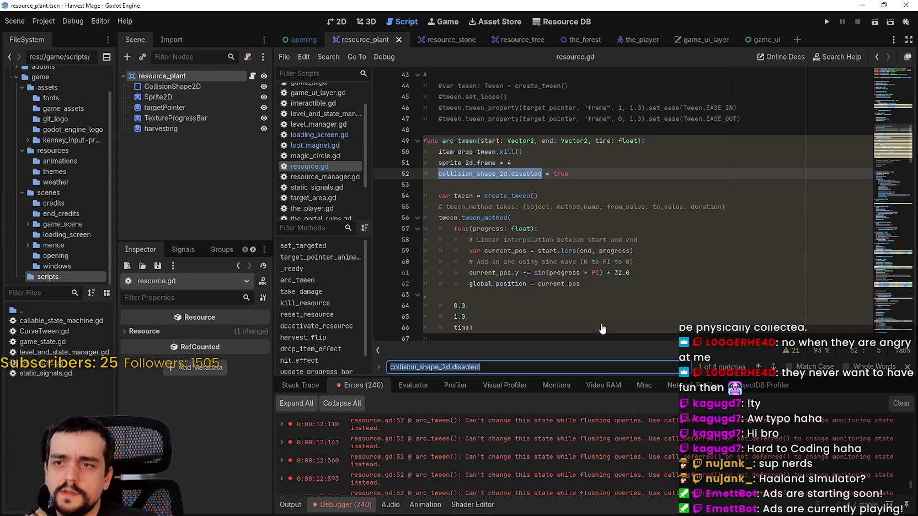
click(774, 368)
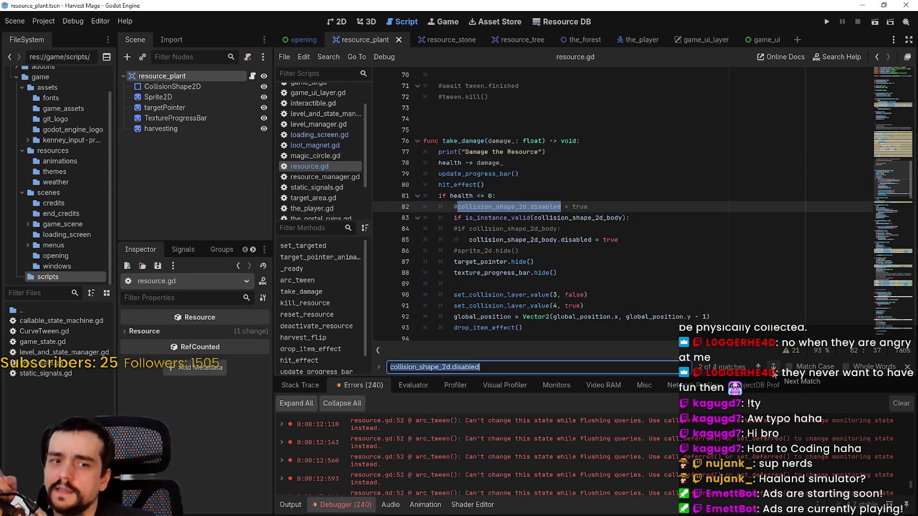
click(759, 366)
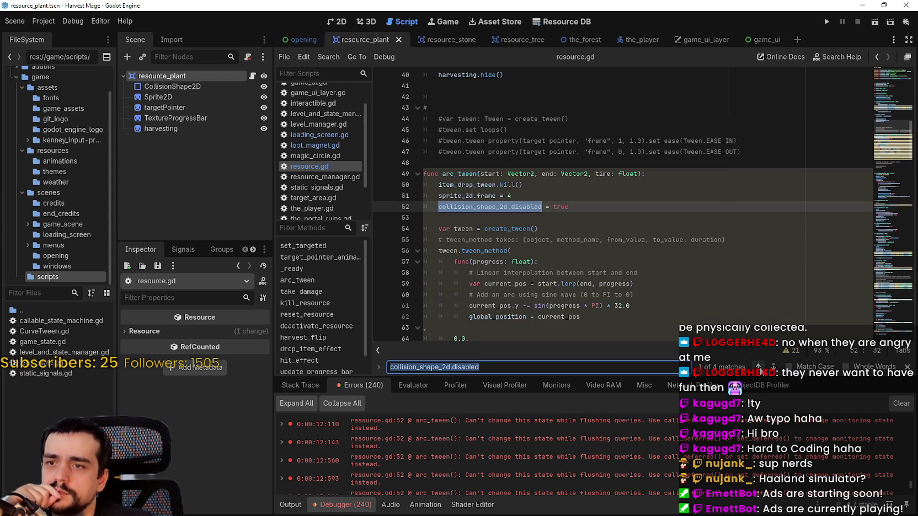
Step: Give arc_tween a -> void return type, save resource.gd and run the game
click(647, 173)
key(BackSpace)
text(-> void)
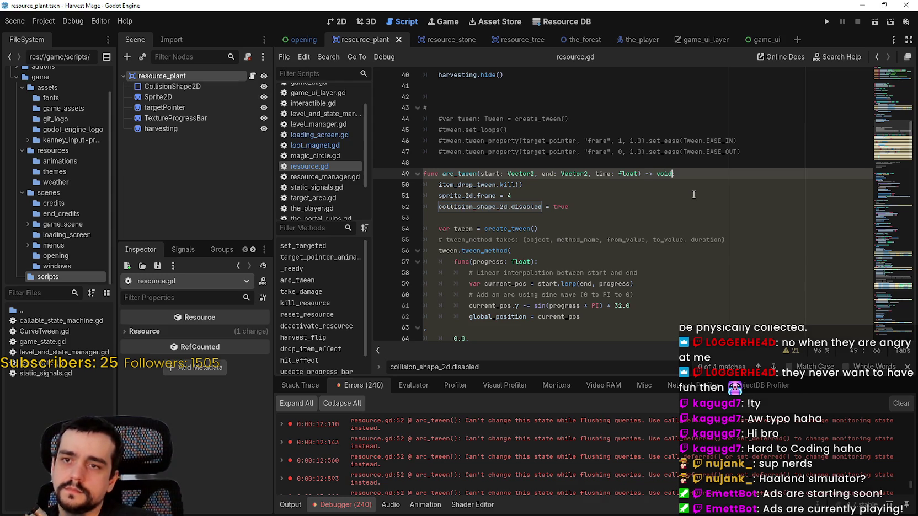
click(694, 195)
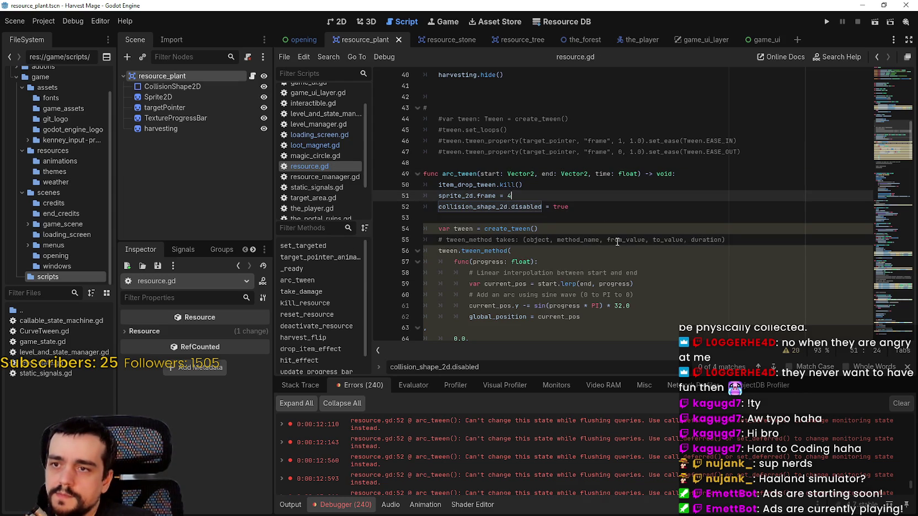
click(622, 255)
key(ctrl+s)
scroll(634, 243, down, 3)
click(657, 231)
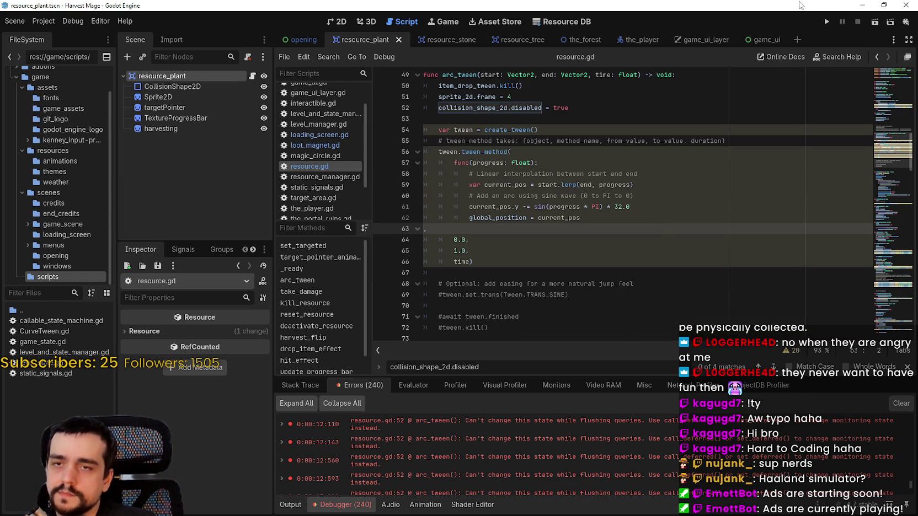
click(826, 21)
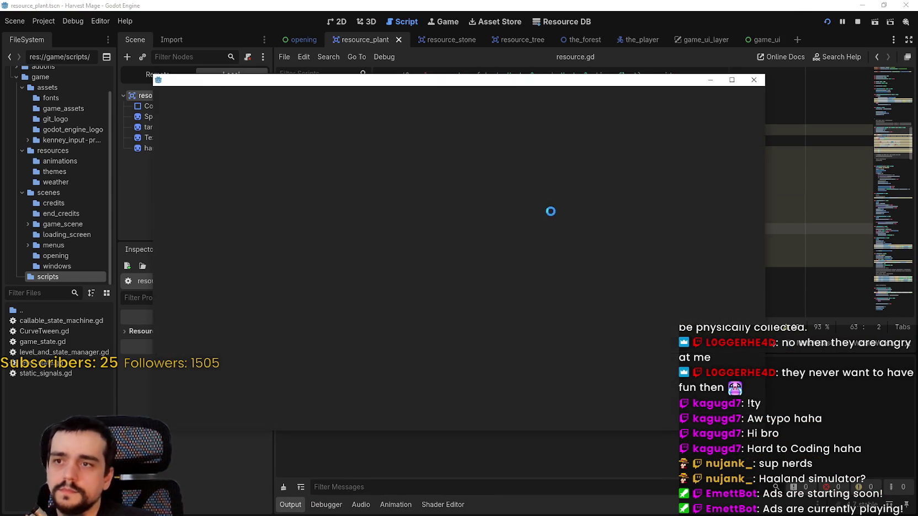
Step: Continue into the level, maximize the window, walk north and east to defeat the ghost, then quit
key(Down)
key(Return)
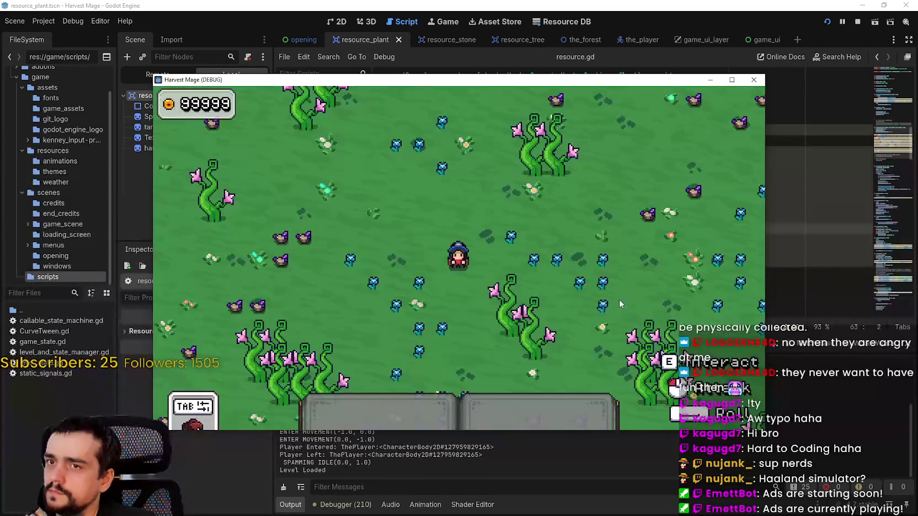
click(732, 79)
key(w)
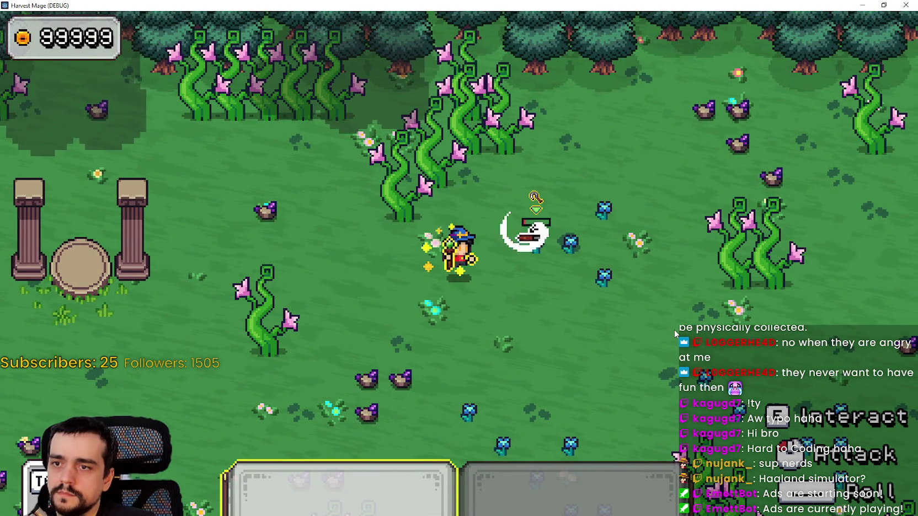
key(d)
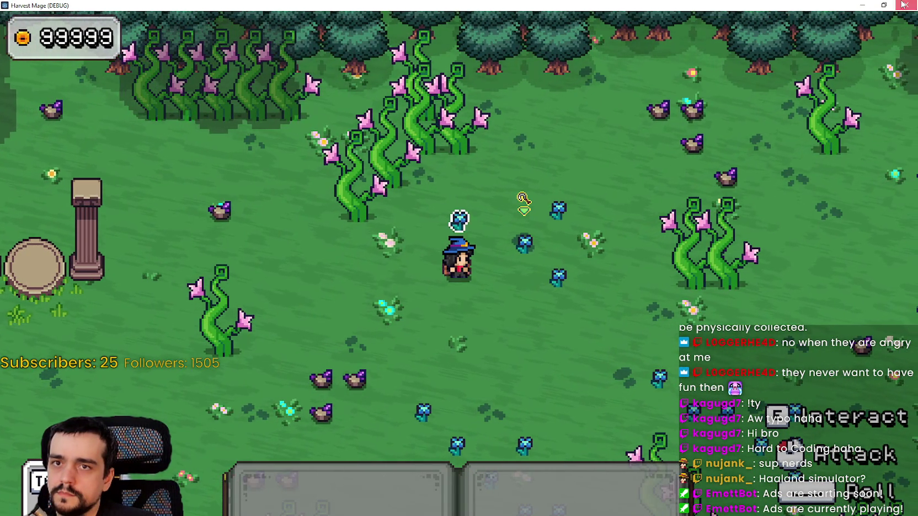
key(alt+F4)
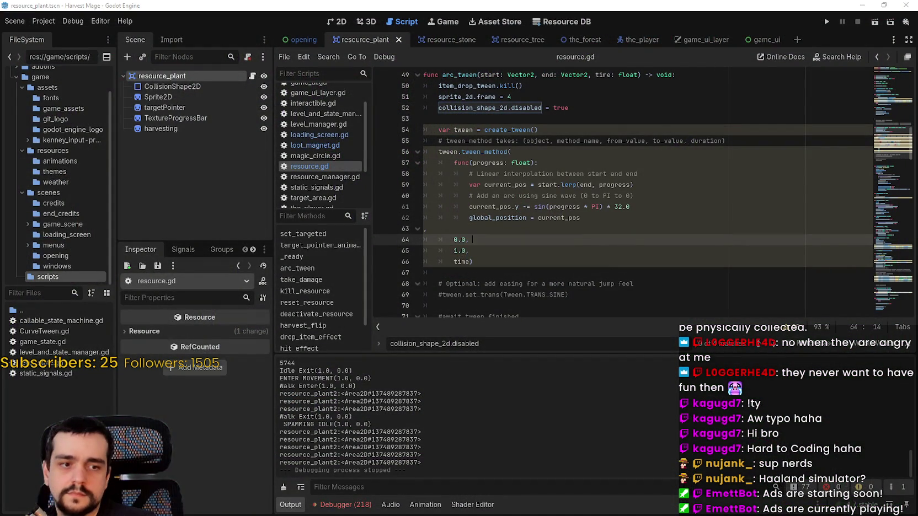
Step: Select collision_shape_2d.disabled in arc_tween and search resource.gd for it
click(643, 268)
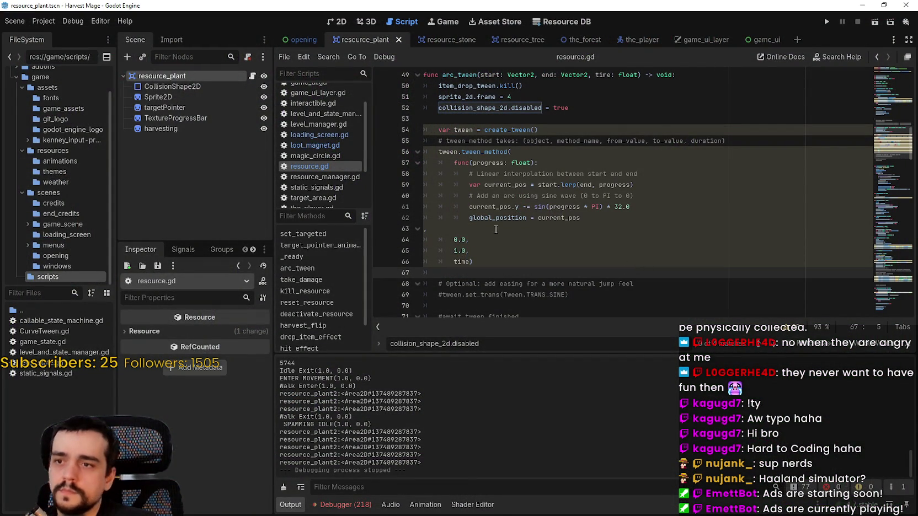
click(510, 109)
double_click(510, 109)
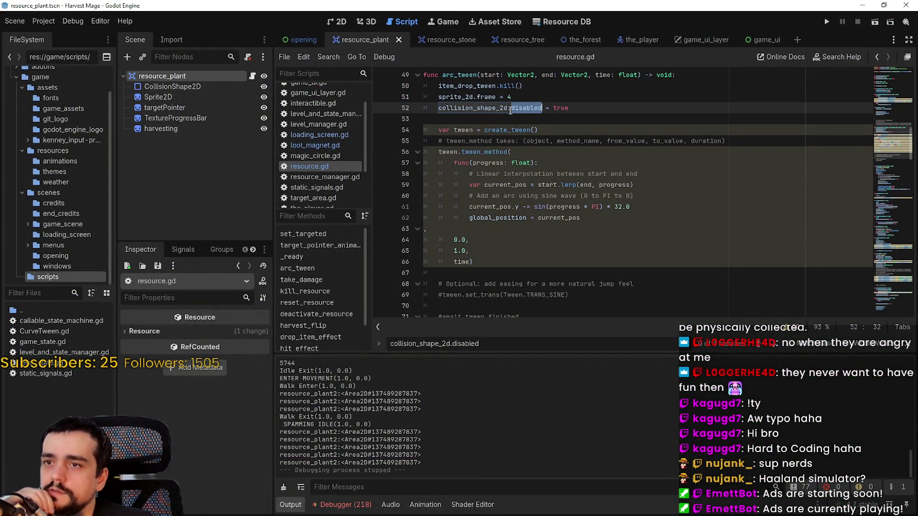
mouse_move(512, 111)
mouse_down()
mouse_move(450, 111)
mouse_move(457, 107)
mouse_up()
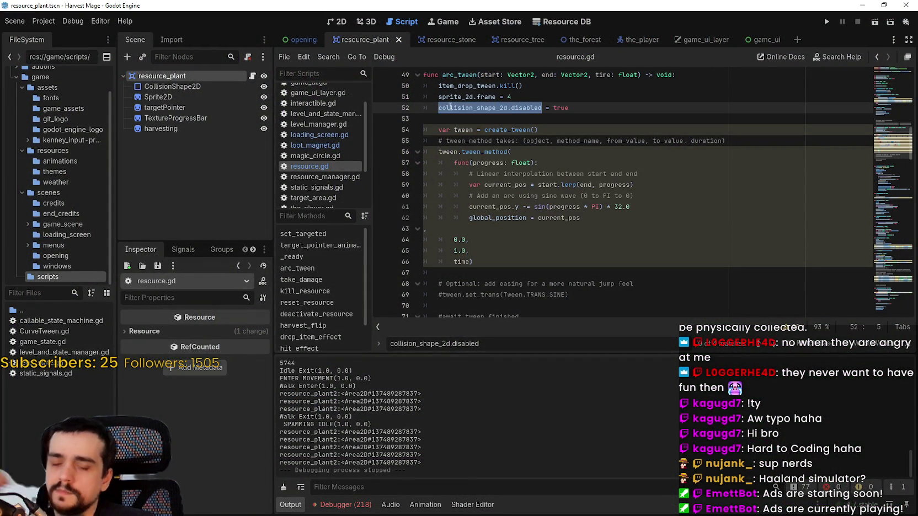
key(ctrl+f)
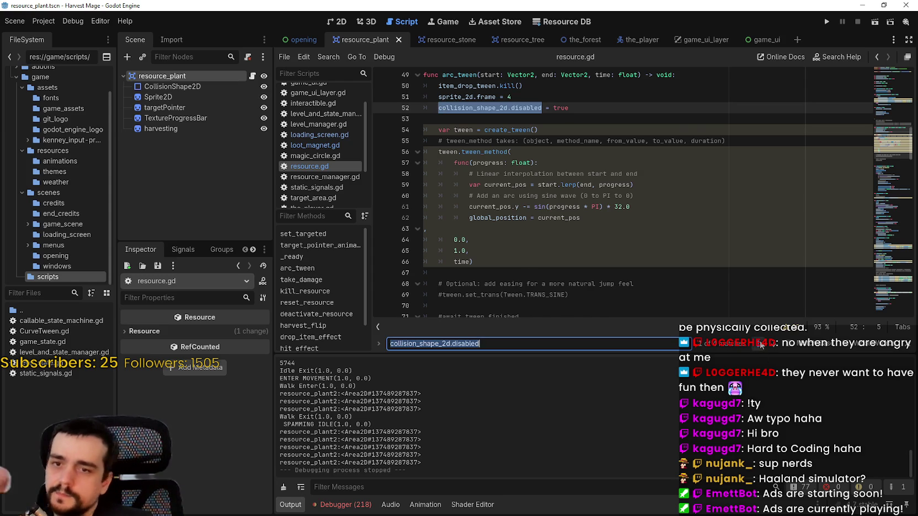
Step: Step through the matches in deactivate_resource, reset_resource, take_damage and arc_tween, then switch to the Reddit thread
click(760, 341)
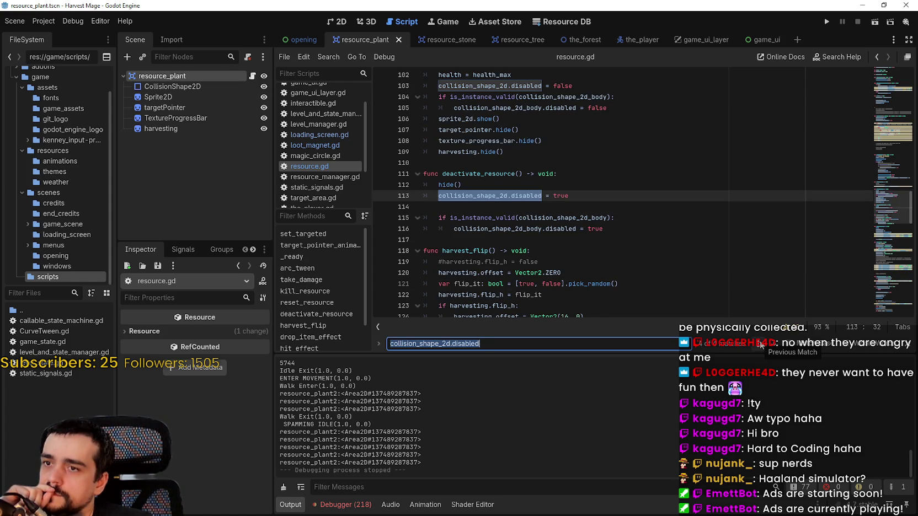
click(759, 341)
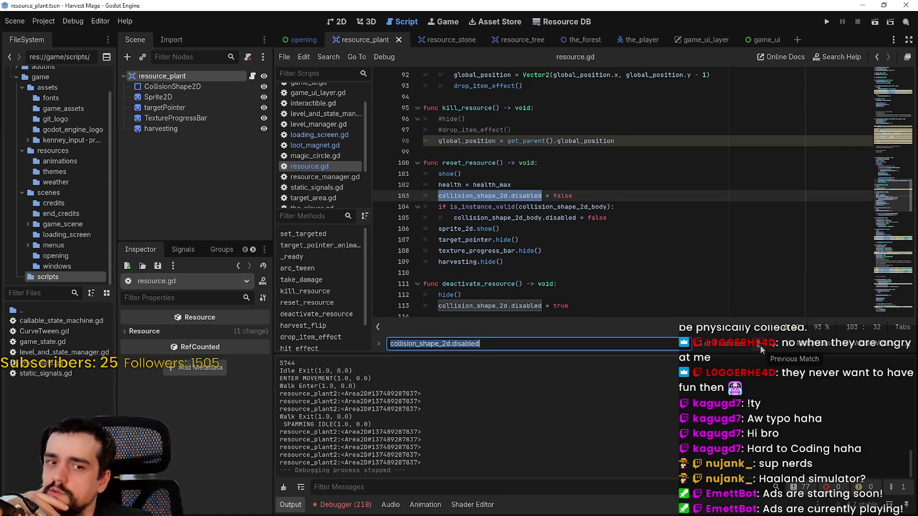
click(757, 344)
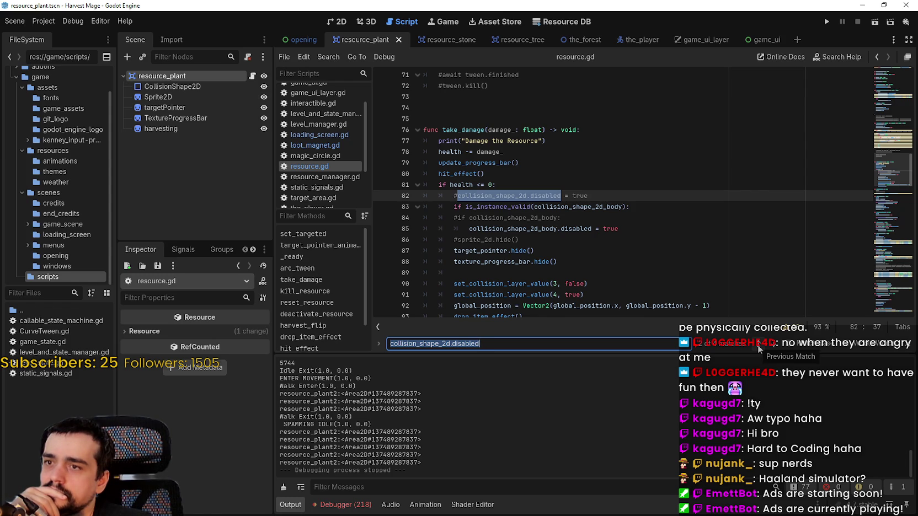
click(757, 344)
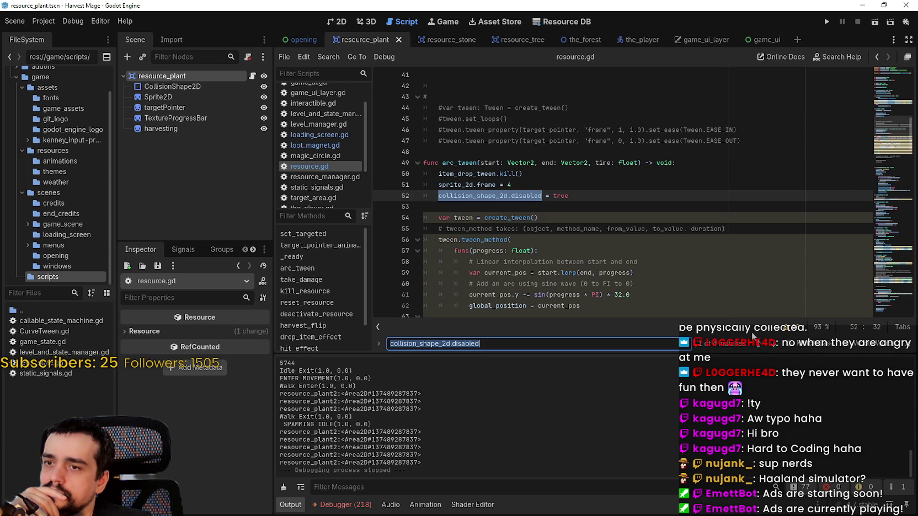
scroll(663, 291, down, 5)
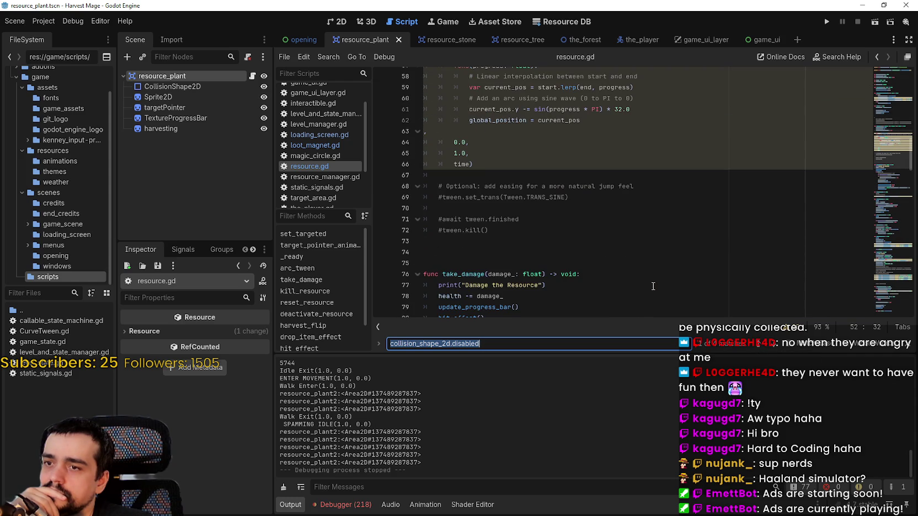
scroll(653, 286, up, 4)
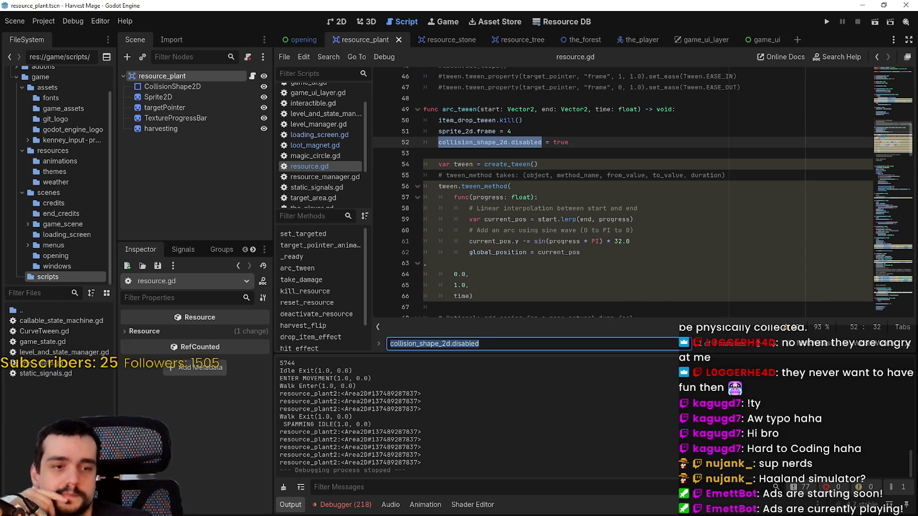
key(alt+Tab)
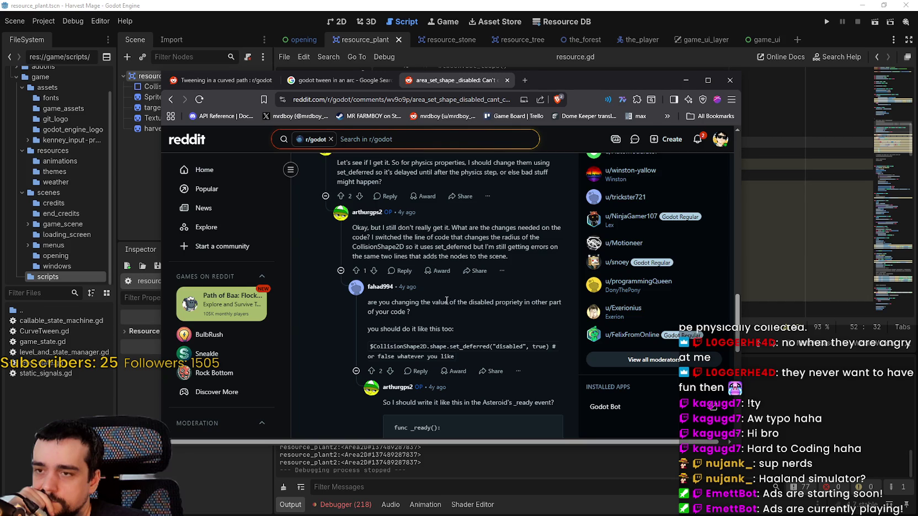
Step: Read the thread's set_deferred code and call_deferred("add_child", node_to_add) tip, then return to resource.gd
scroll(447, 300, down, 4)
scroll(450, 309, up, 5)
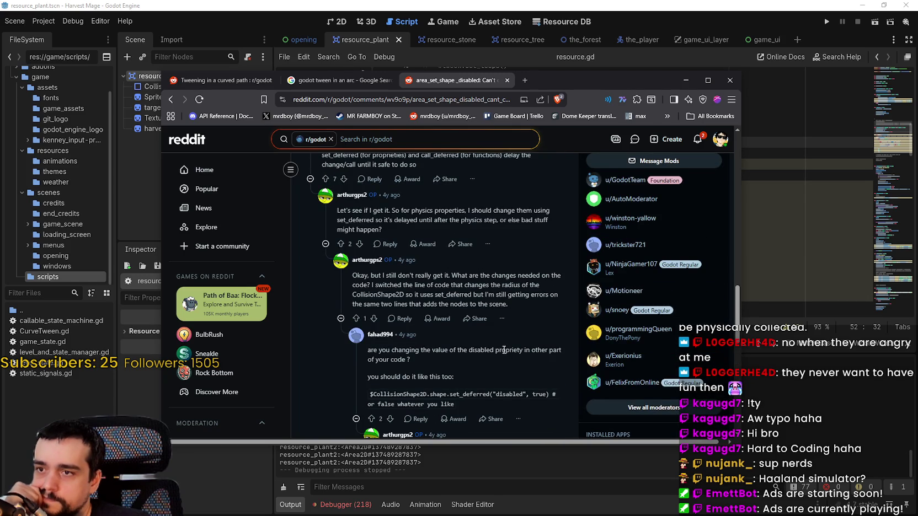
scroll(503, 348, up, 1)
scroll(503, 348, down, 2)
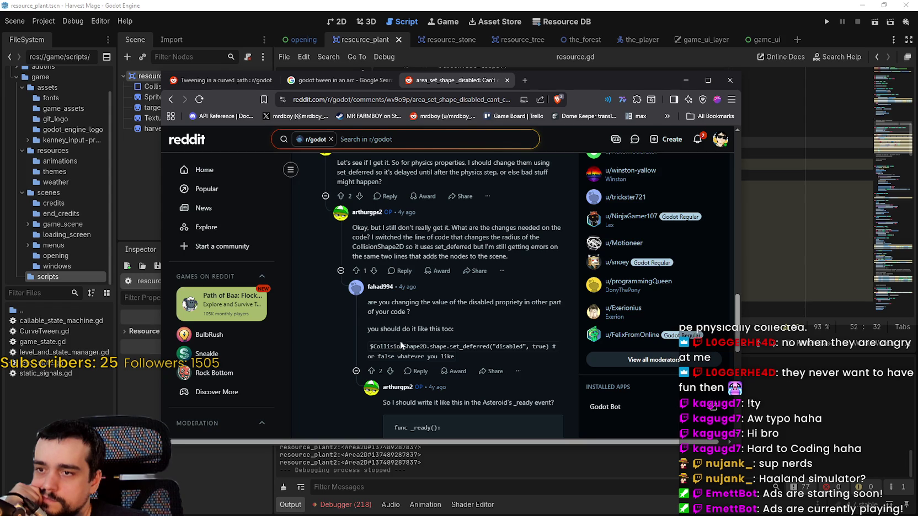
scroll(398, 344, down, 2)
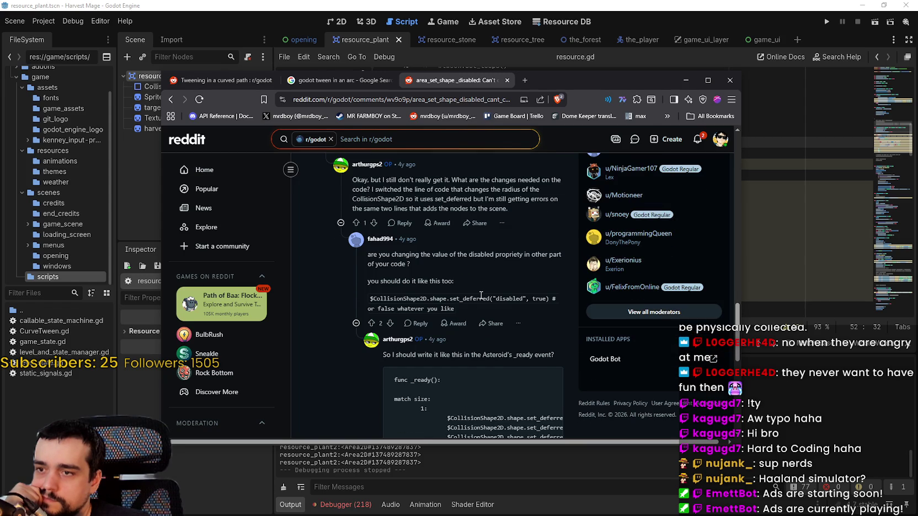
scroll(481, 296, down, 2)
scroll(378, 330, down, 8)
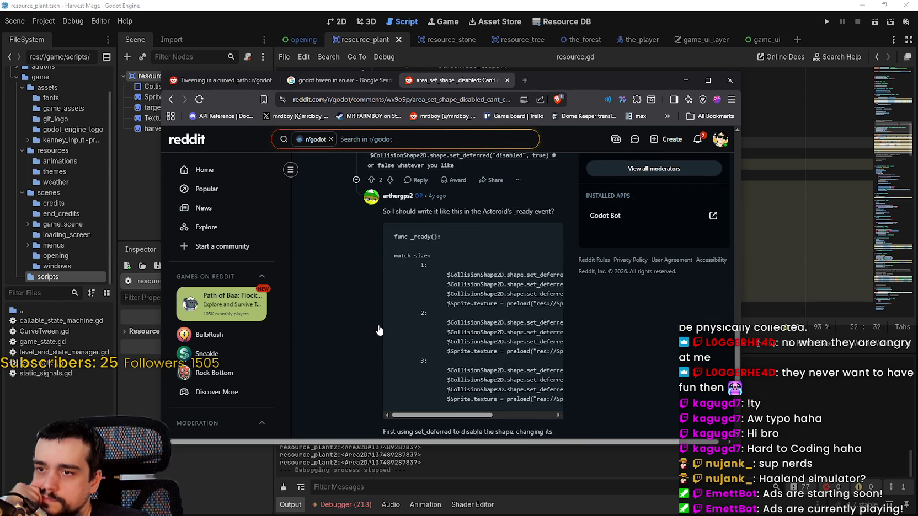
mouse_move(446, 319)
mouse_down()
mouse_move(508, 321)
mouse_move(446, 323)
mouse_up()
scroll(349, 298, down, 5)
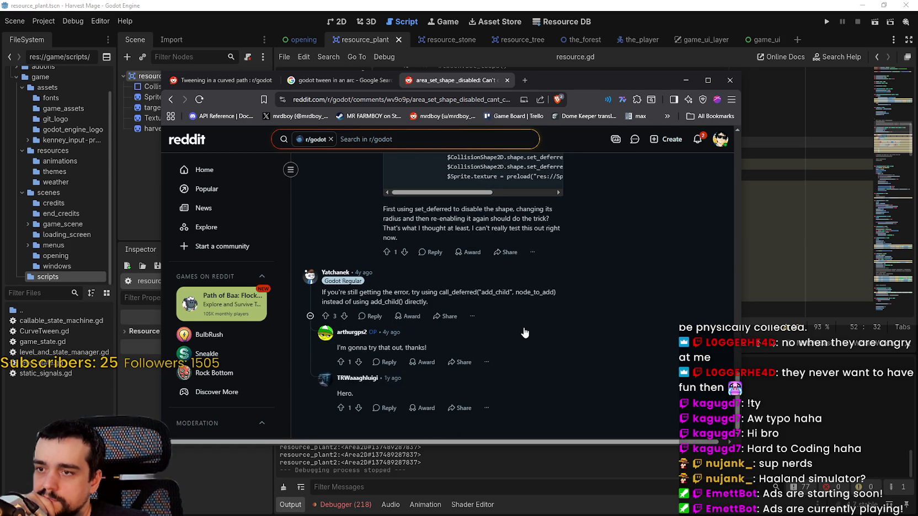
scroll(525, 333, up, 4)
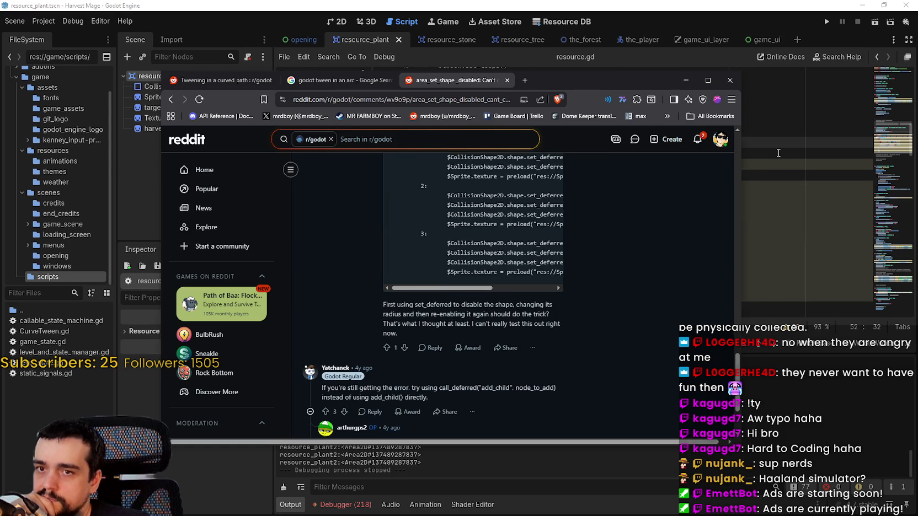
click(778, 153)
scroll(556, 232, up, 4)
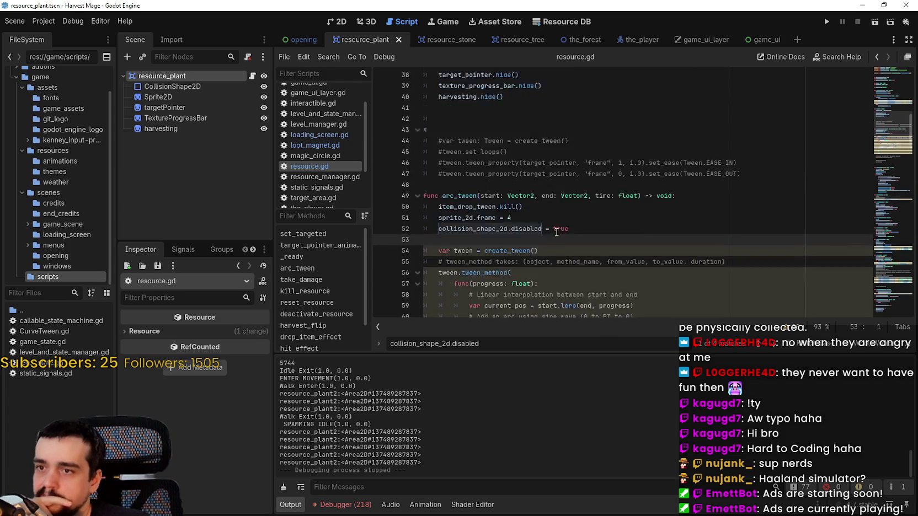
scroll(556, 232, down, 3)
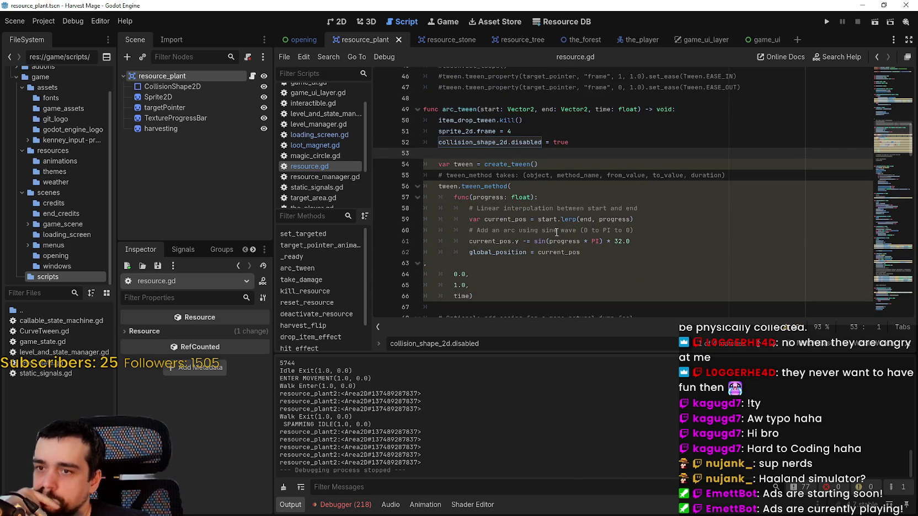
scroll(556, 232, up, 1)
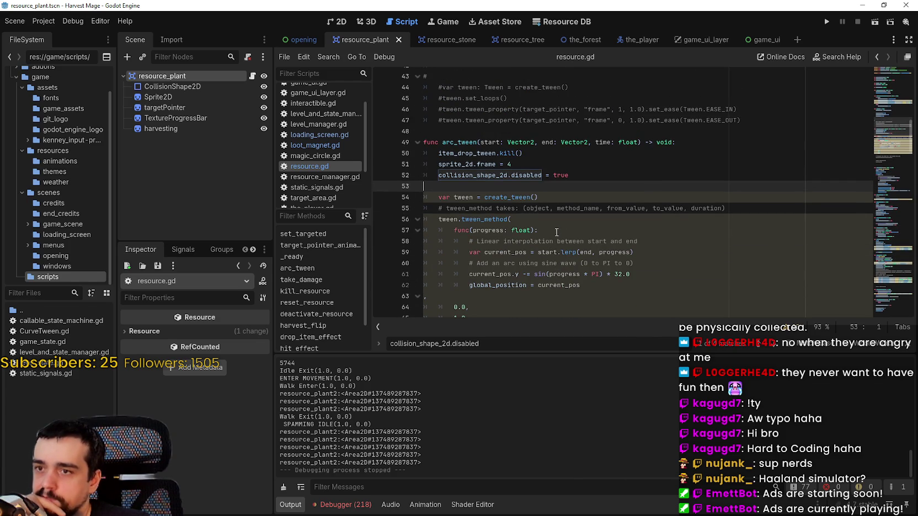
double_click(499, 175)
key(F3)
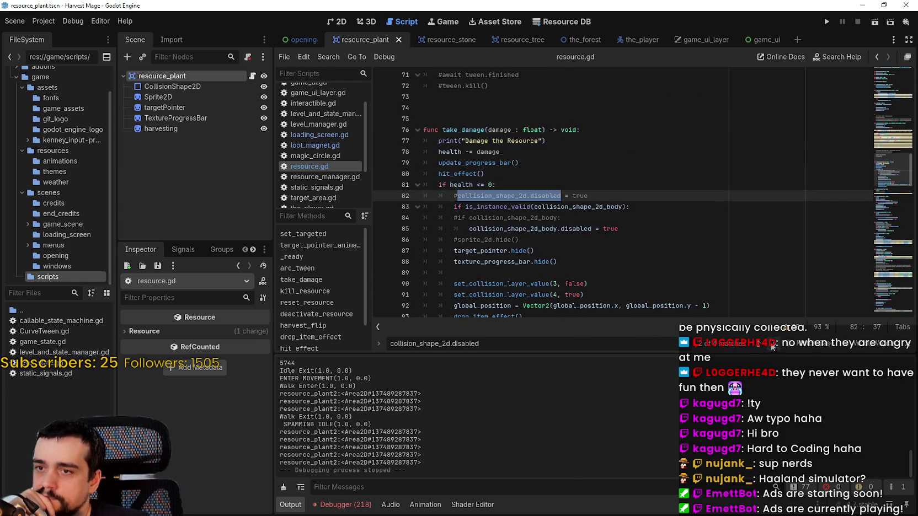
key(F3)
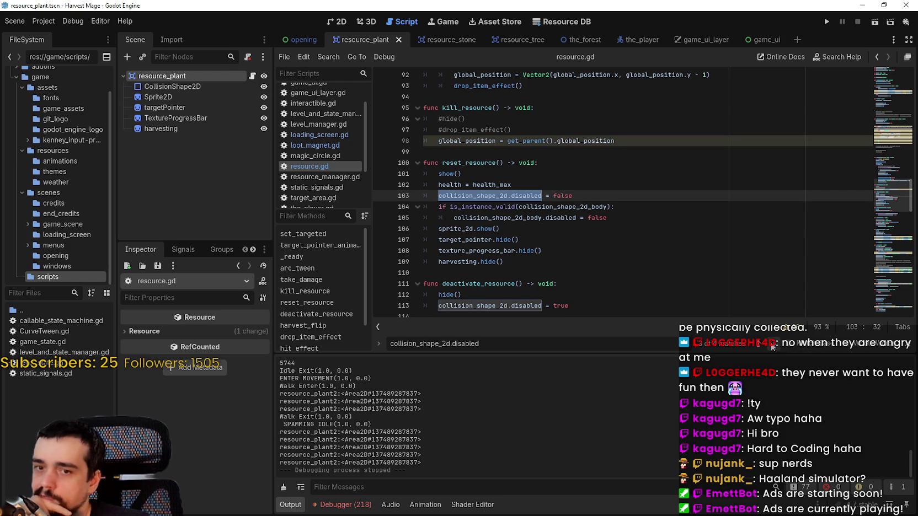
click(773, 345)
click(772, 346)
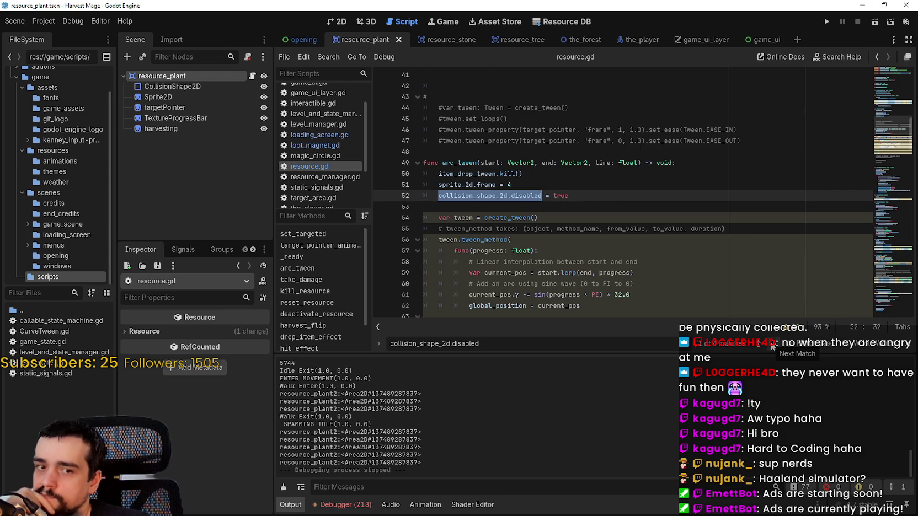
scroll(505, 237, down, 1)
double_click(463, 130)
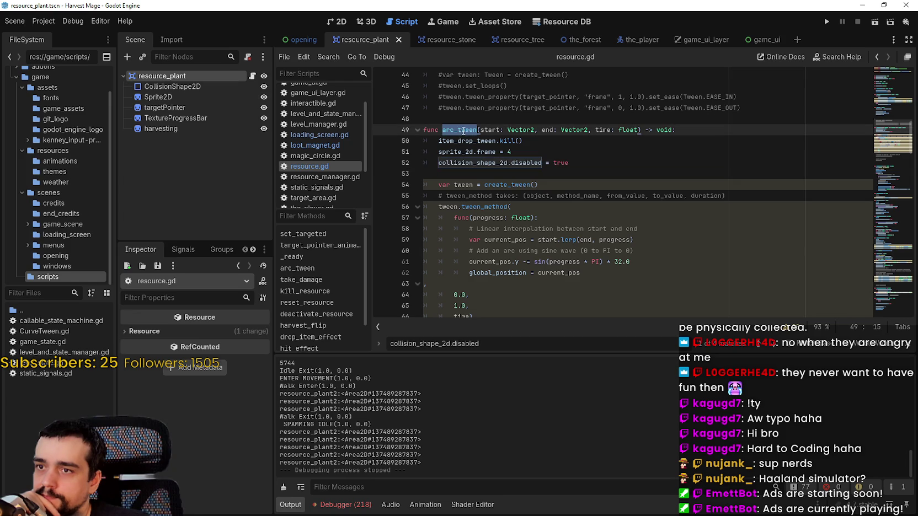
mouse_move(569, 259)
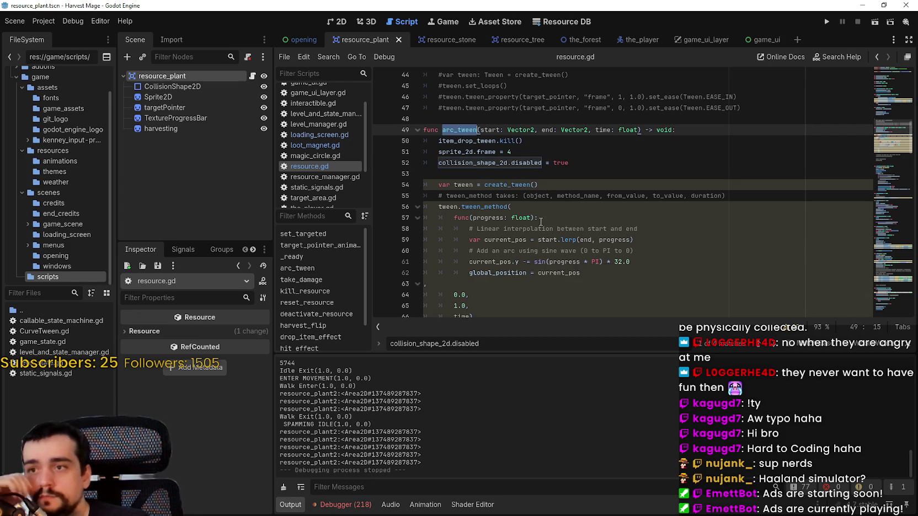
scroll(543, 226, up, 1)
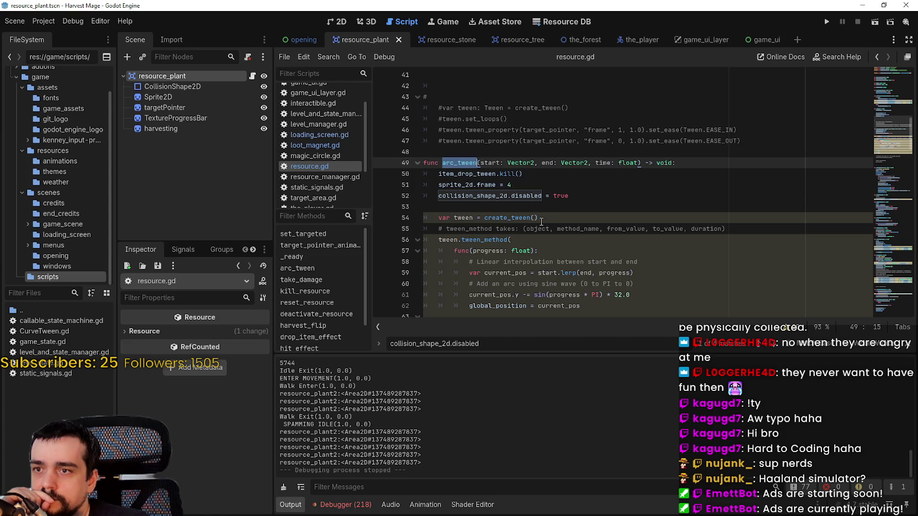
scroll(541, 221, down, 2)
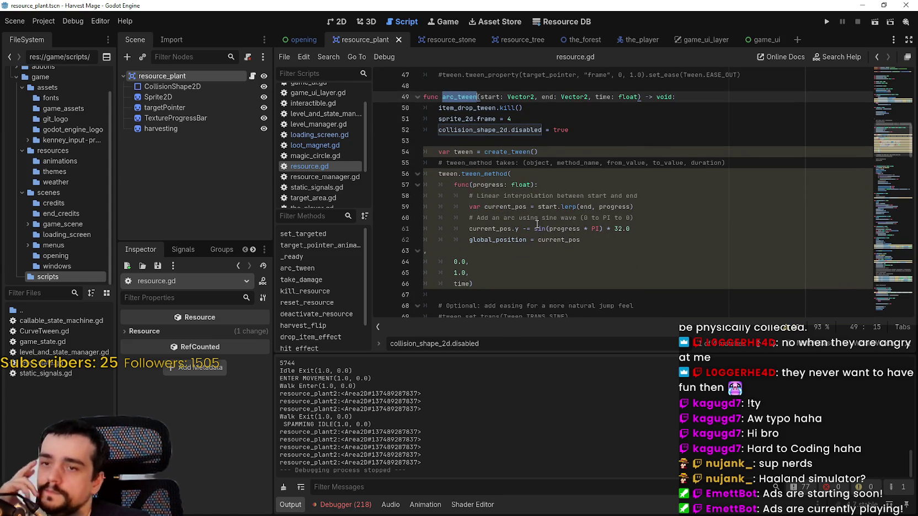
scroll(860, 136, up, 3)
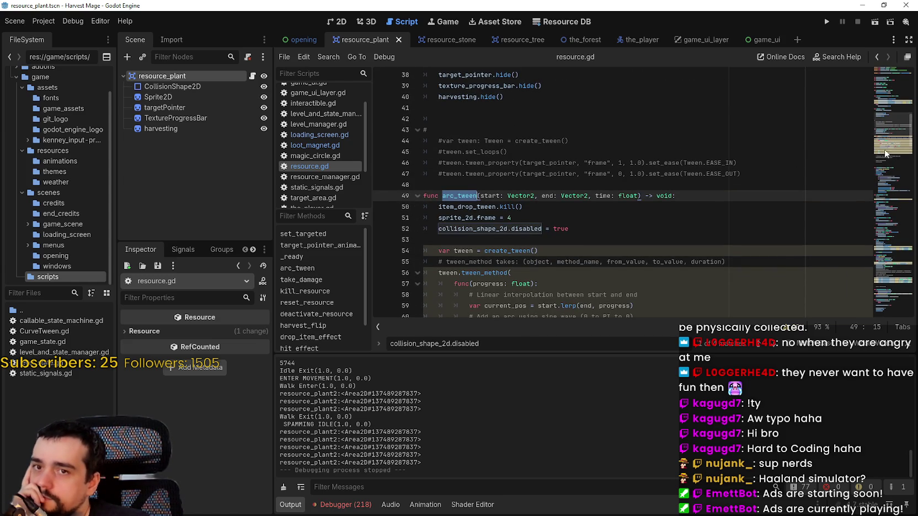
mouse_move(881, 134)
mouse_down()
mouse_move(889, 74)
mouse_move(885, 174)
mouse_up()
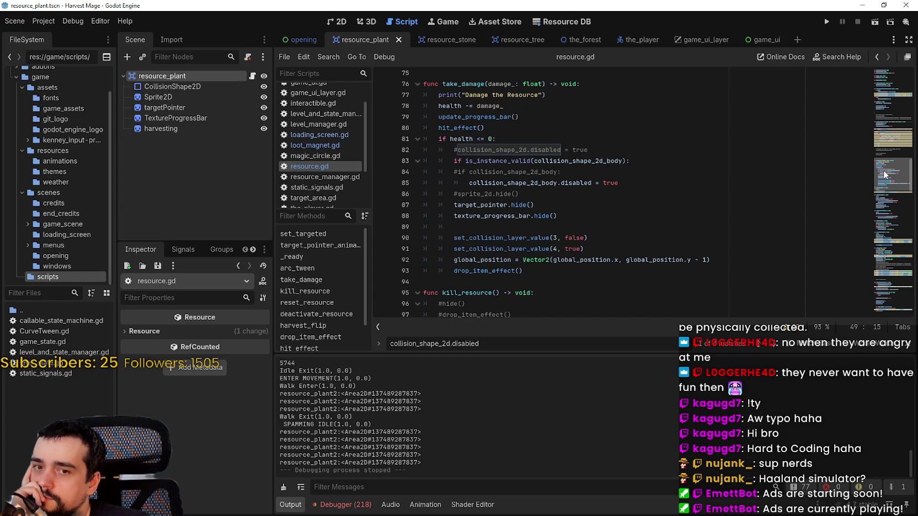
drag(884, 174, 885, 172)
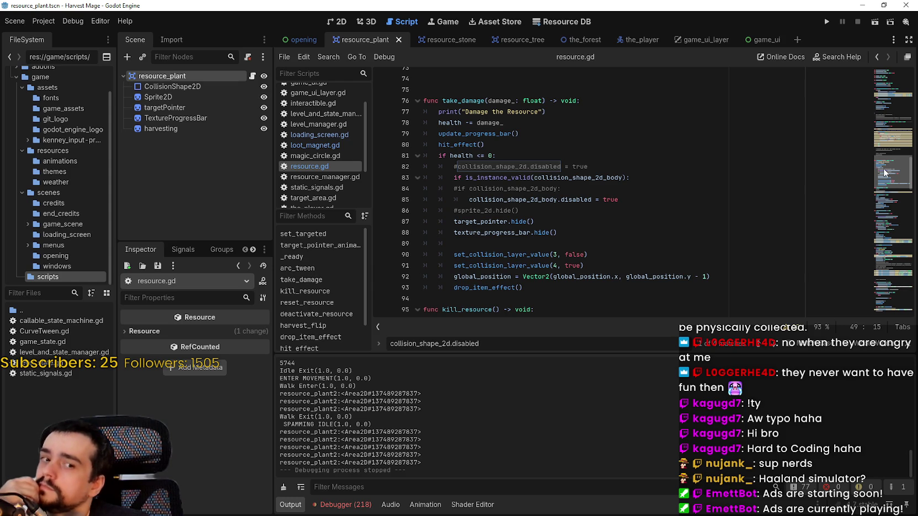
drag(454, 265, 584, 266)
Step: Copy the set_collision_layer_value(4, true) call and return to the arc_tween match in resource.gd
right_click(528, 269)
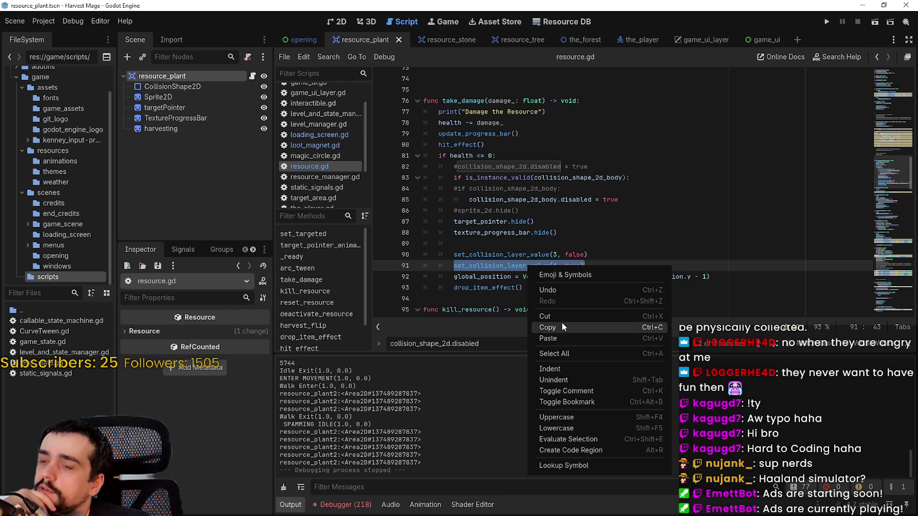
click(562, 329)
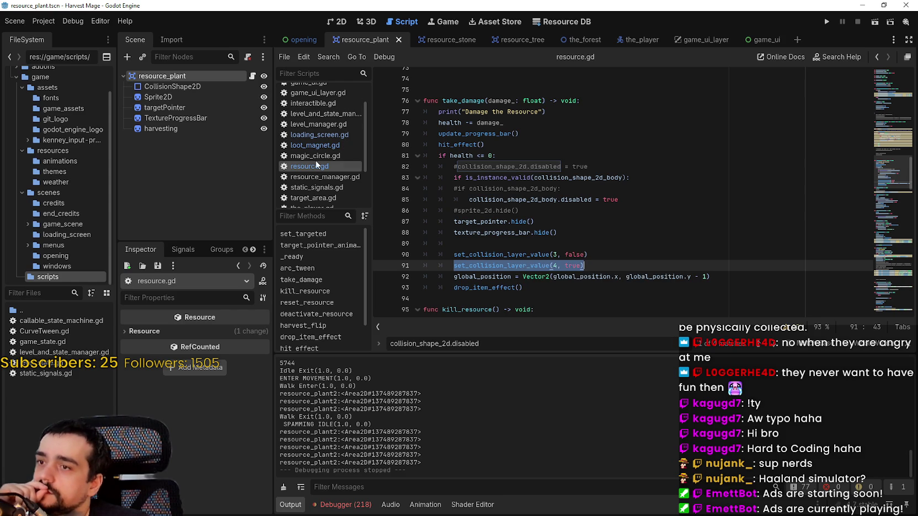
click(318, 134)
click(330, 145)
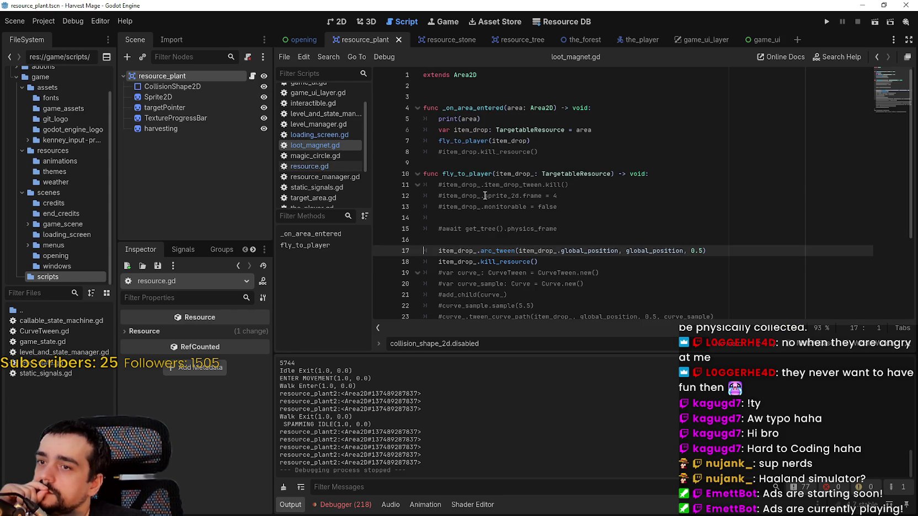
click(319, 166)
click(520, 229)
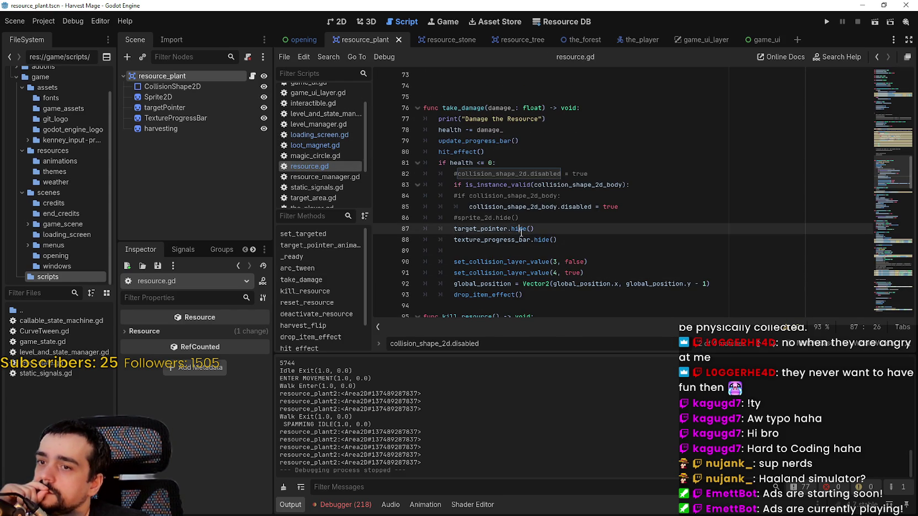
click(759, 347)
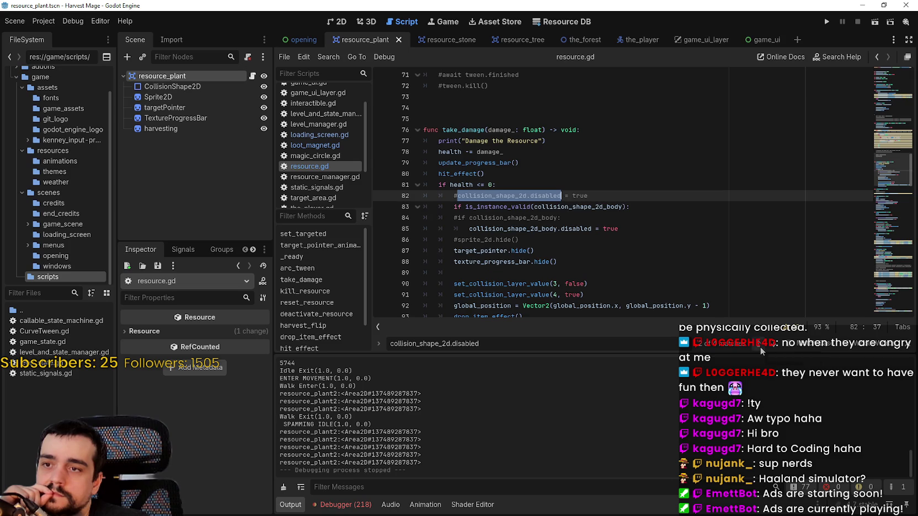
click(760, 346)
Step: Add set_collision_layer_value(4, false) to arc_tween, comment out the disabled line, save and launch the game
click(540, 186)
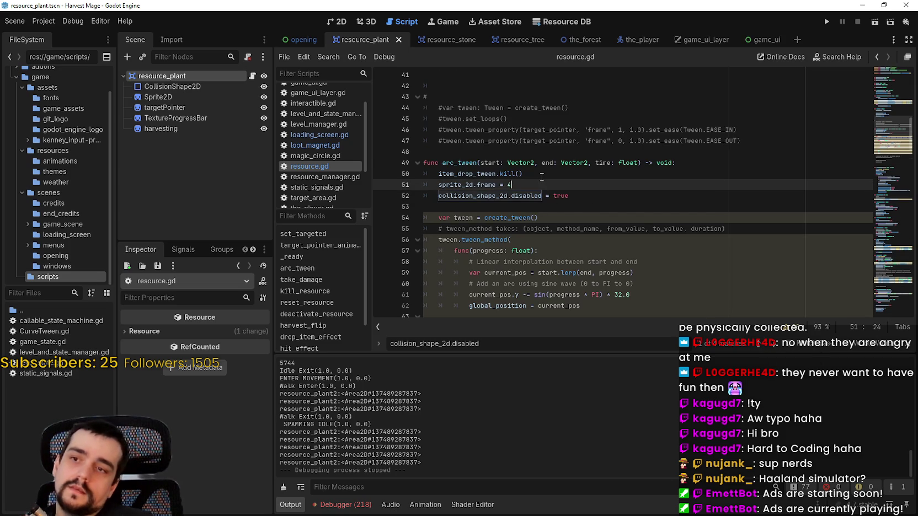
key(Return)
text(set_collision_layer_value(4, true))
double_click(558, 196)
text(fa)
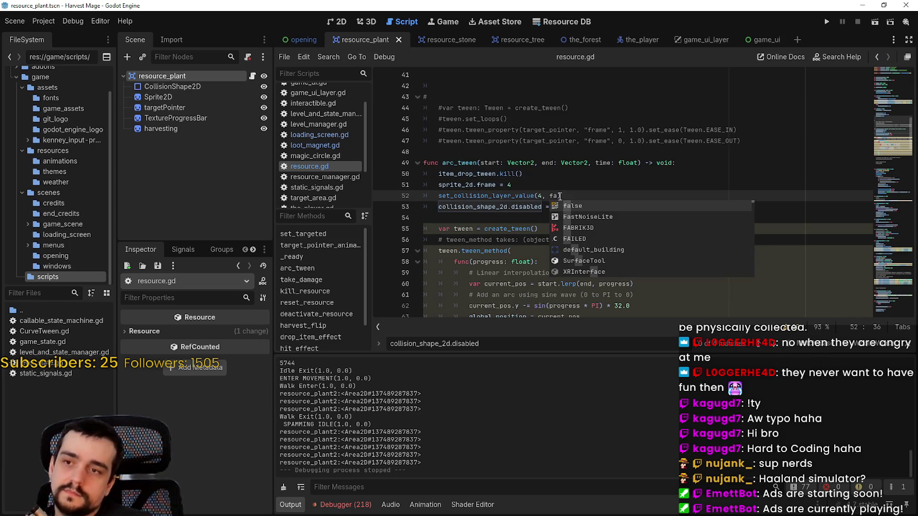
key(Return)
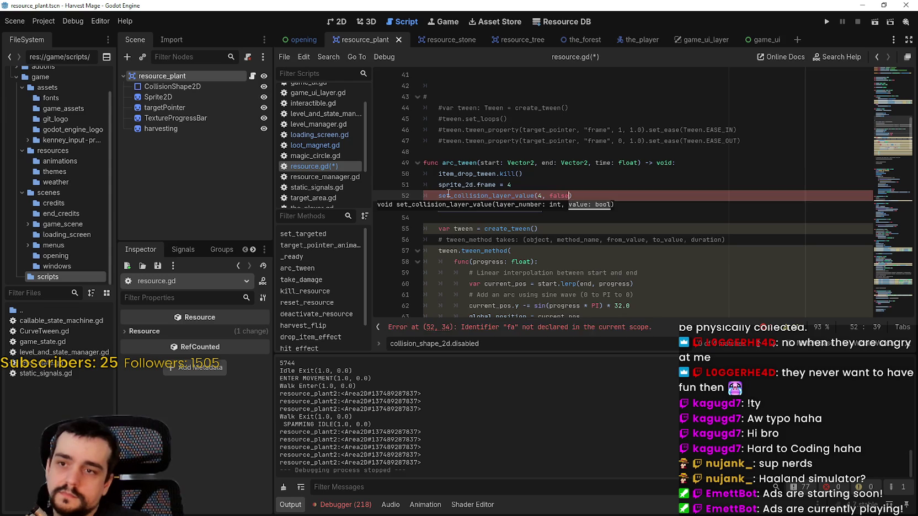
key(Down)
key(Down)
key(ctrl+s)
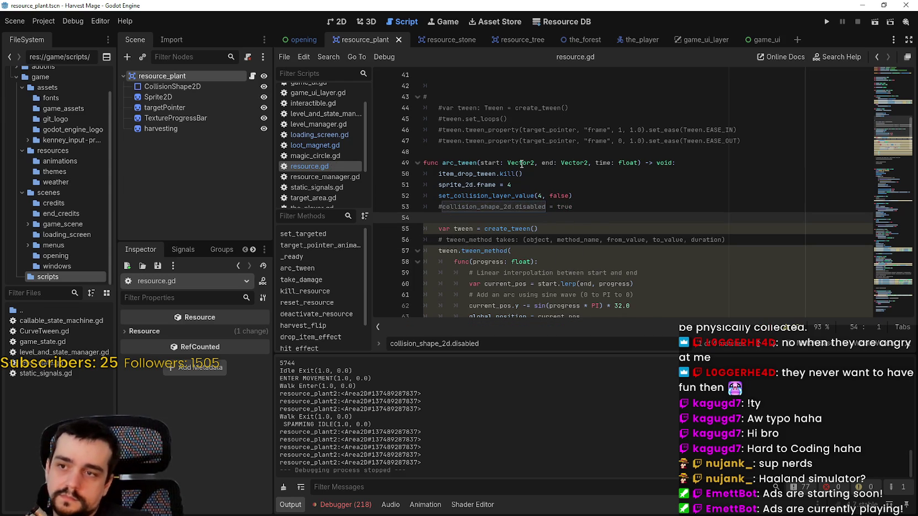
click(908, 343)
key(F5)
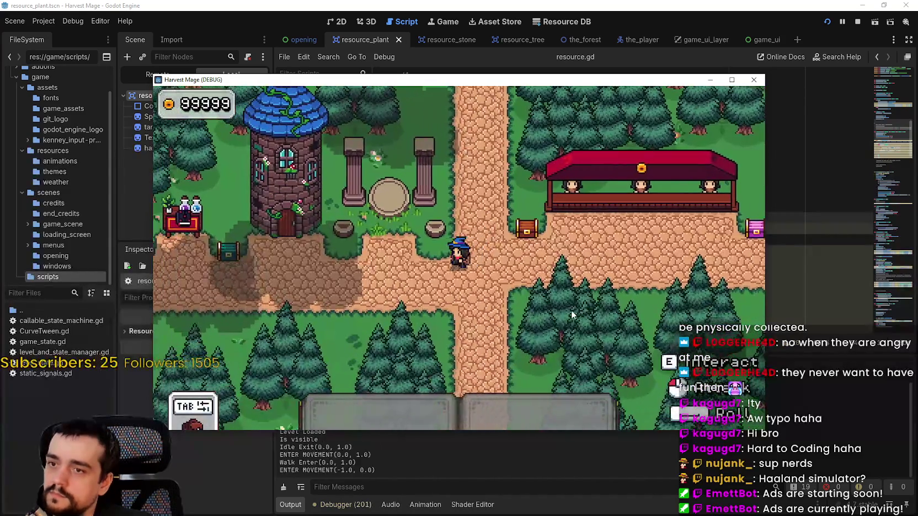
Step: Break a plant with the harvesting tool, walk around to collect its drop, then stop the game with F8
key(1)
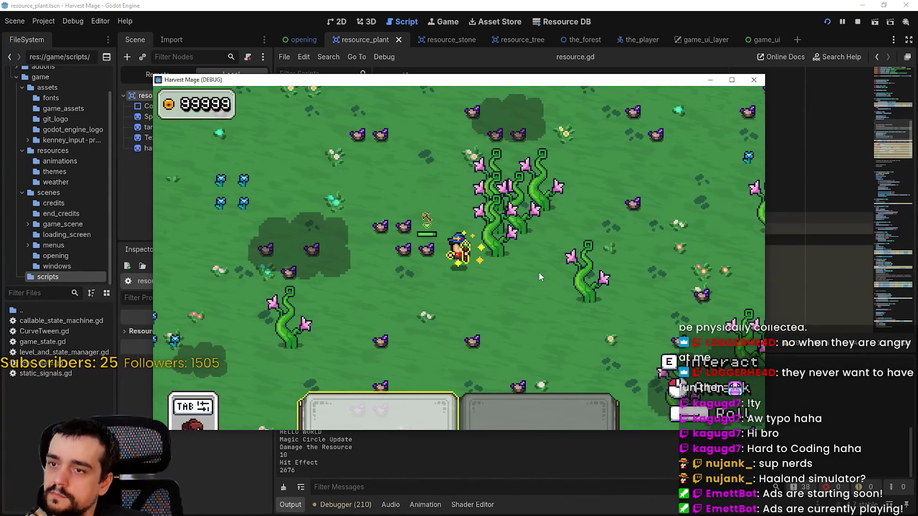
click(539, 272)
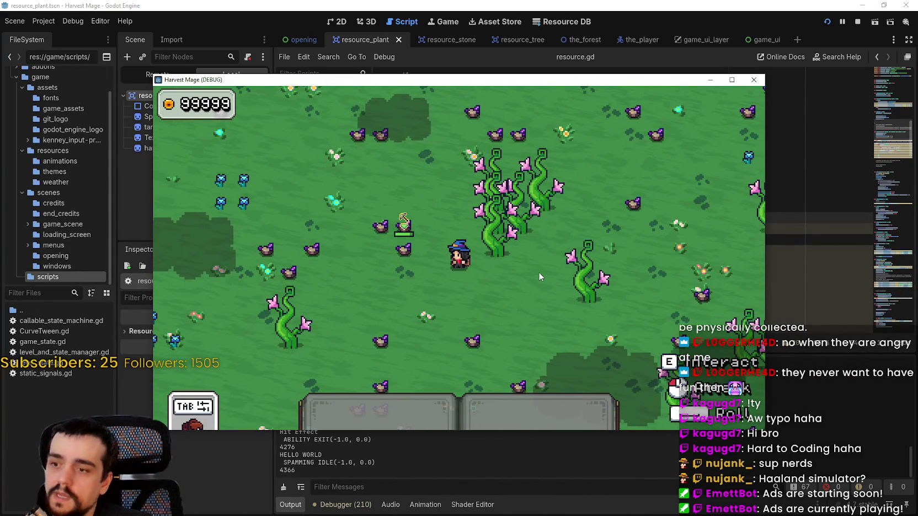
key(s)
key(w)
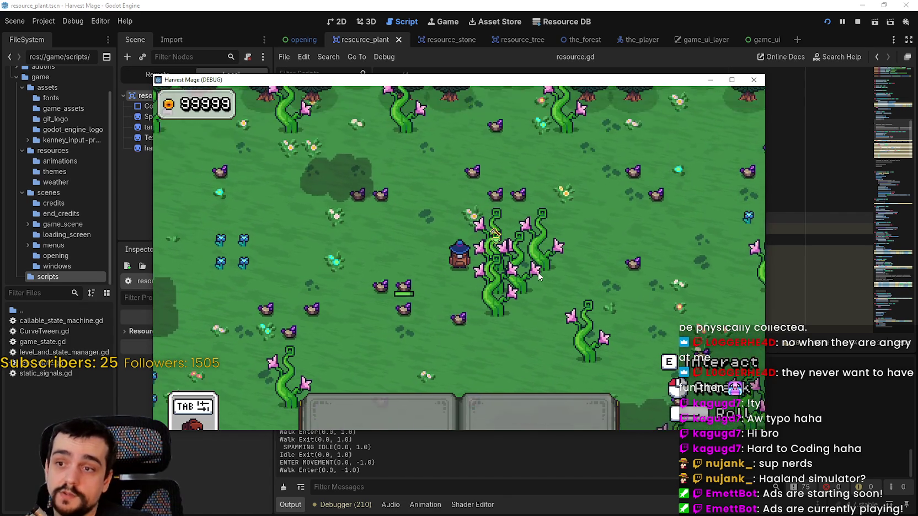
key(s)
key(a)
key(d)
key(F8)
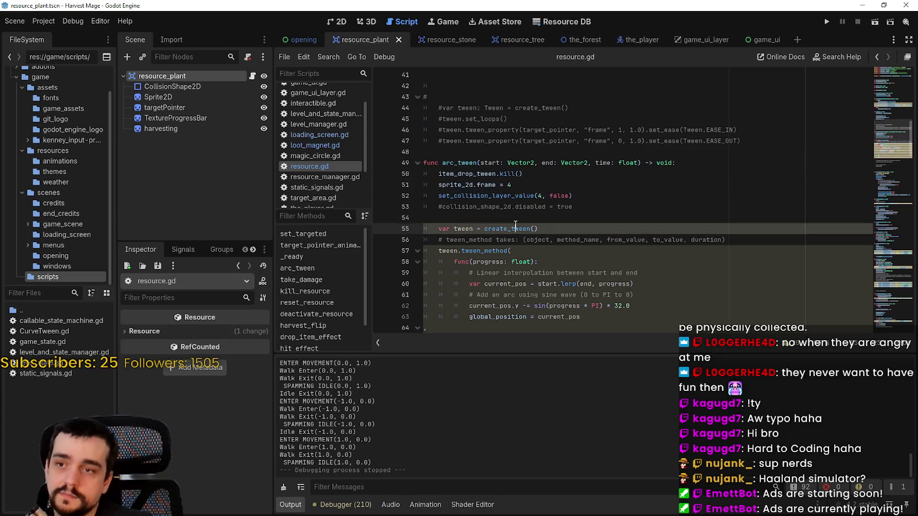
drag(577, 207, 423, 174)
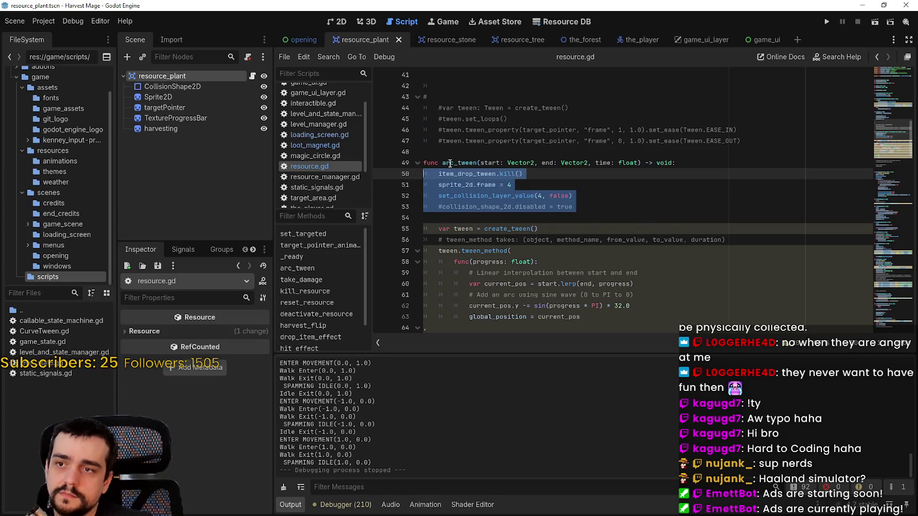
Step: Move the tween-kill, frame and collision-layer lines from resource.gd over lines 11–13 of loot_magnet.gd
key(ctrl+x)
click(323, 125)
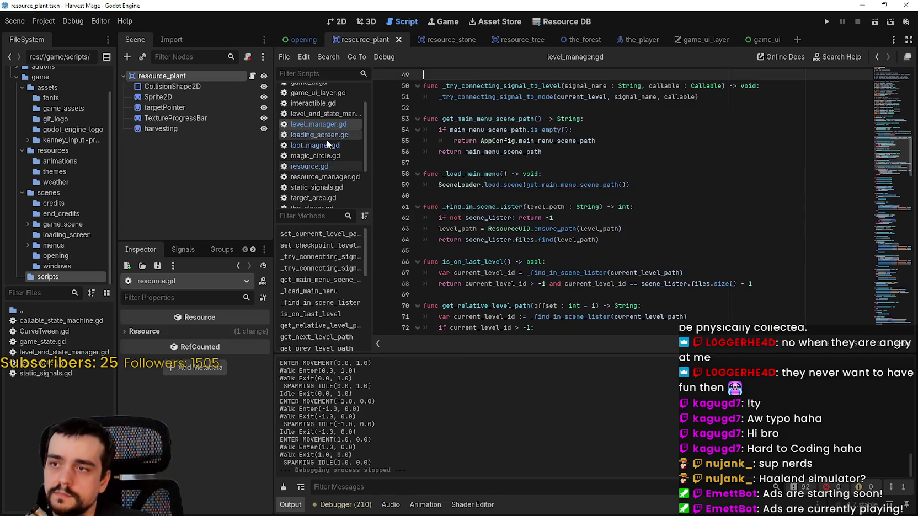
click(326, 145)
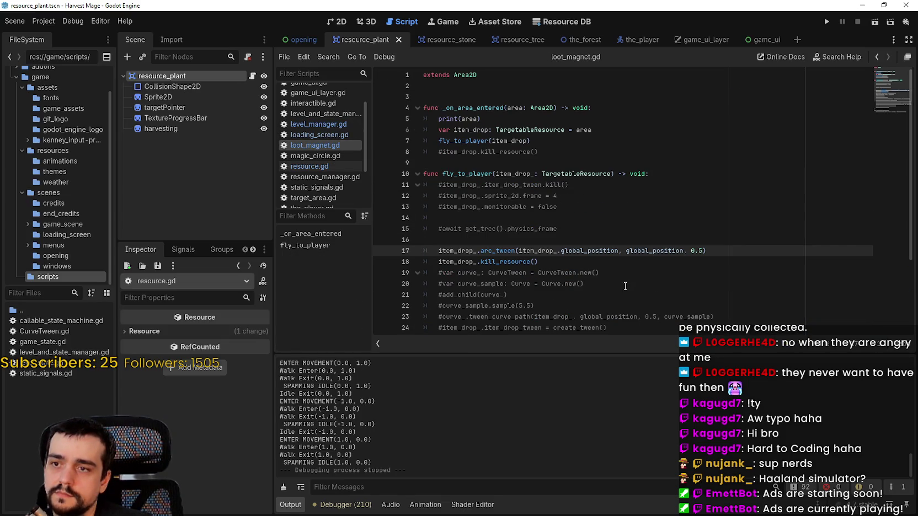
click(587, 188)
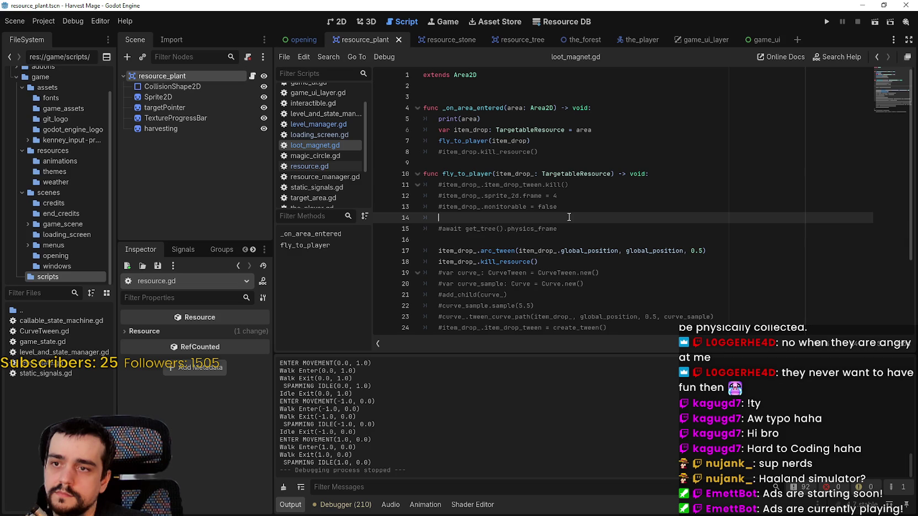
drag(558, 207, 530, 196)
drag(446, 192, 440, 186)
key(ctrl+v)
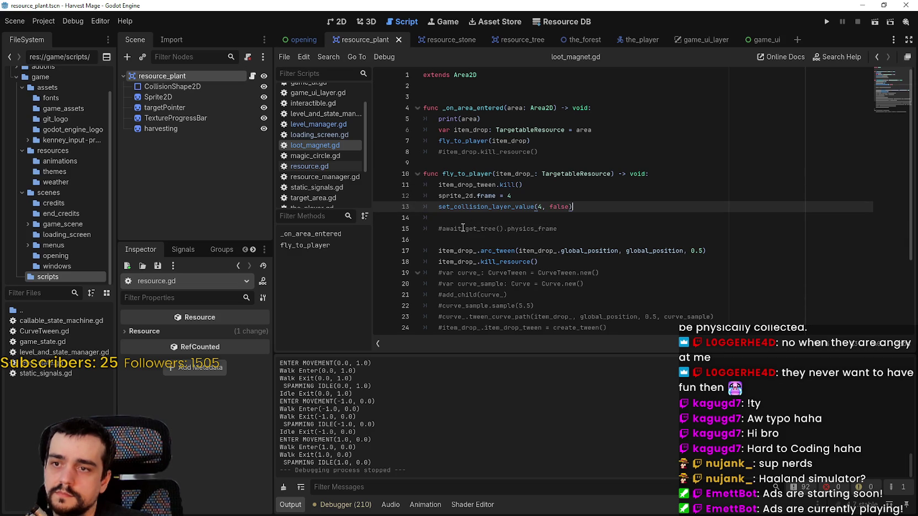
Step: Prefix each of the three pasted lines with item_drop_
double_click(471, 196)
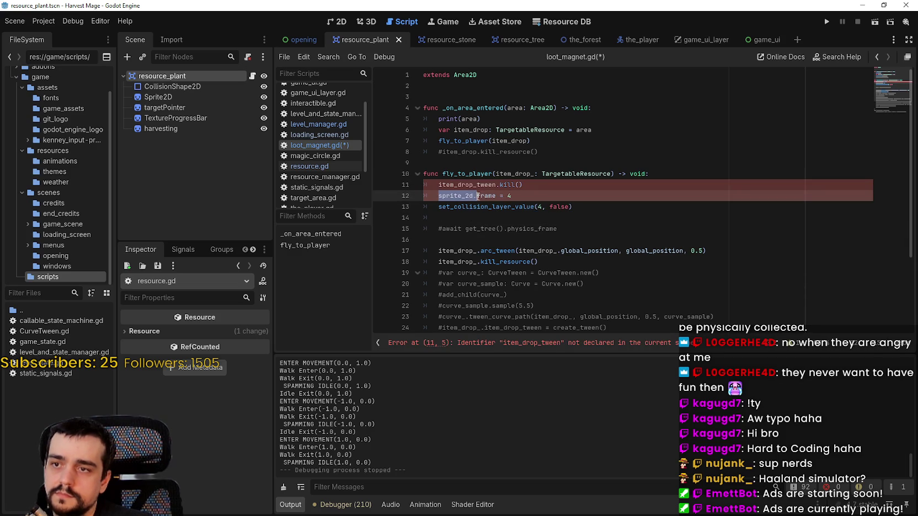
click(508, 174)
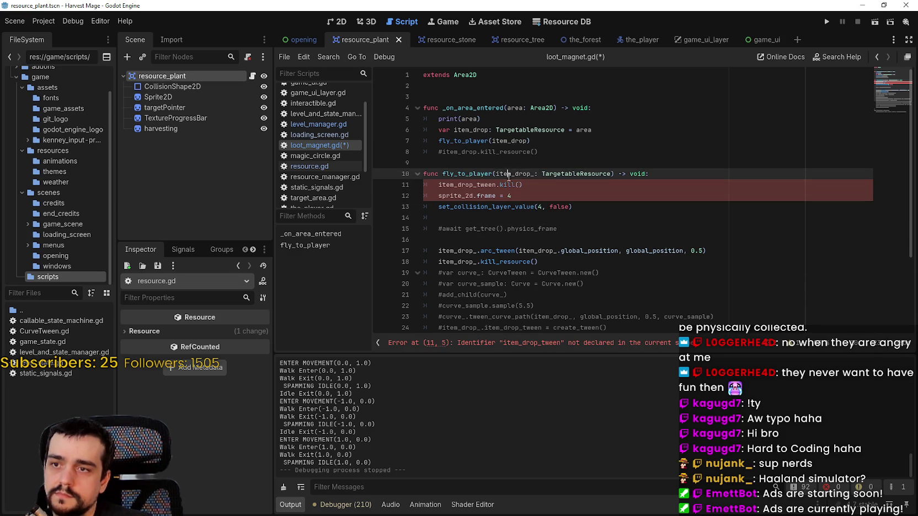
click(439, 207)
text(item_drop_.)
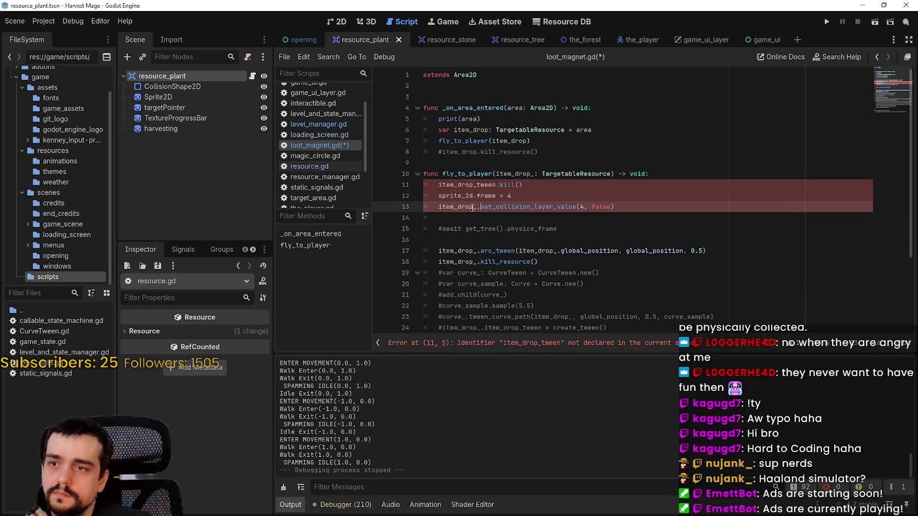
key(ctrl+space)
drag(480, 208, 439, 209)
key(ctrl+c)
key(Up)
key(ctrl+v)
key(Up)
key(Home)
key(ctrl+v)
Step: Delete the old commented-out tween code and extra blank lines, then save loot_magnet.gd
click(452, 213)
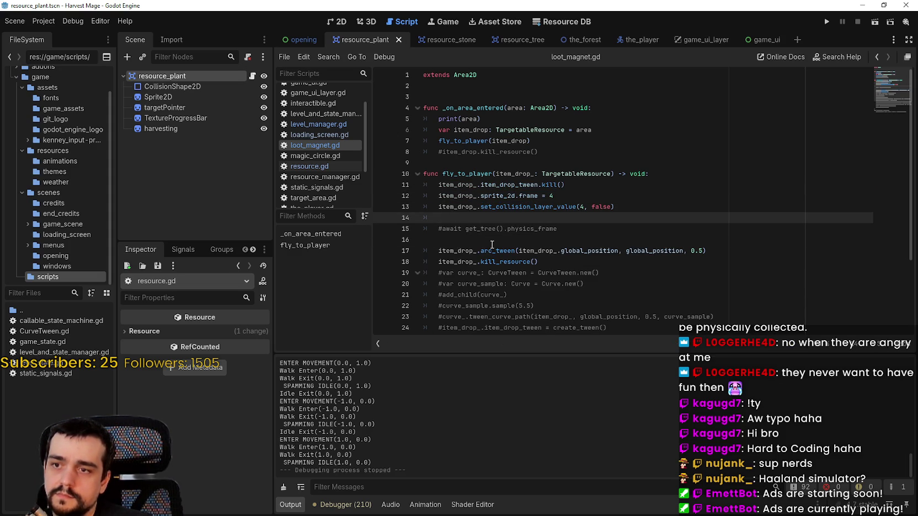
click(507, 251)
click(716, 257)
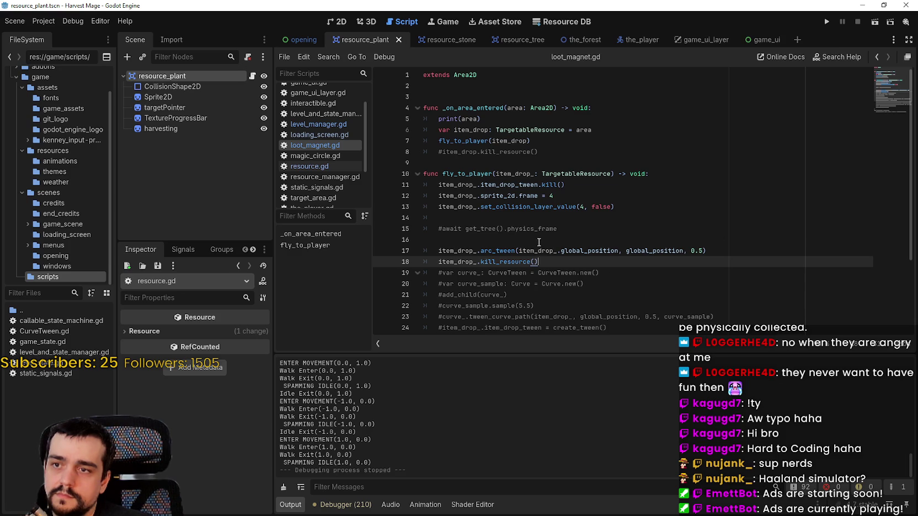
key(Up)
key(Up)
key(shift+Up)
key(shift+Up)
key(BackSpace)
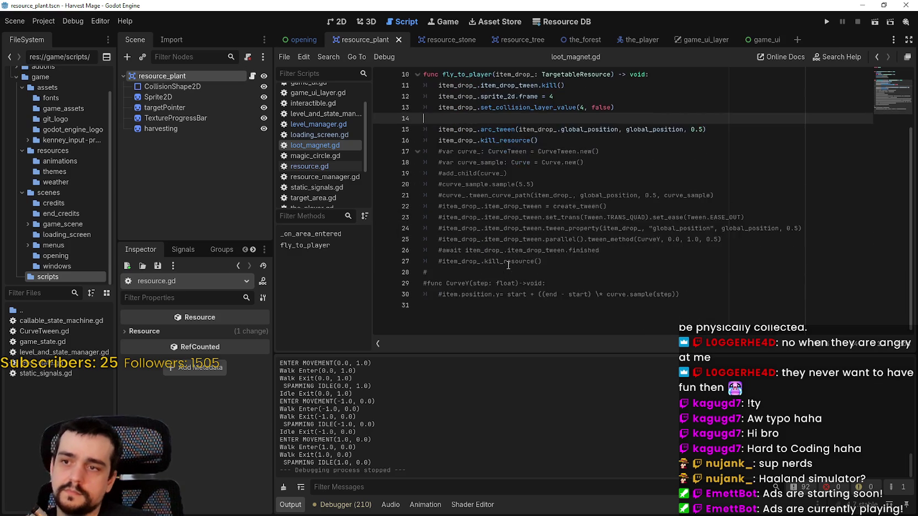
mouse_move(524, 315)
mouse_down()
mouse_move(475, 182)
mouse_move(430, 153)
mouse_up()
key(BackSpace)
key(Up)
key(Up)
key(Up)
key(BackSpace)
key(Down)
key(Down)
key(Down)
key(ctrl+s)
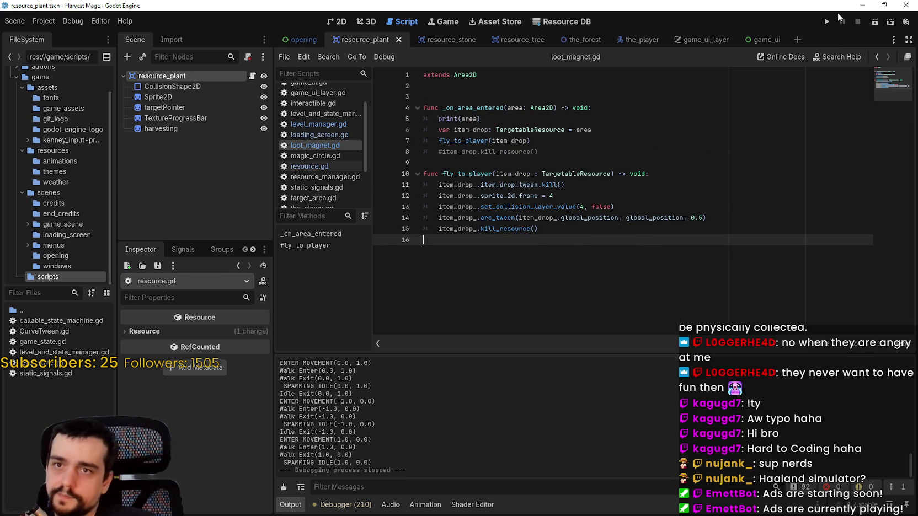
click(826, 22)
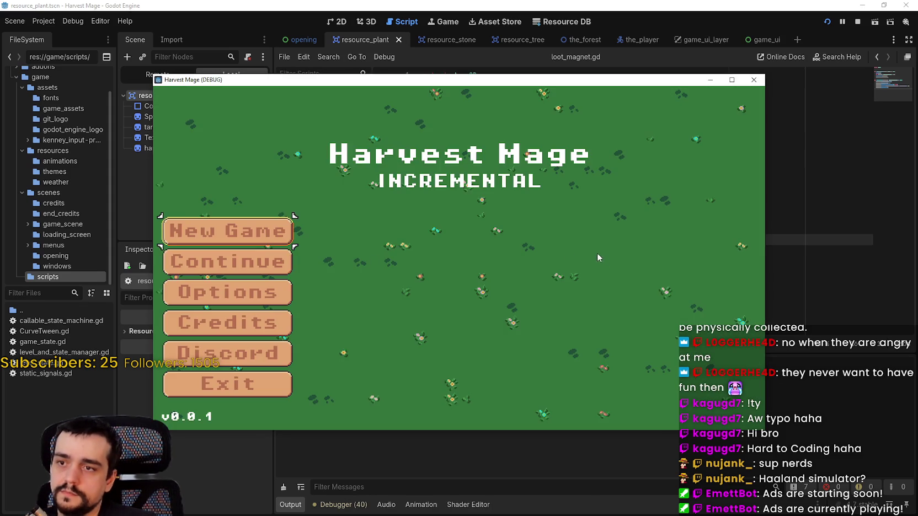
Step: Start the level, equip the pickaxe with 1 and strike a nearby resource
click(285, 266)
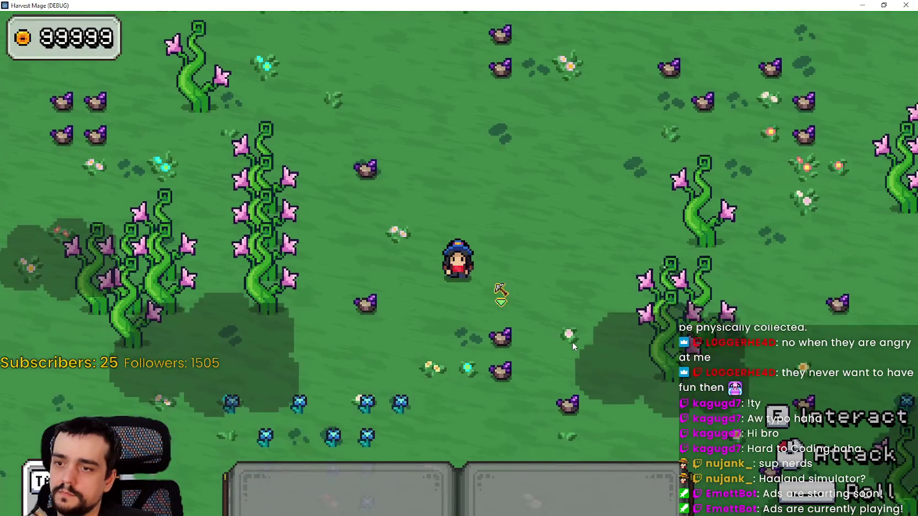
key(1)
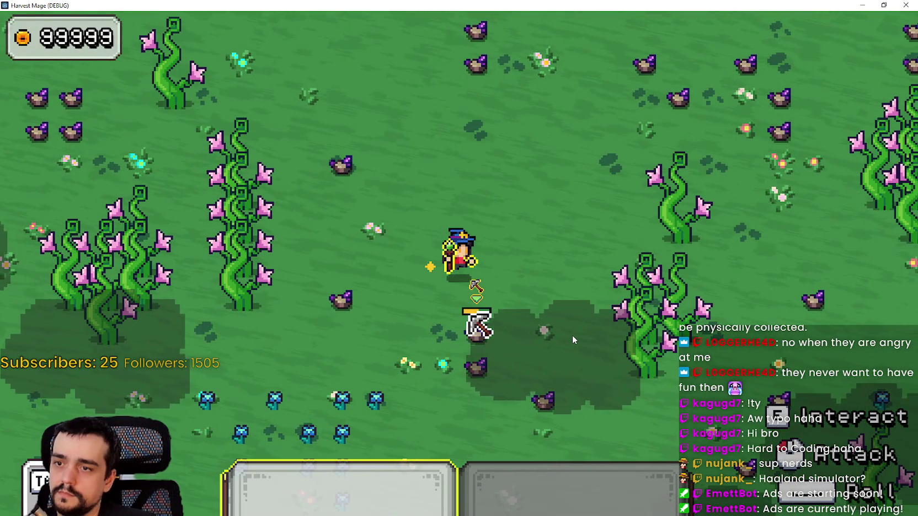
click(573, 341)
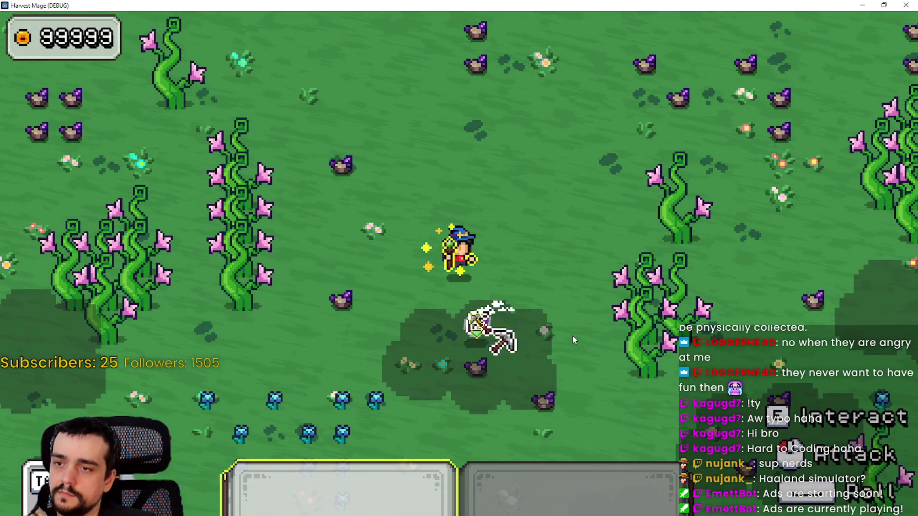
Step: Walk the mage around the field with WASD, leaving fullscreen with F11, to watch the drop
key(1)
key(a)
key(s)
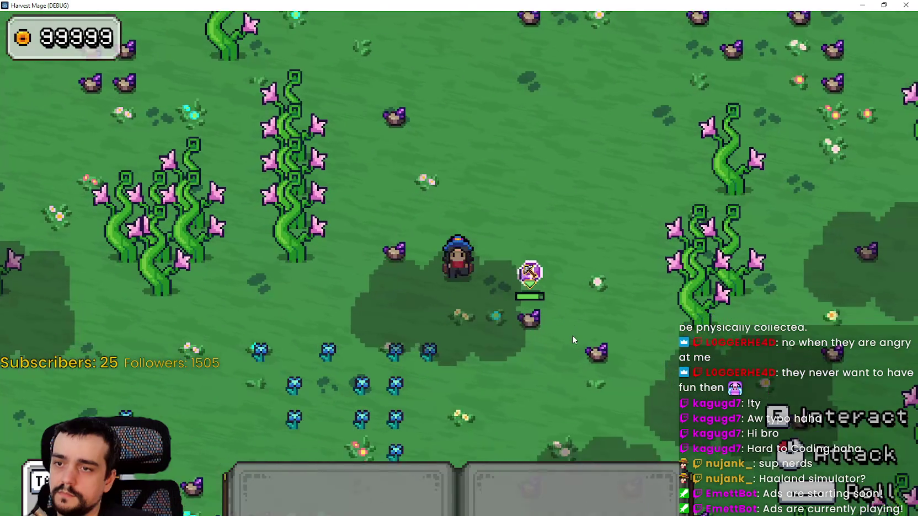
key(d)
key(s)
key(a)
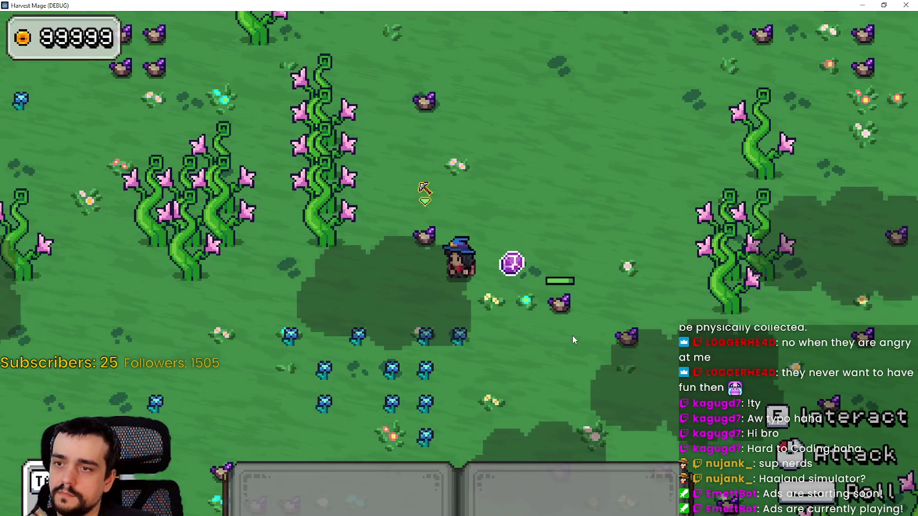
key(d)
key(F11)
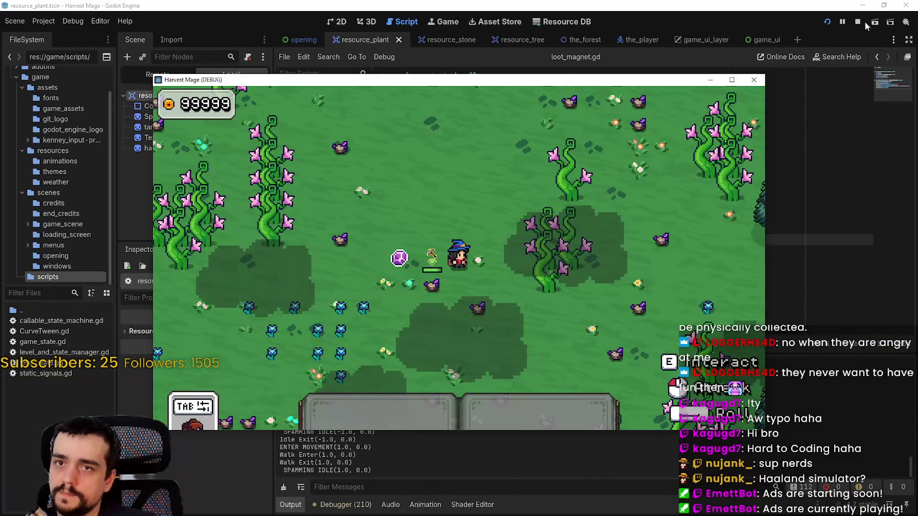
key(a)
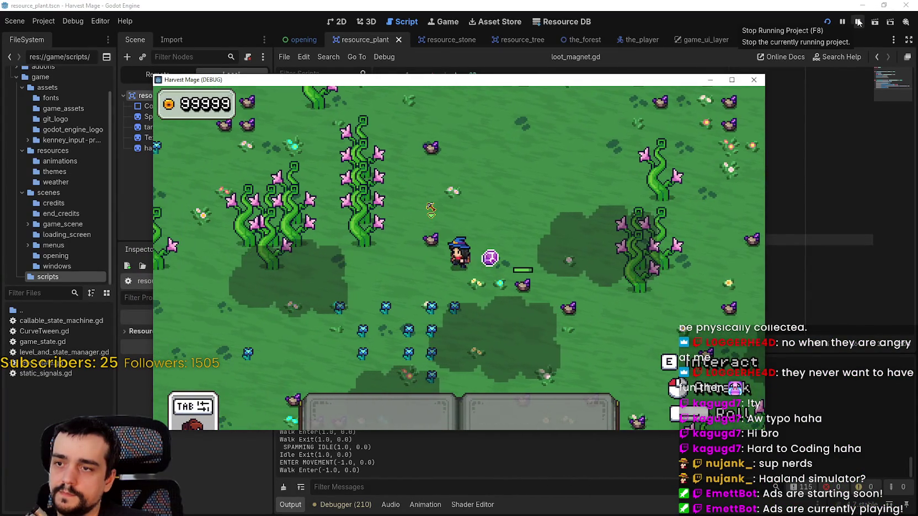
Step: Look up kill_resource and inspect line 94's get_parent().global_position, then return to the game
click(810, 223)
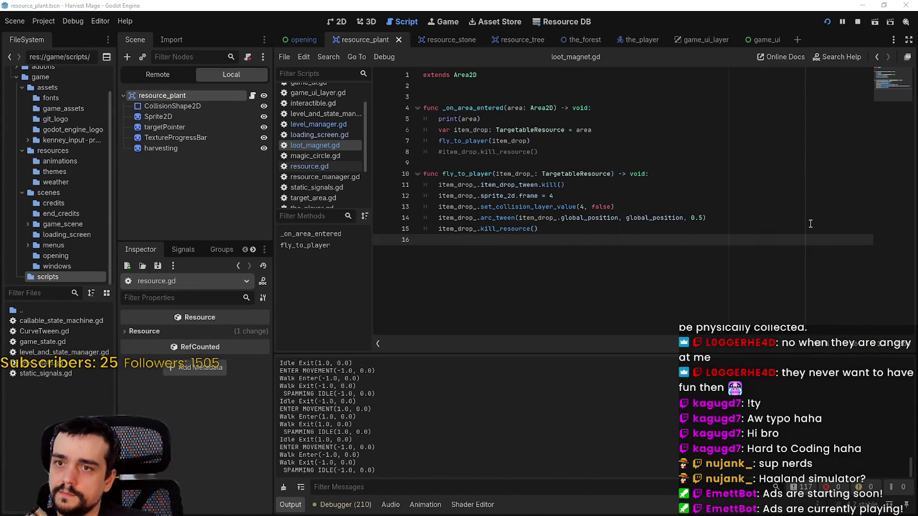
right_click(508, 232)
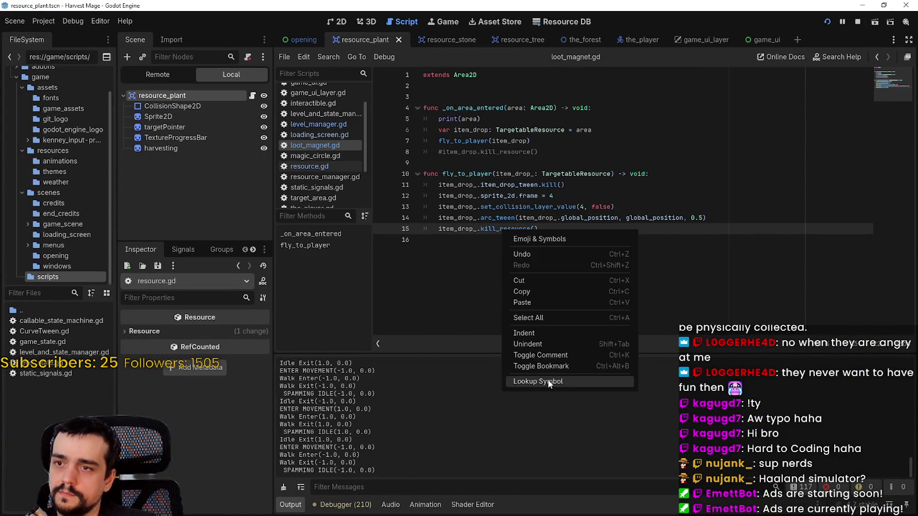
click(548, 382)
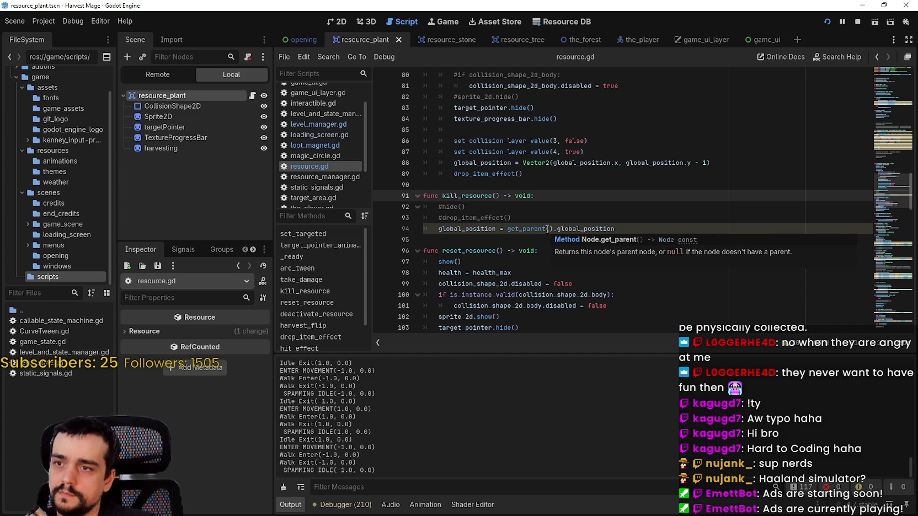
click(569, 228)
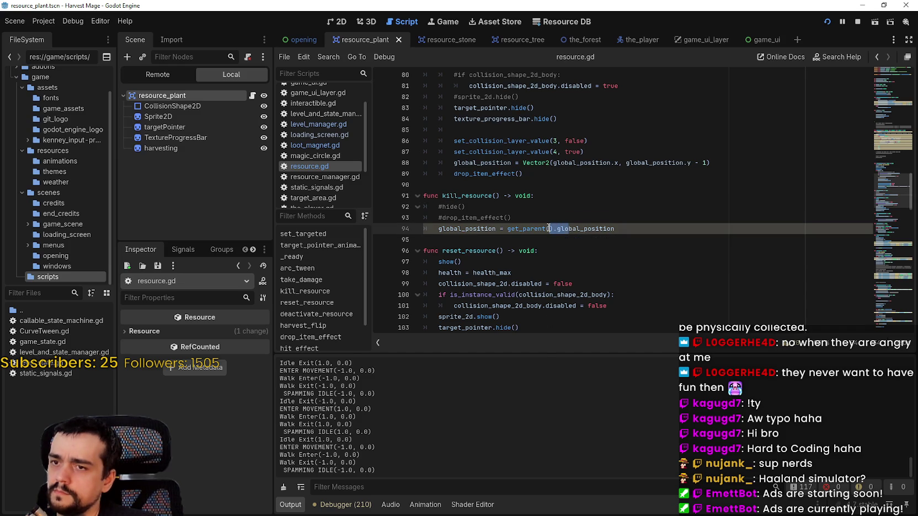
drag(614, 228, 507, 229)
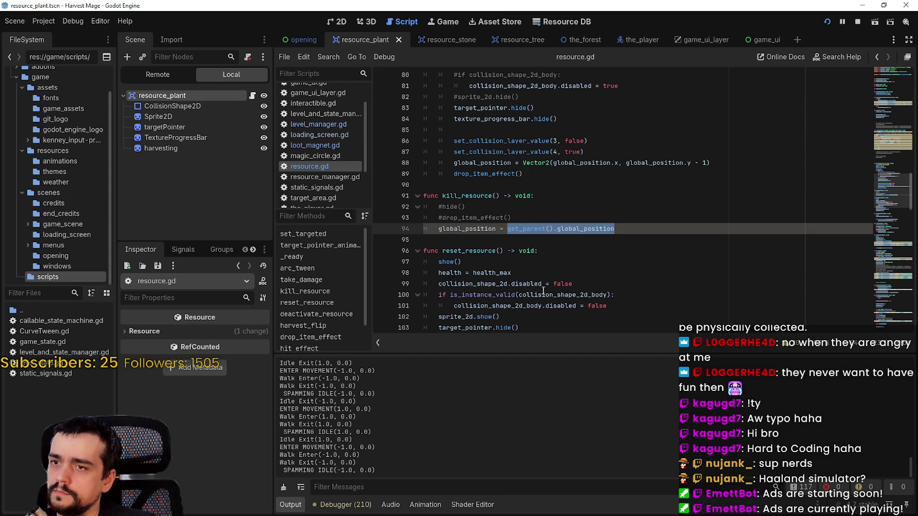
click(493, 251)
key(alt+Tab)
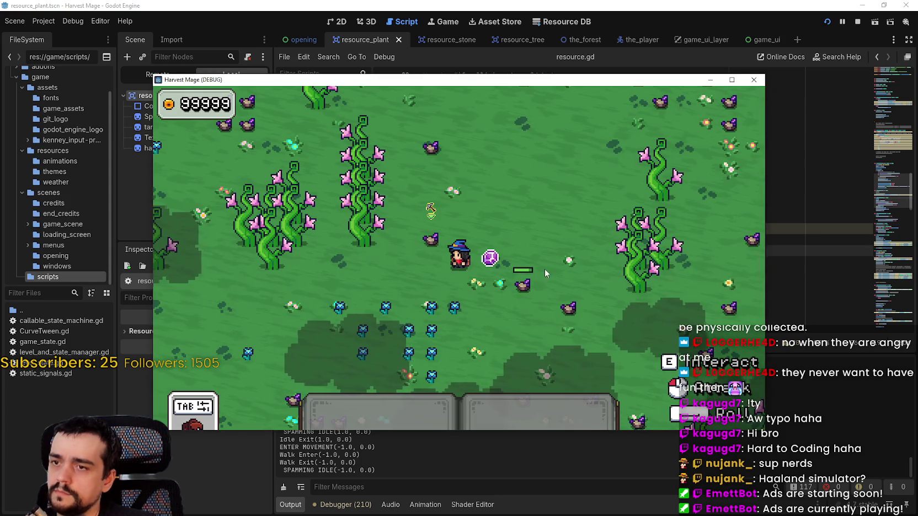
Step: Strike a resource to hit the line-94 breakpoint, continue, then stop the game and open loot_magnet.gd
key(d)
key(s)
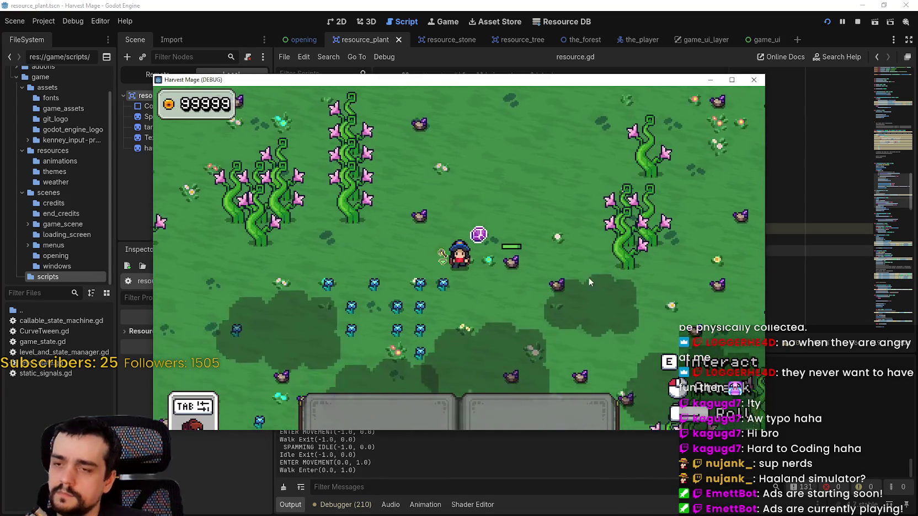
click(570, 270)
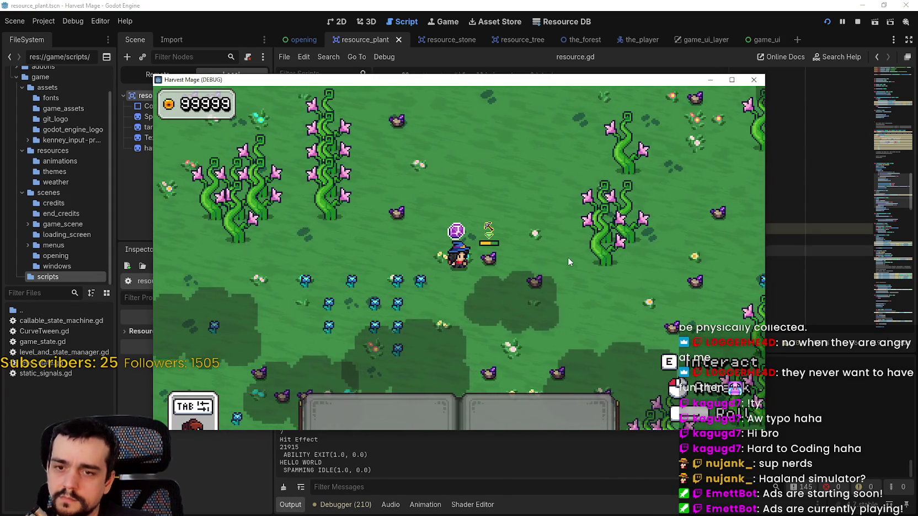
click(568, 256)
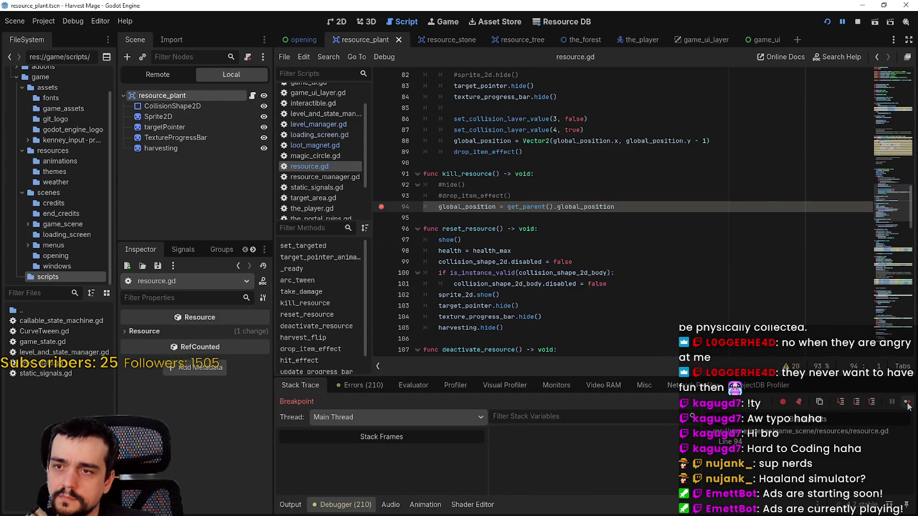
click(907, 403)
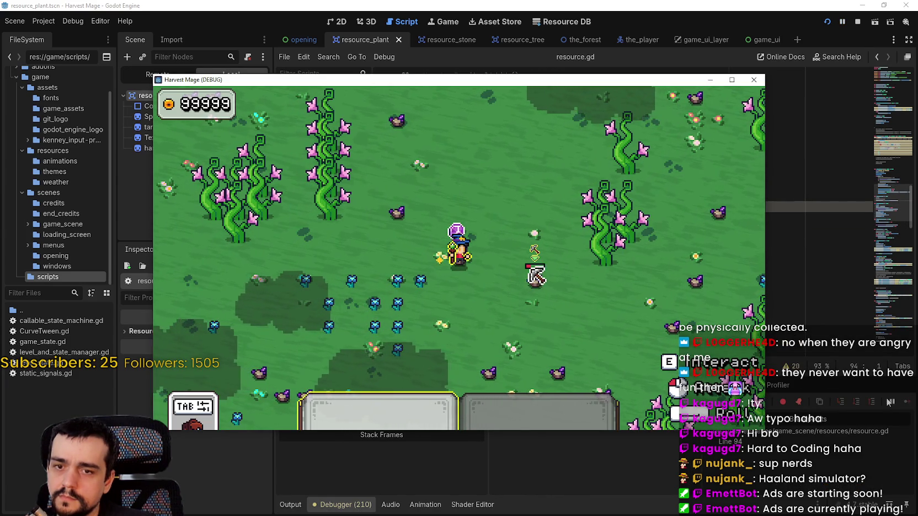
key(F8)
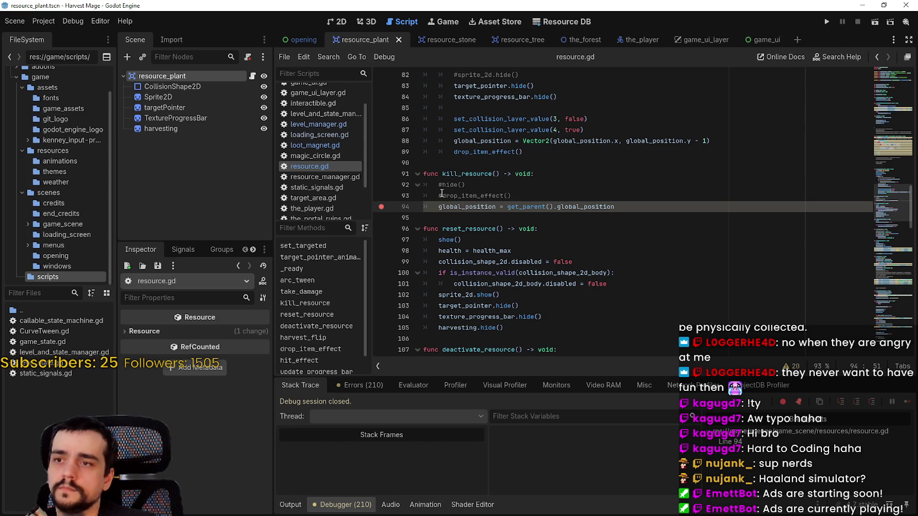
click(320, 145)
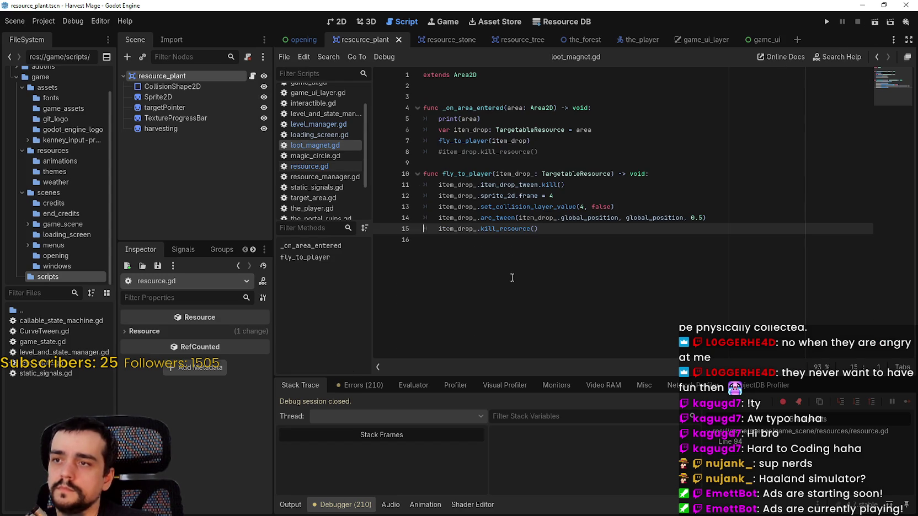
Step: Uncomment the TRANS_SINE set_trans and await tween.finished lines in arc_tween, and save resource.gd
click(729, 220)
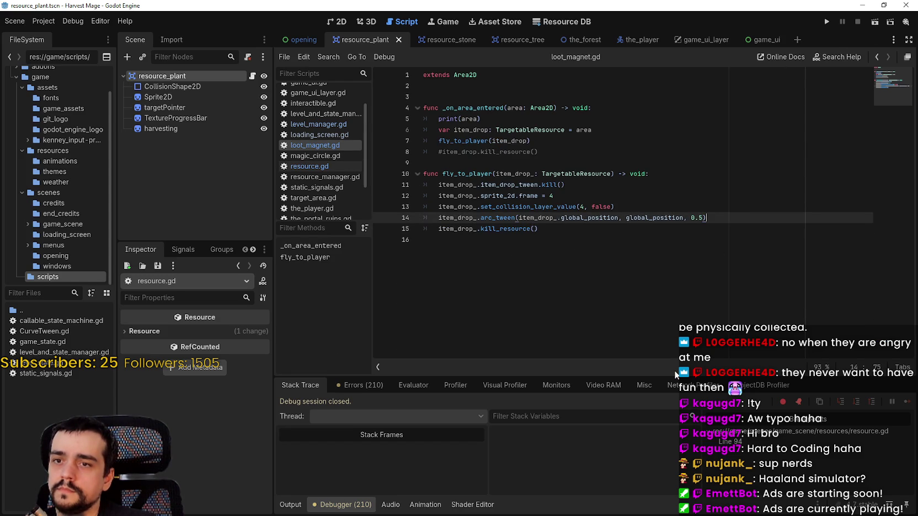
right_click(489, 217)
click(557, 226)
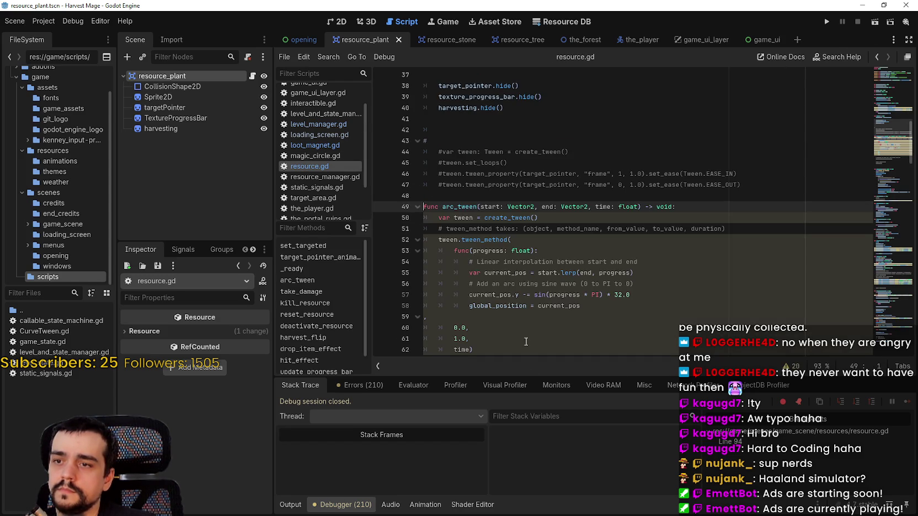
scroll(539, 282, down, 4)
click(503, 225)
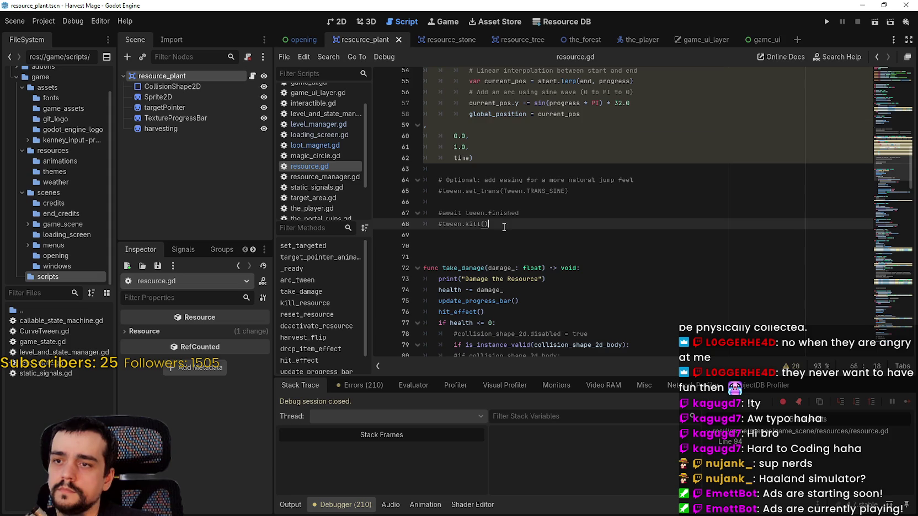
click(440, 191)
key(Delete)
click(447, 213)
key(BackSpace)
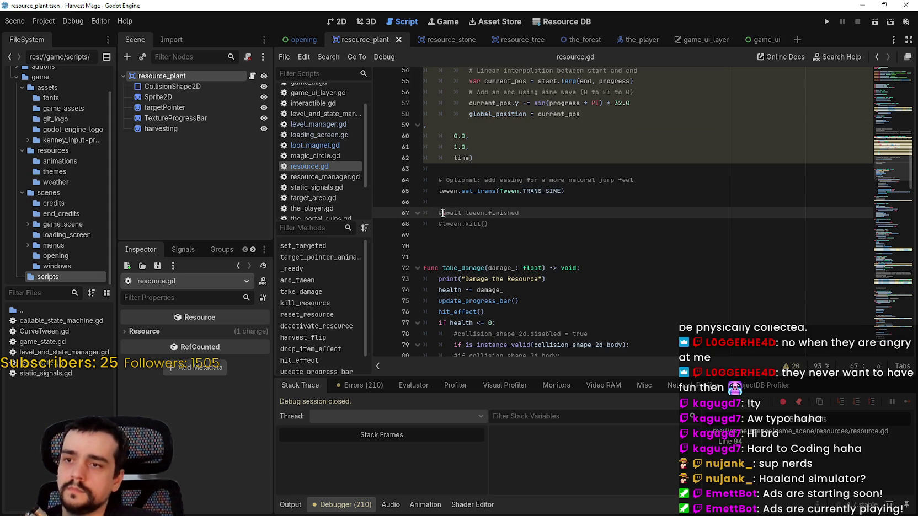
key(BackSpace)
key(ctrl+s)
Step: In loot_magnet.gd, await item_drop_.arc_tween before calling item_drop_.kill_resource
key(alt+Left)
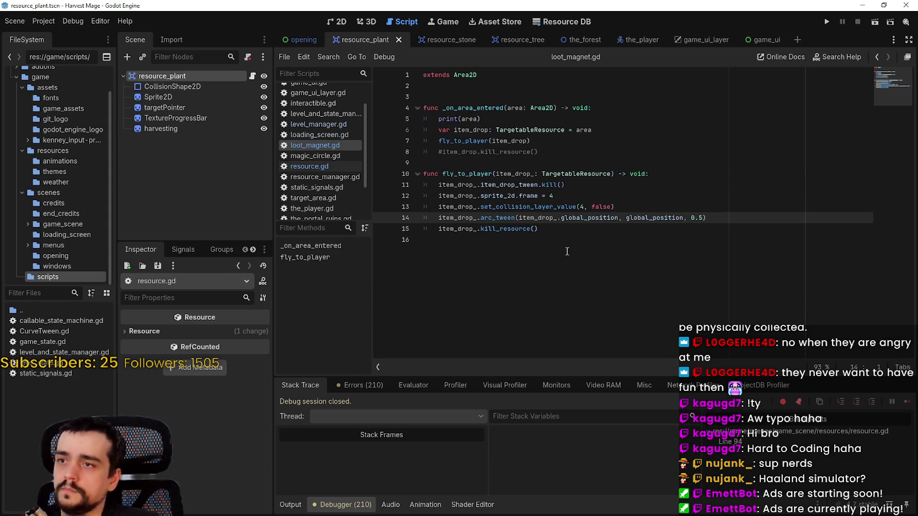
text(await)
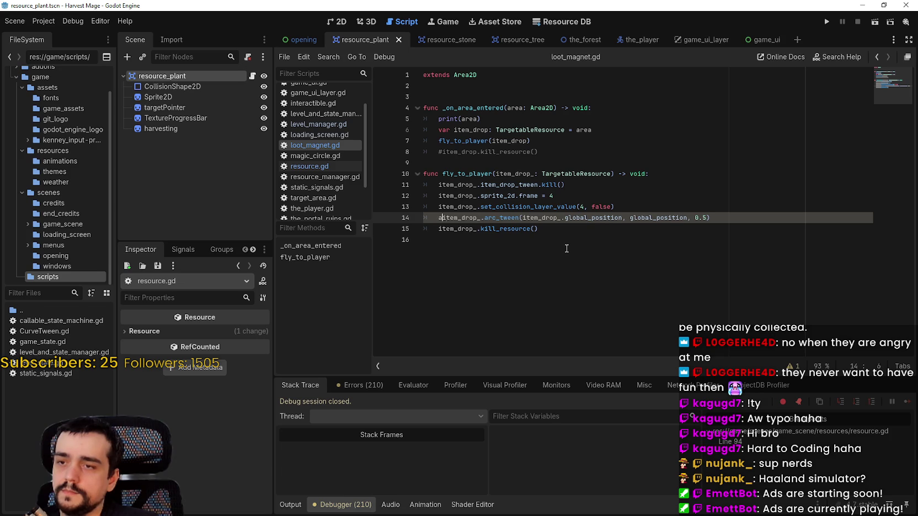
key(End)
key(Return)
text(item_drop_.k)
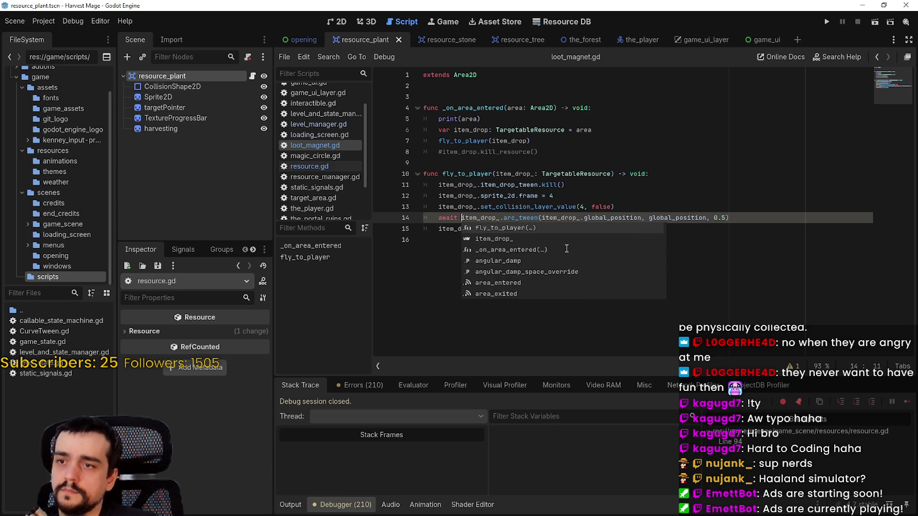
key(Return)
key(Up)
key(Up)
key(End)
click(630, 240)
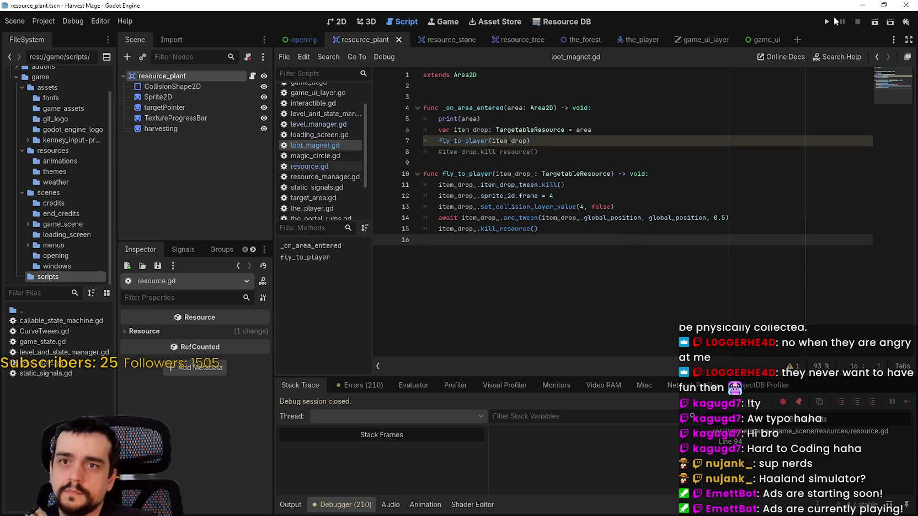
click(827, 21)
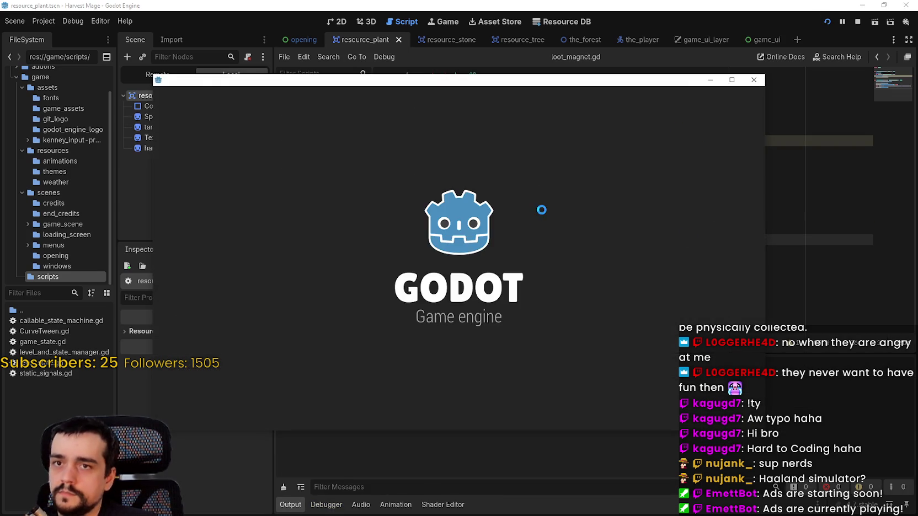
Step: Start the game, maximize its window, and attack a nearby resource until it breaks
key(Return)
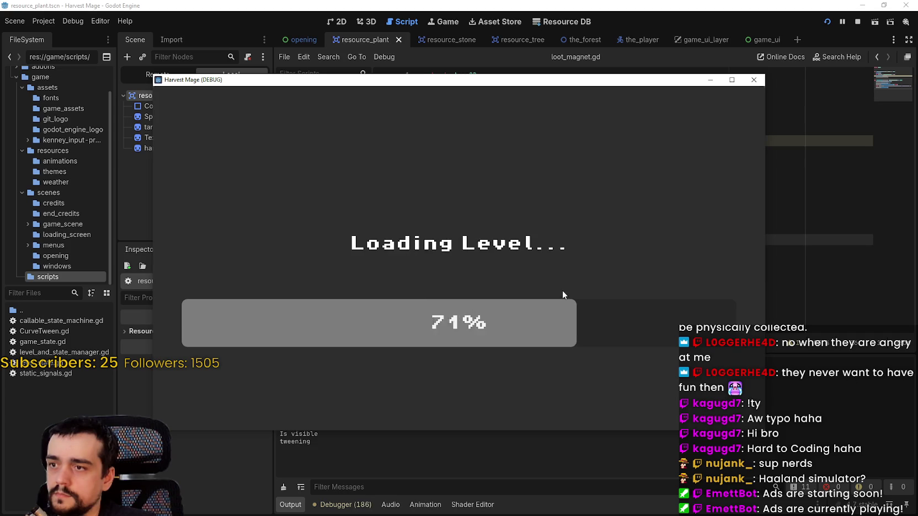
key(s)
key(a)
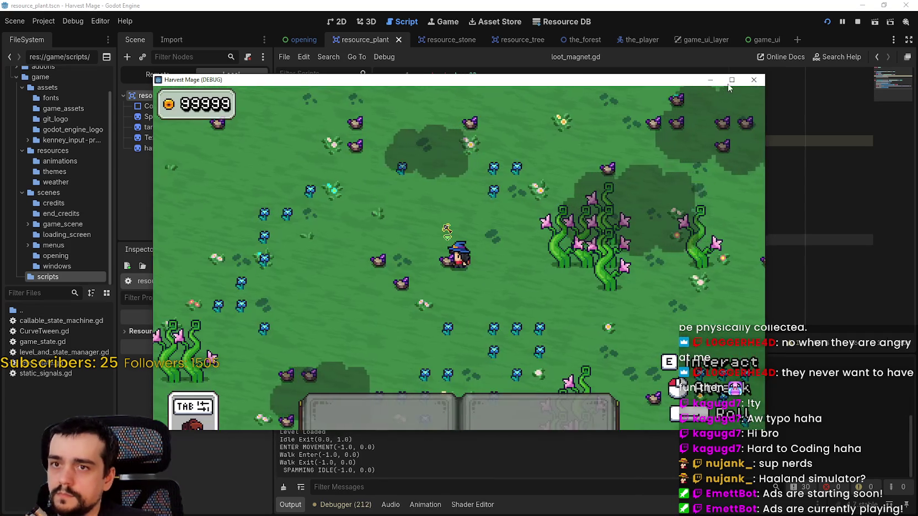
key(super+Up)
key(a)
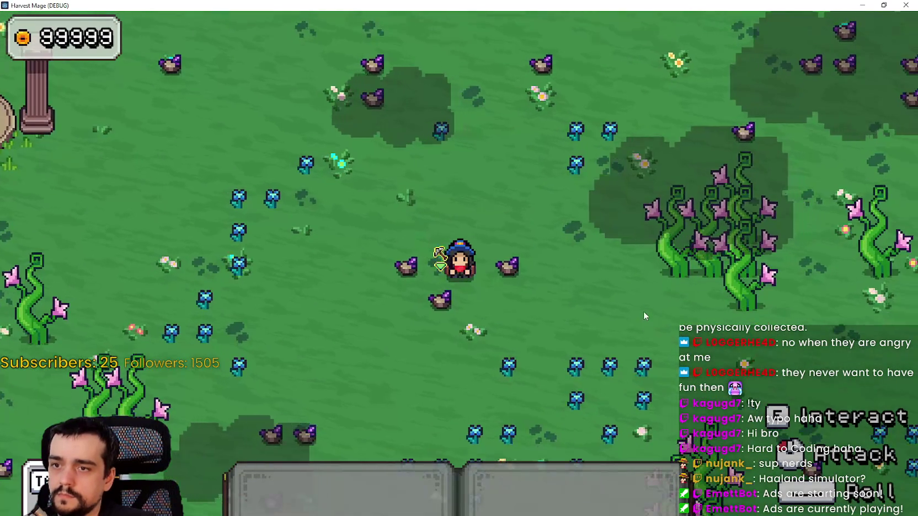
click(641, 309)
click(638, 304)
click(638, 305)
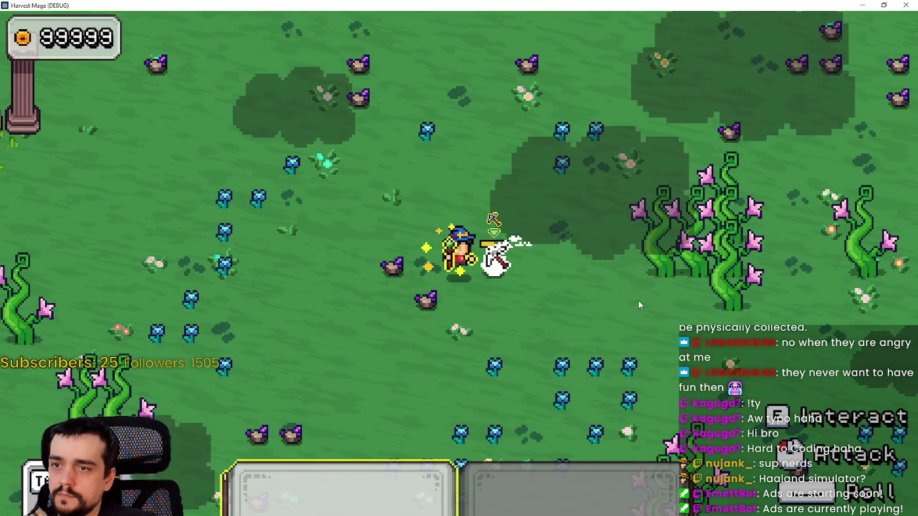
click(638, 304)
click(638, 305)
click(639, 301)
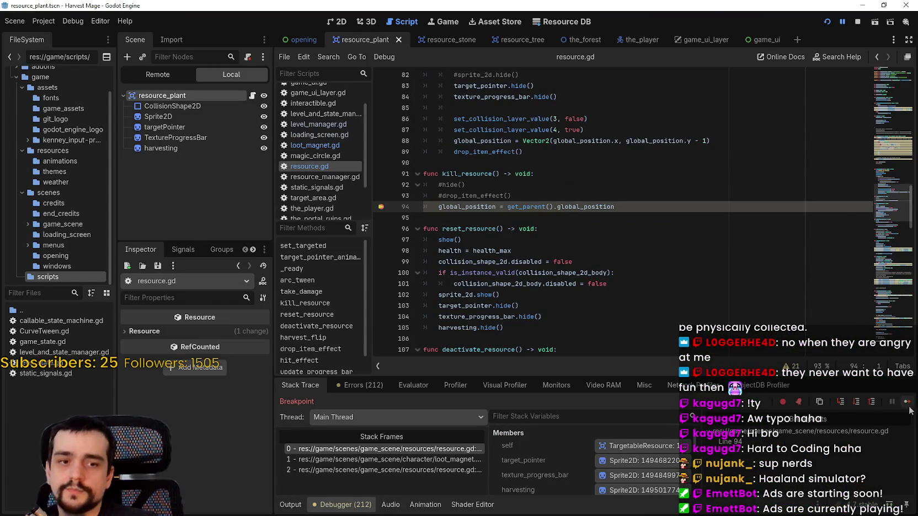
Step: Continue past the breakpoint, uncomment hide() in kill_resource, clear the line-94 breakpoint, and reopen loot_magnet.gd
click(907, 403)
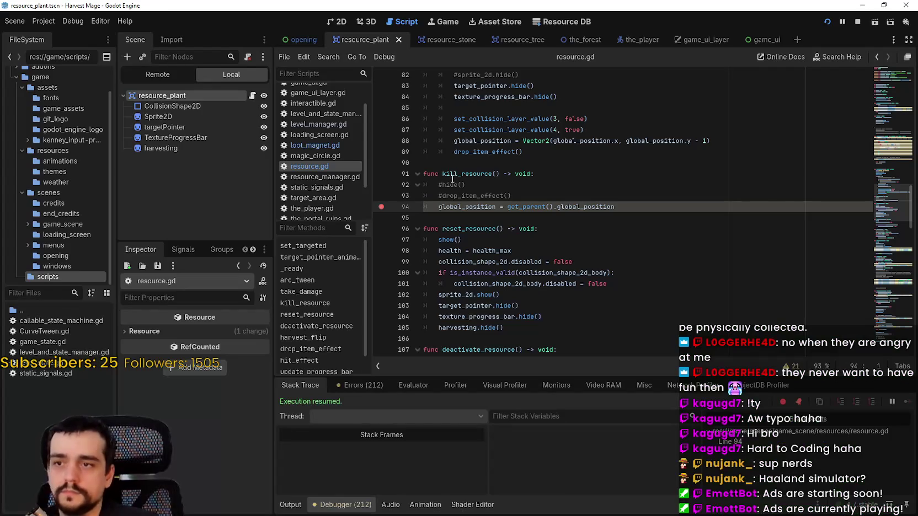
click(439, 185)
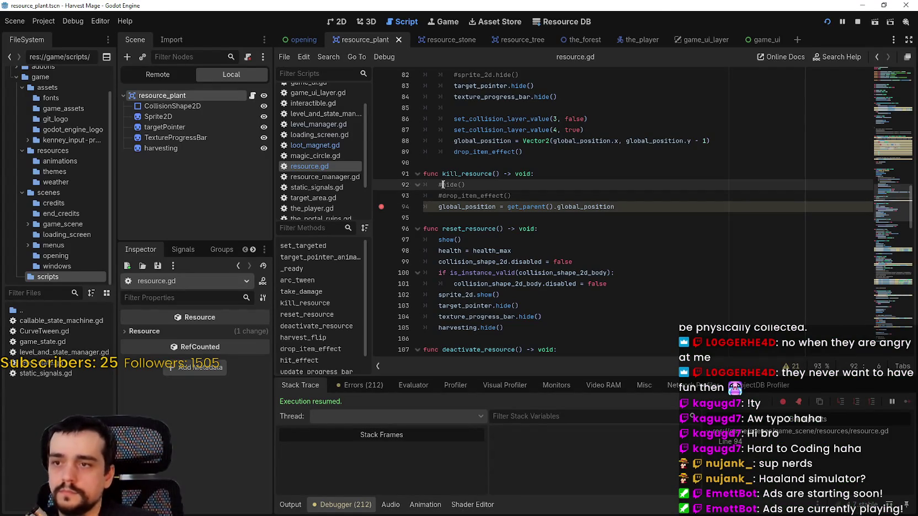
click(480, 219)
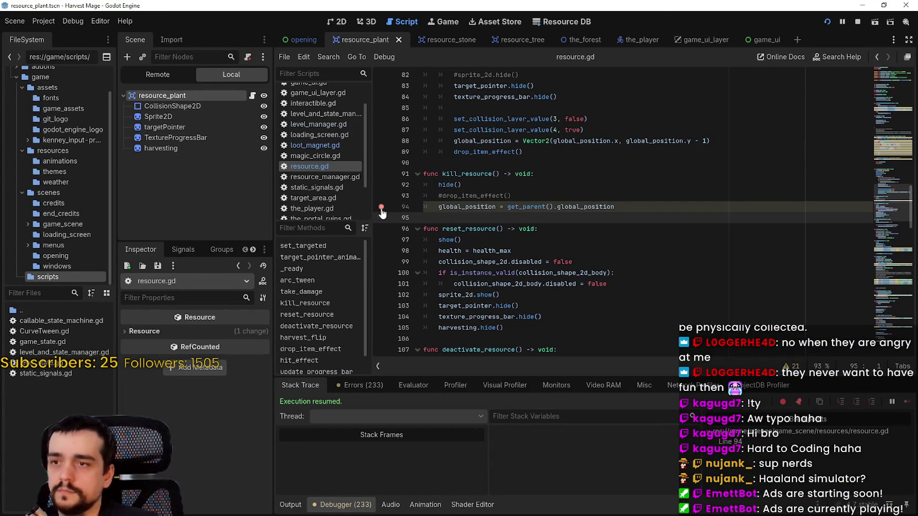
click(451, 228)
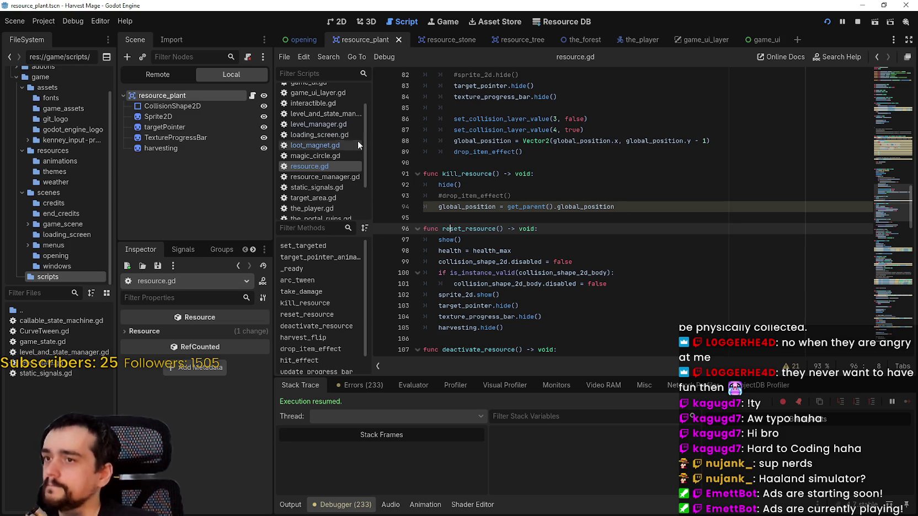
click(334, 145)
click(586, 200)
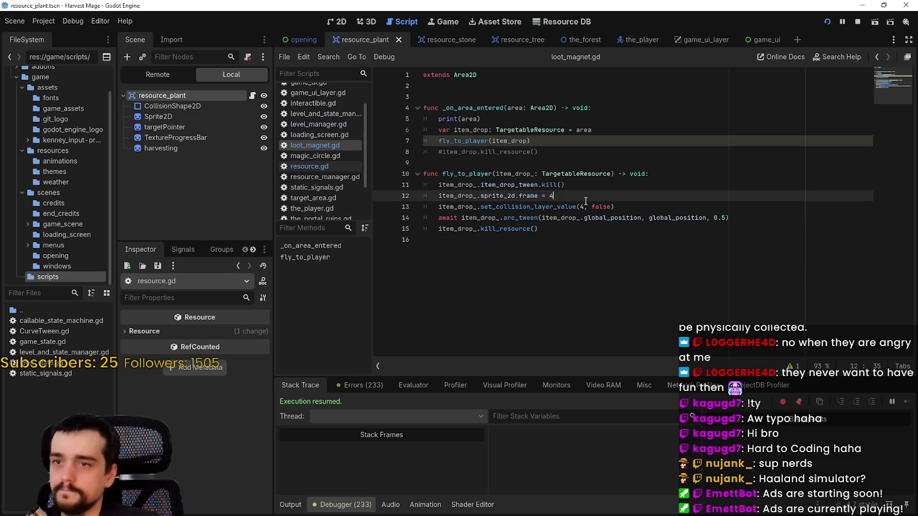
Step: Check how resource.gd hides its target_pointer and progress bar indicators
click(578, 232)
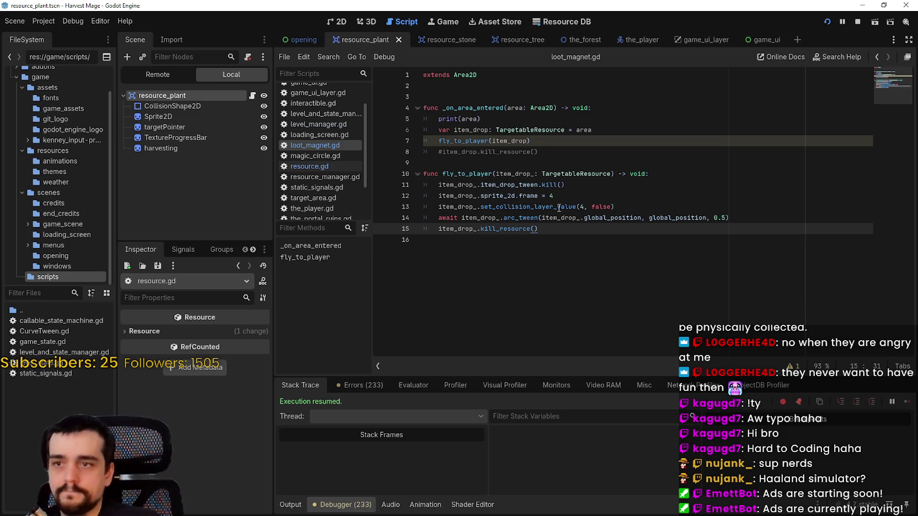
click(581, 175)
click(582, 189)
click(321, 167)
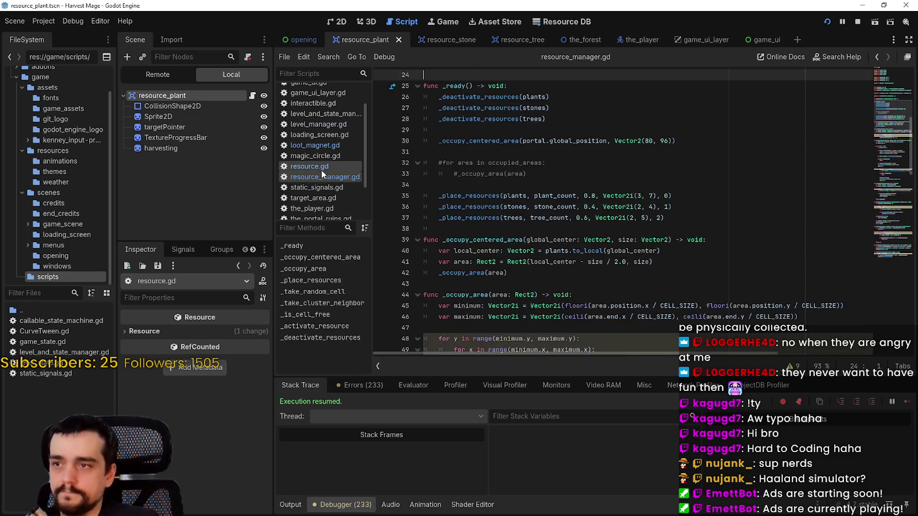
scroll(543, 256, up, 3)
scroll(544, 255, down, 1)
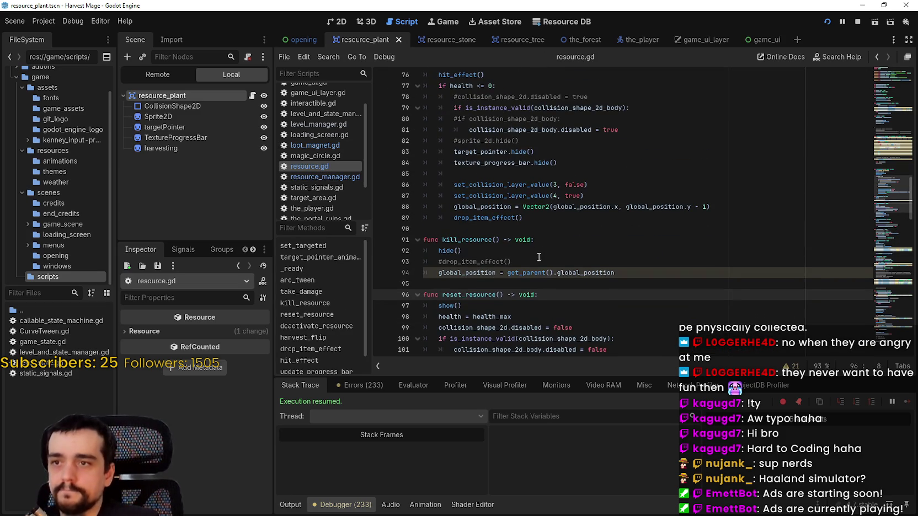
scroll(538, 247, up, 2)
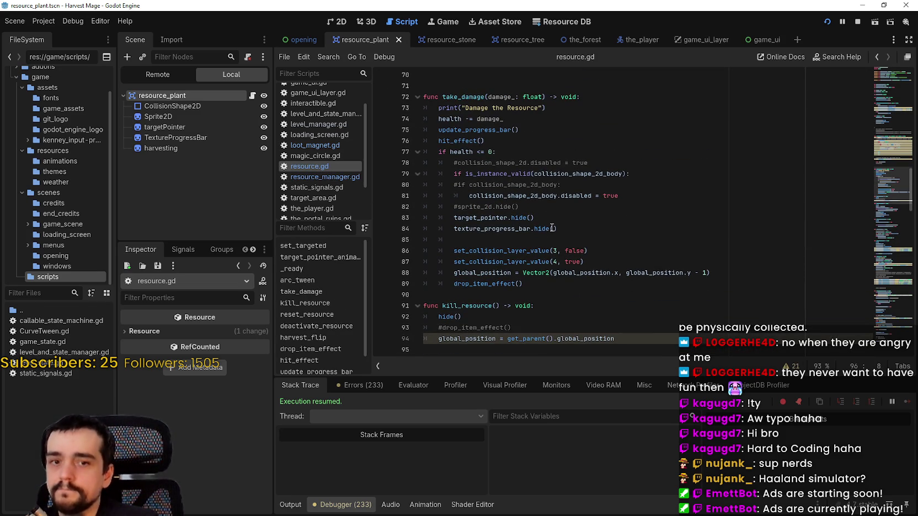
scroll(465, 172, up, 1)
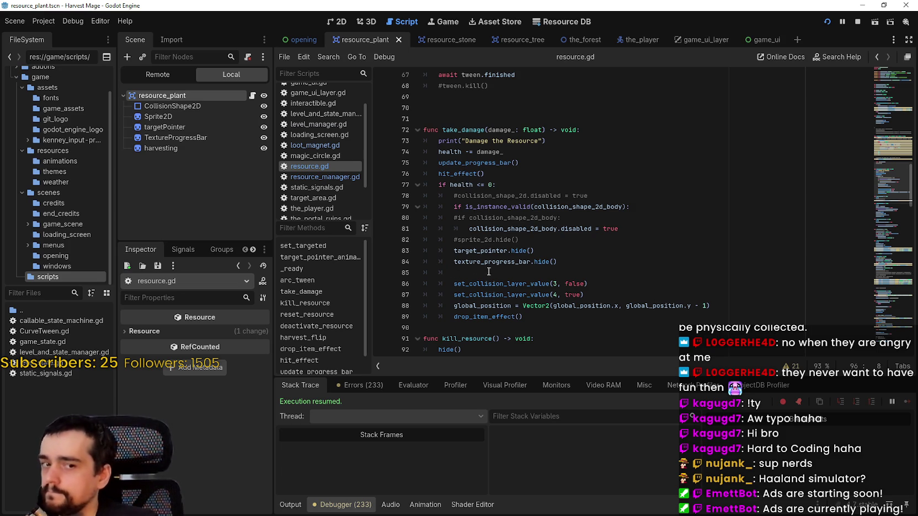
double_click(478, 251)
click(571, 266)
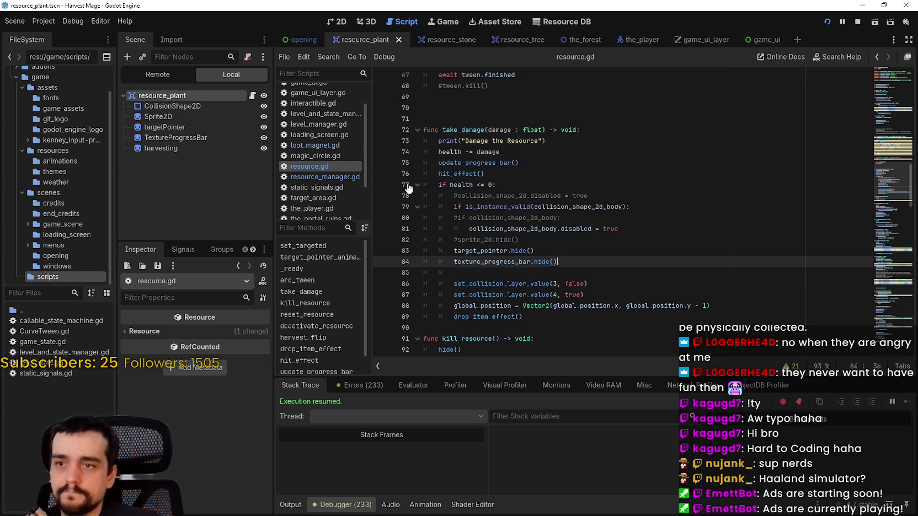
Step: Add item_drop_.harvesting.hide() after the frame line in fly_to_player, then restart the game
click(315, 145)
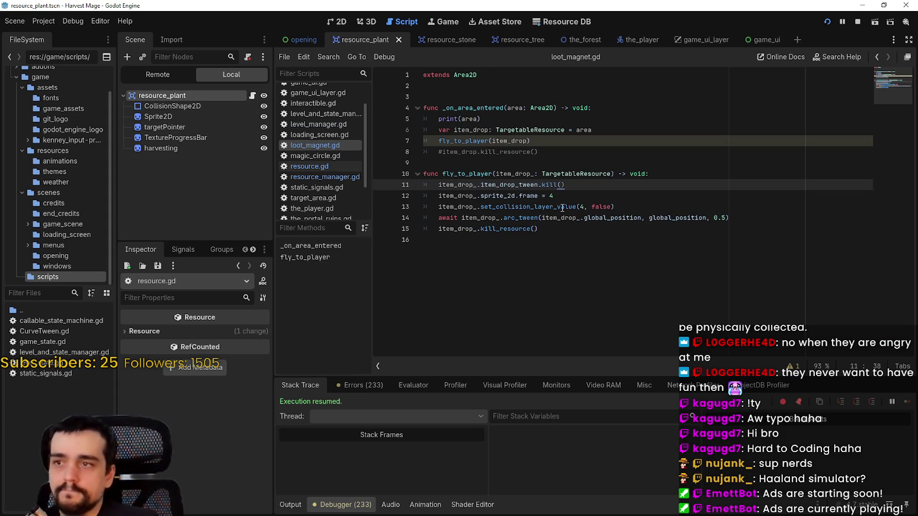
click(590, 193)
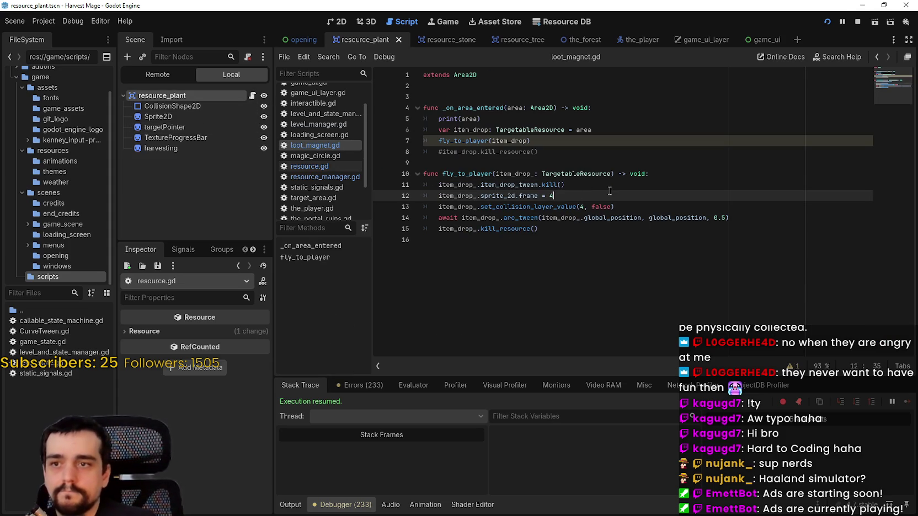
key(Return)
text(item)
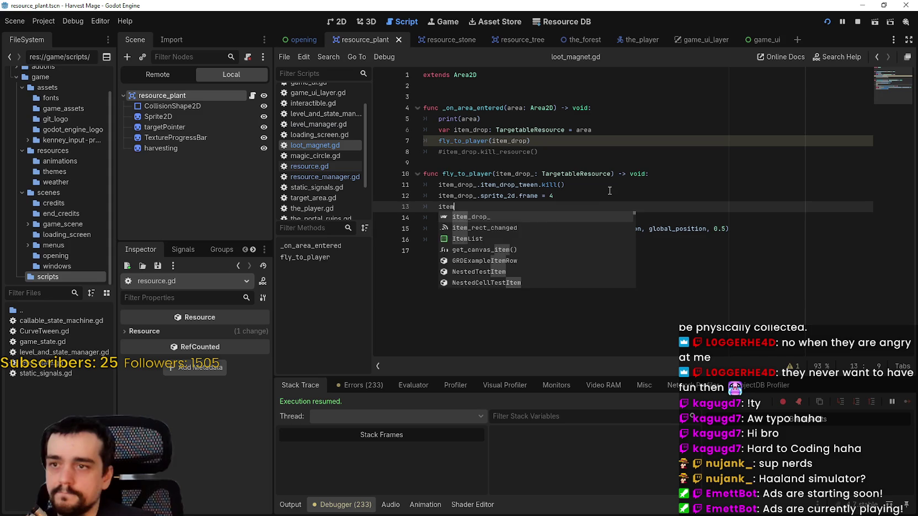
text(_drop_.harvesting.hi)
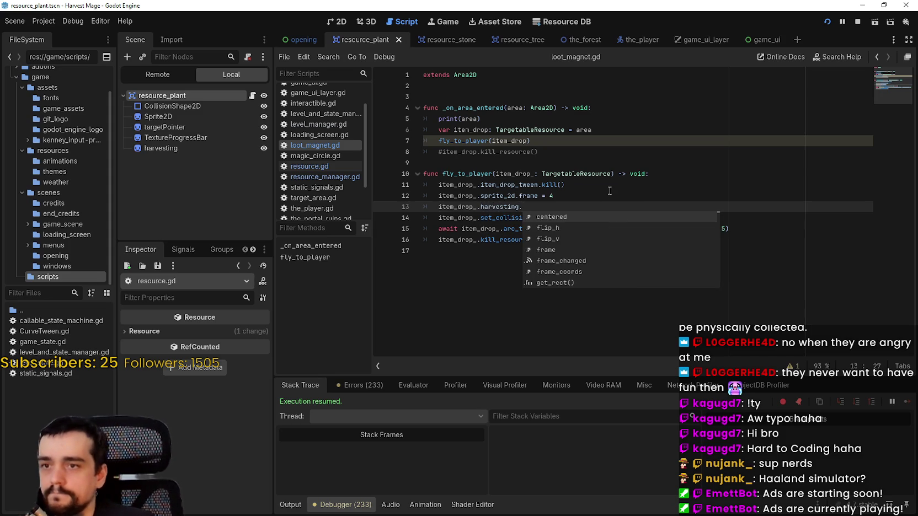
key(Return)
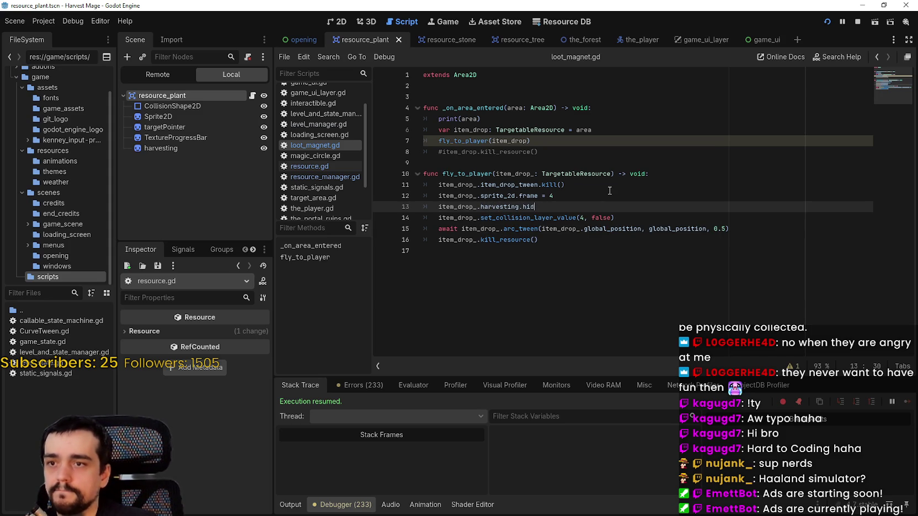
key(BackSpace)
key(BackSpace)
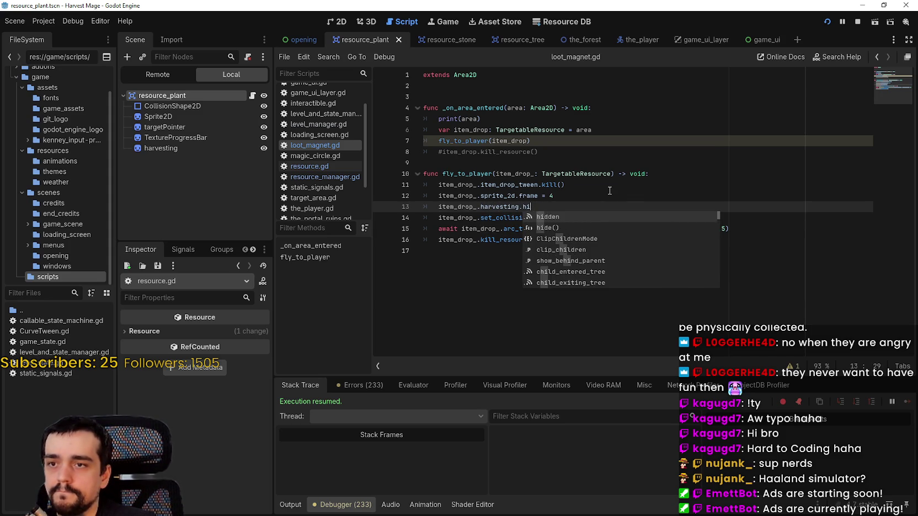
key(Down)
key(Return)
click(857, 21)
key(F5)
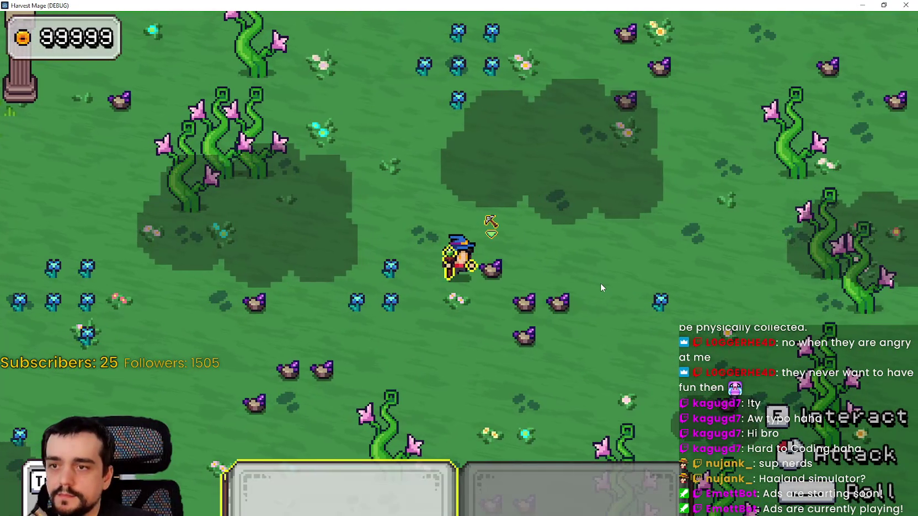
Step: Mine a nearby resource and walk around to watch the drop, then stop the game with F8
click(600, 284)
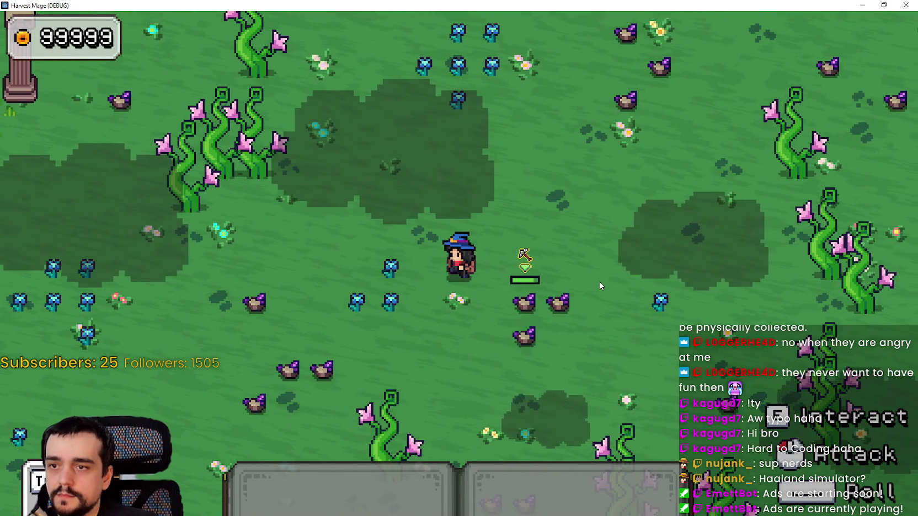
key(s)
click(617, 284)
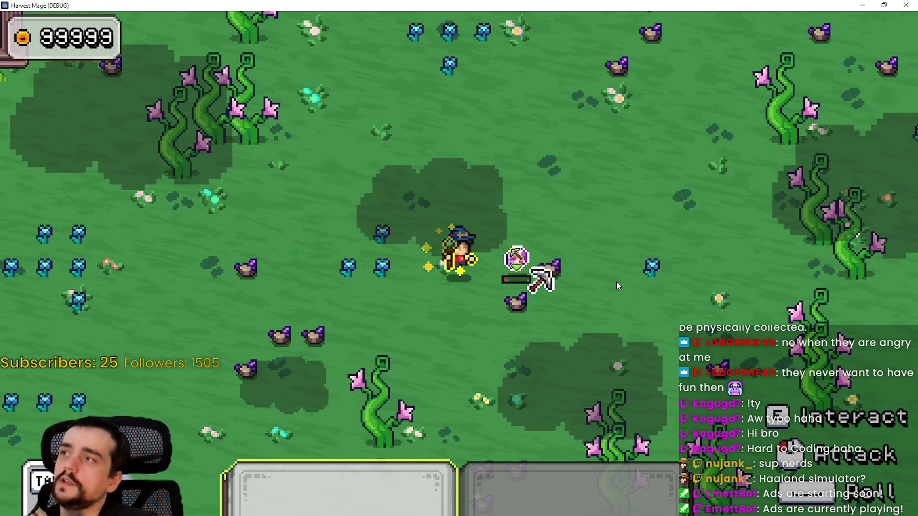
key(d)
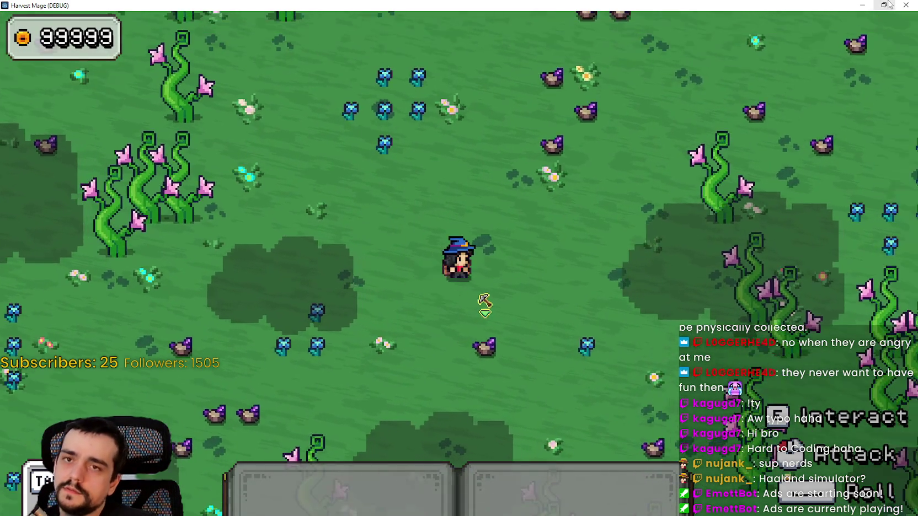
key(F8)
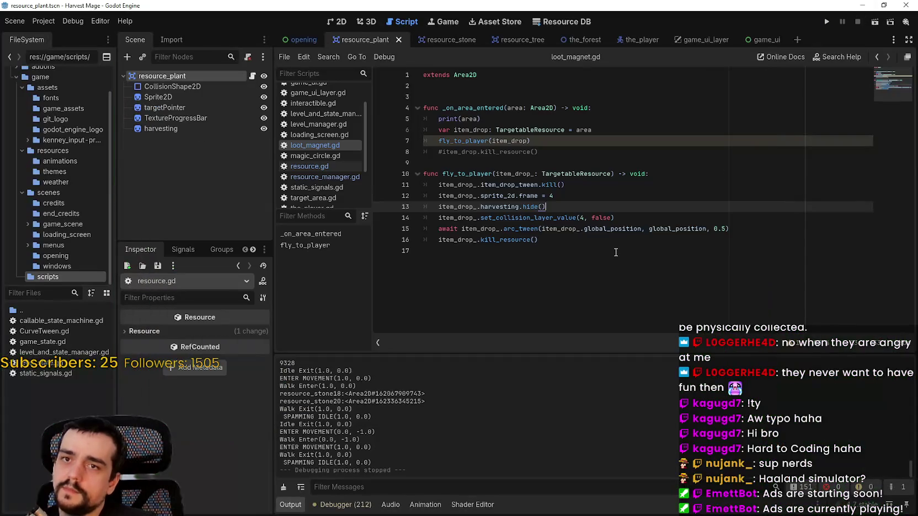
click(557, 253)
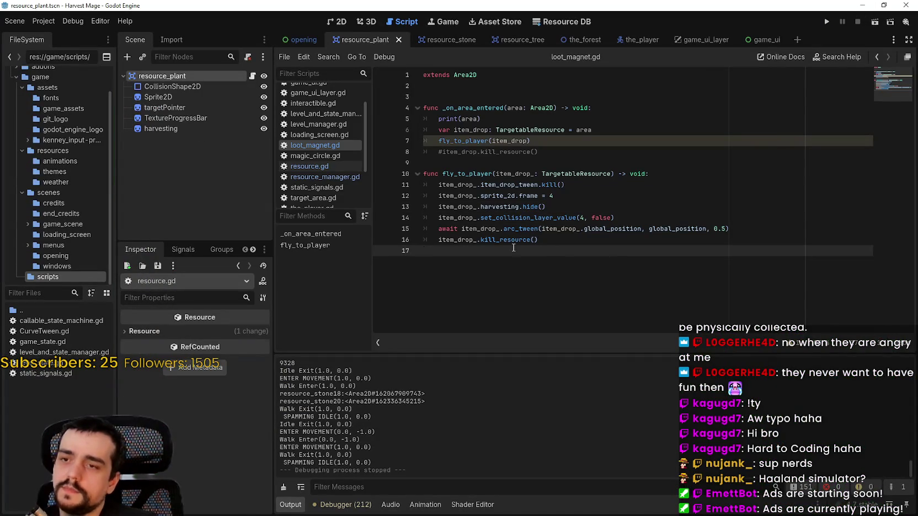
Step: Comment out the harvesting hide line 13 in loot_magnet.gd and save
drag(538, 196, 519, 196)
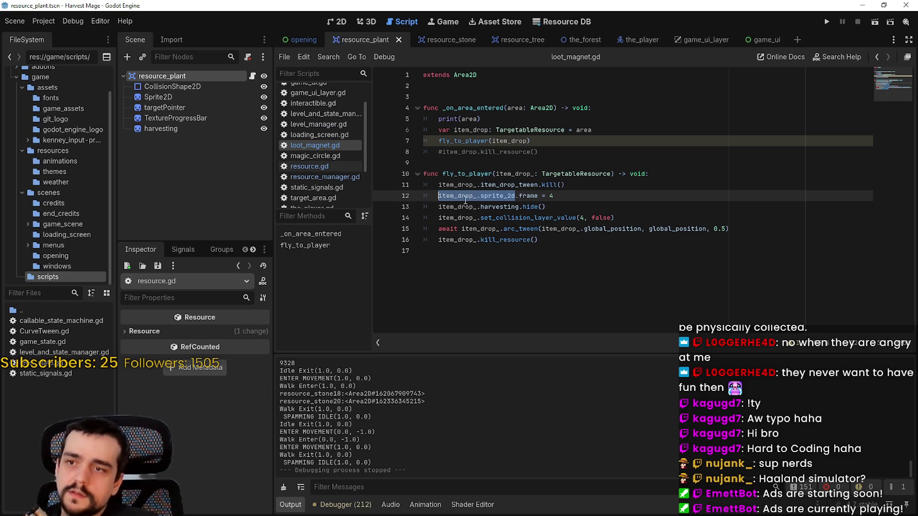
click(438, 206)
text(#)
key(ctrl+s)
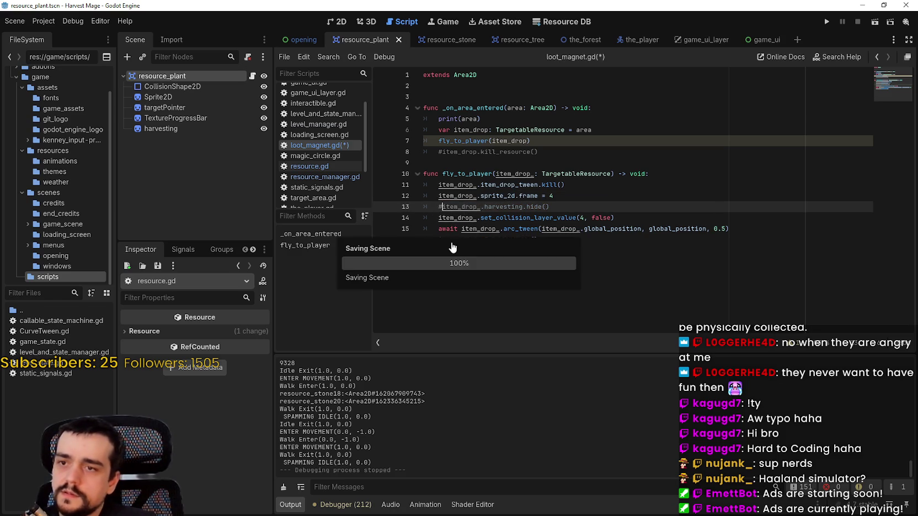
Step: Change arc_tween's line 58 to sprite_2d.global_position = current_pos and save resource.gd
right_click(523, 230)
click(543, 385)
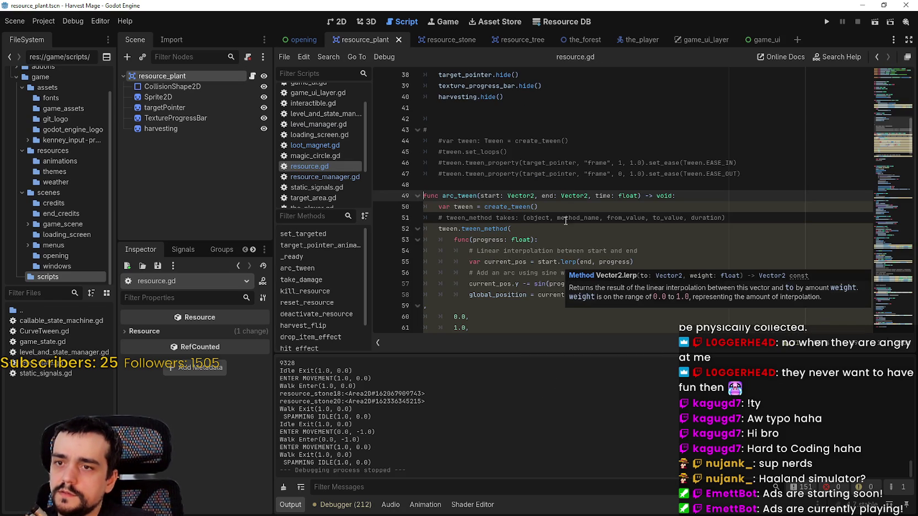
click(549, 229)
click(559, 206)
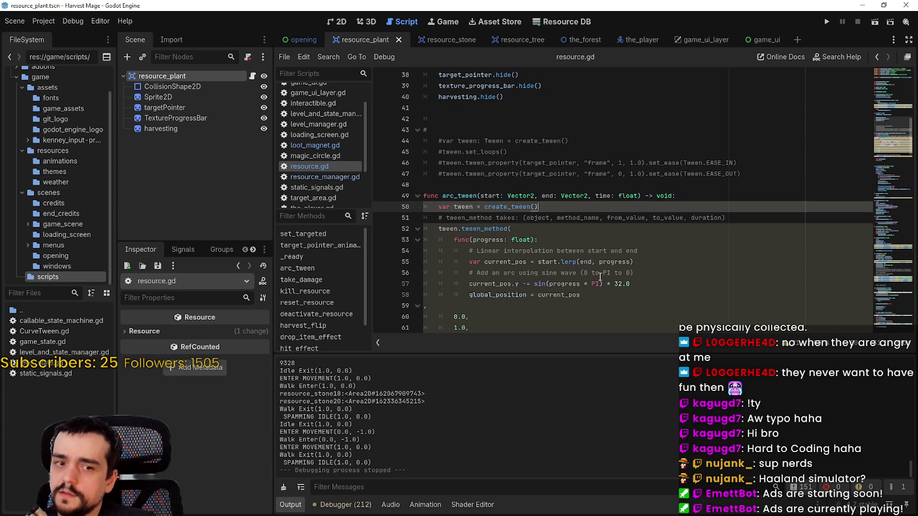
scroll(600, 262, down, 1)
click(469, 262)
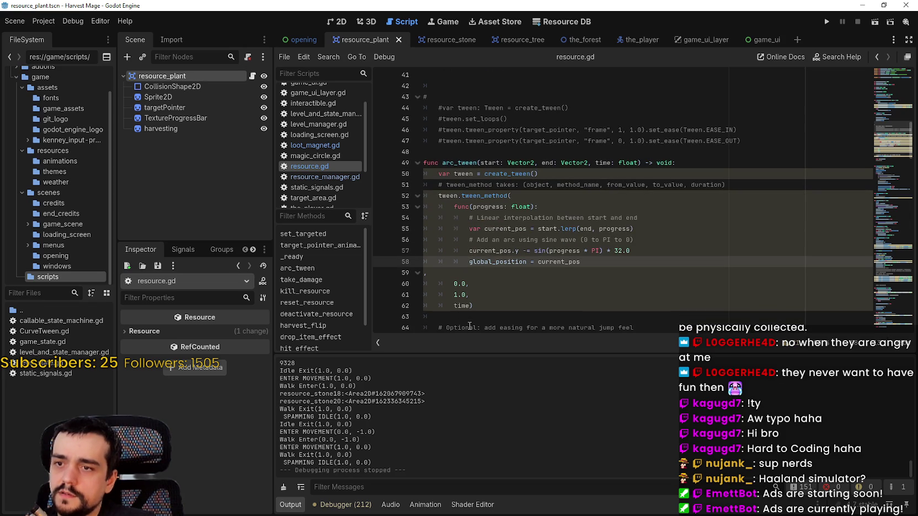
text(item_drop_.sprite_2d)
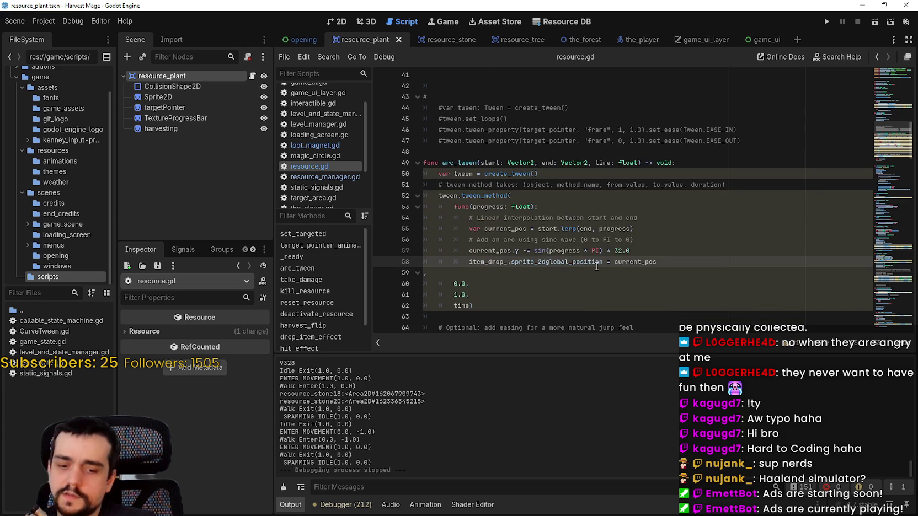
double_click(503, 262)
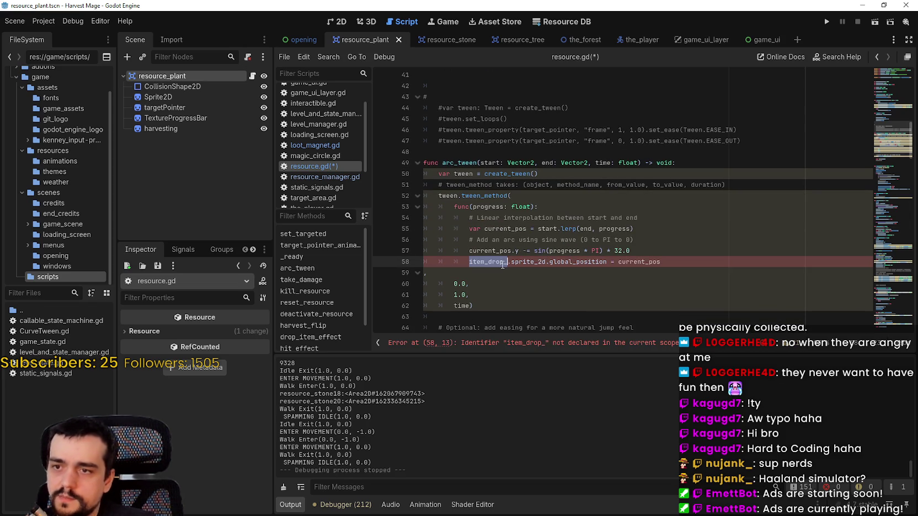
key(BackSpace)
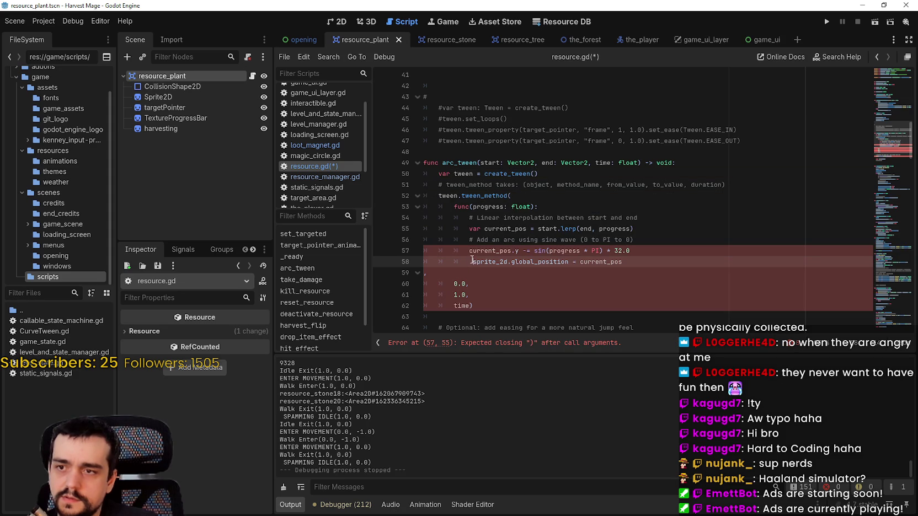
double_click(534, 263)
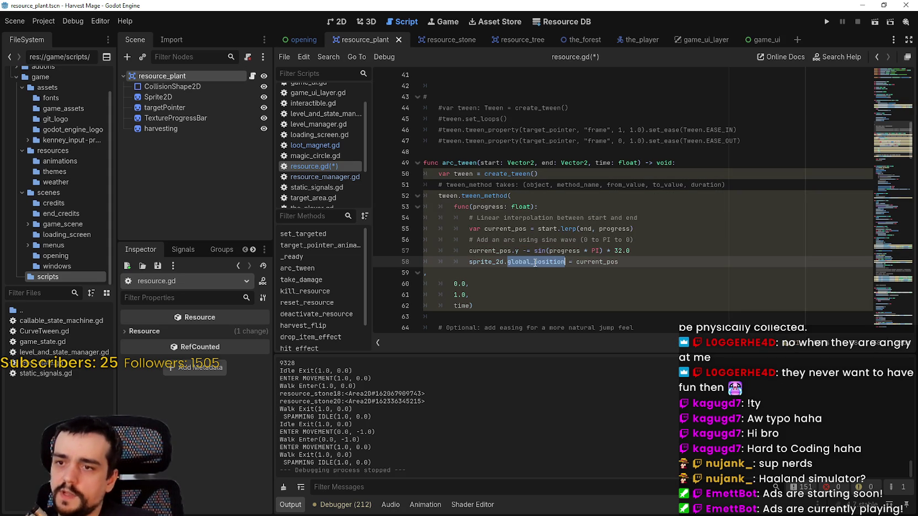
key(ctrl+s)
click(650, 268)
click(830, 22)
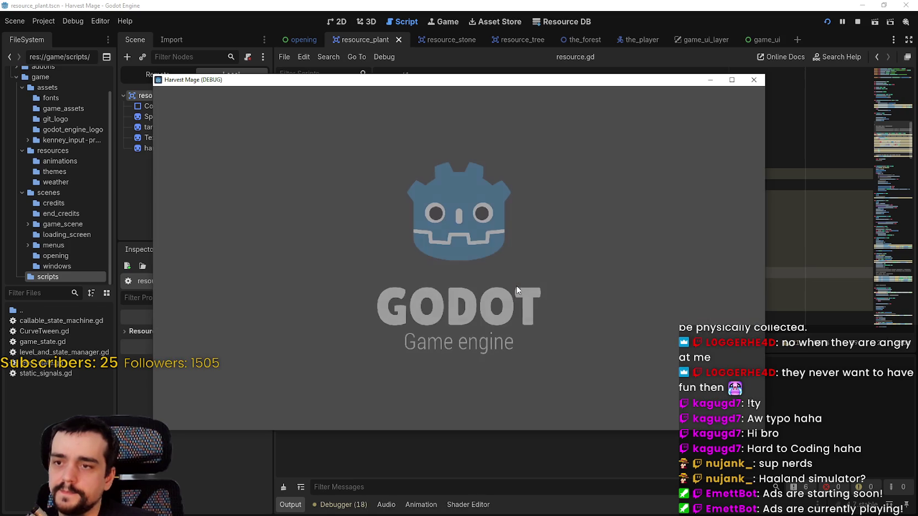
Step: Start Harvest Mage from the main menu, maximize its window, and walk around with the first hotbar tool
key(Return)
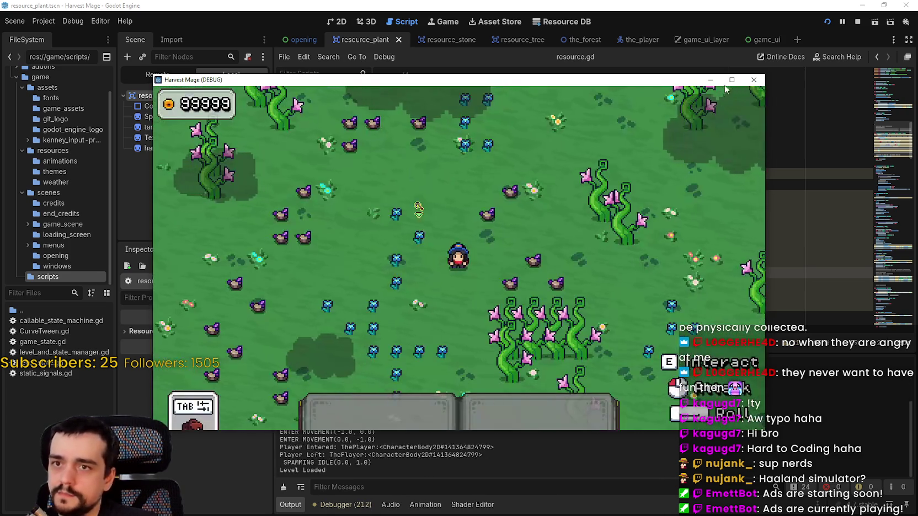
click(731, 79)
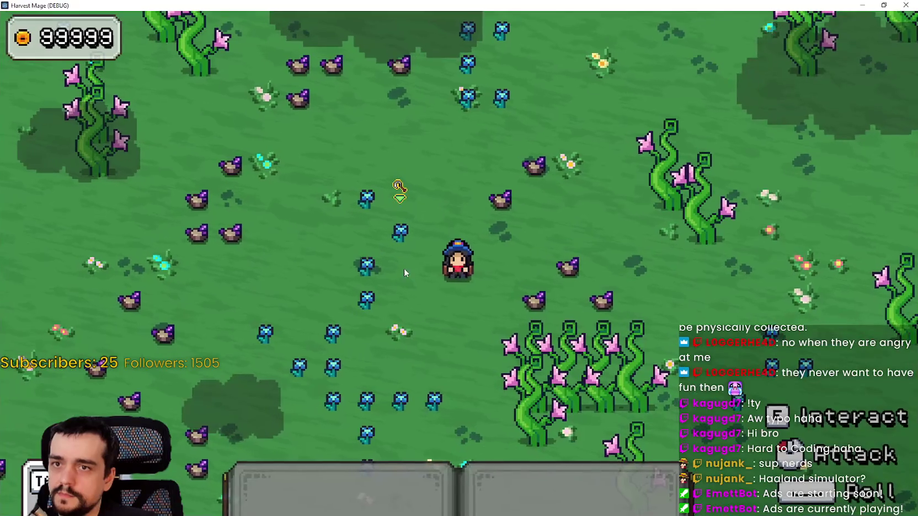
key(1)
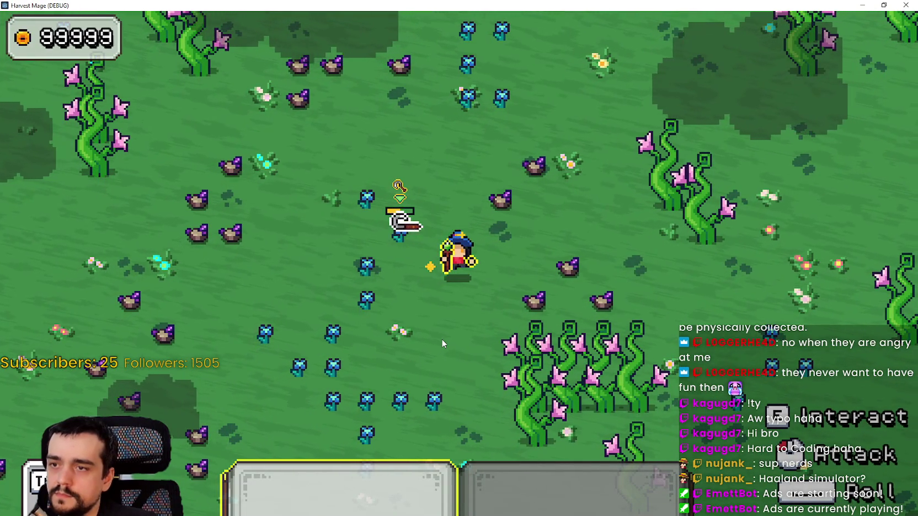
key(s)
key(1)
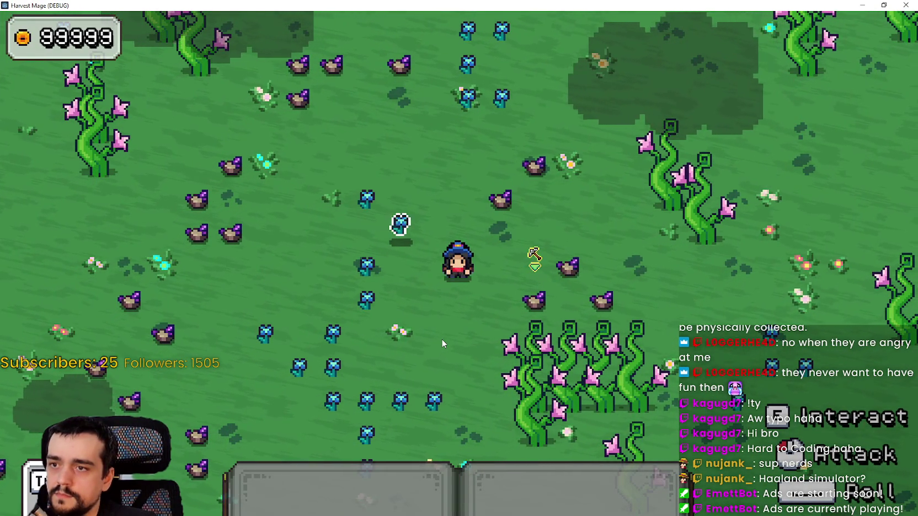
key(a)
key(a)
key(1)
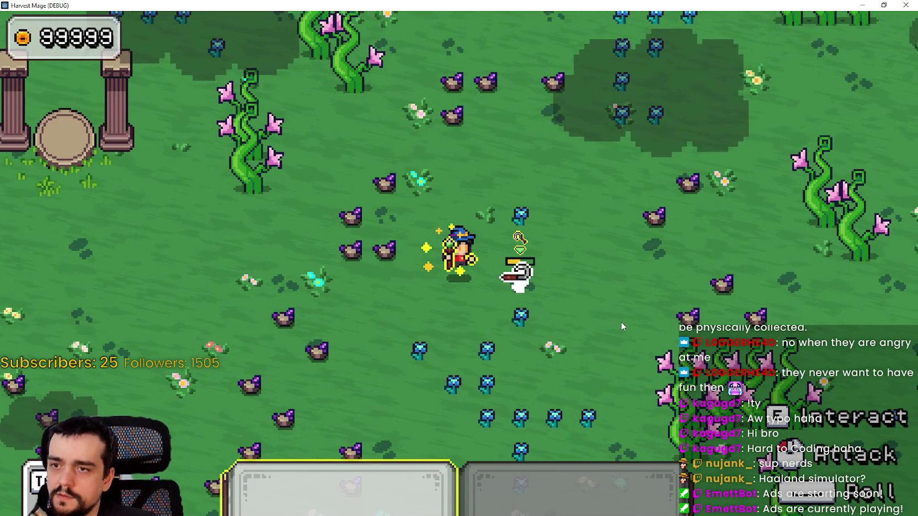
key(1)
key(d)
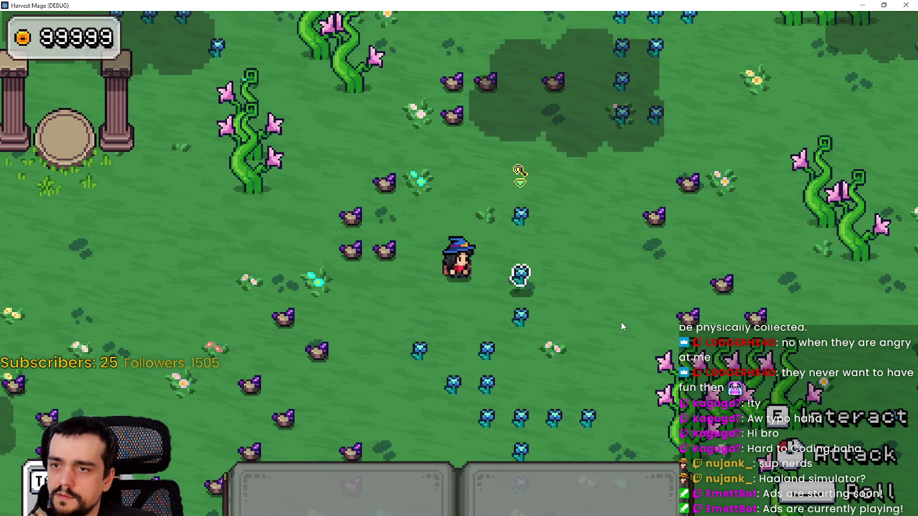
key(w)
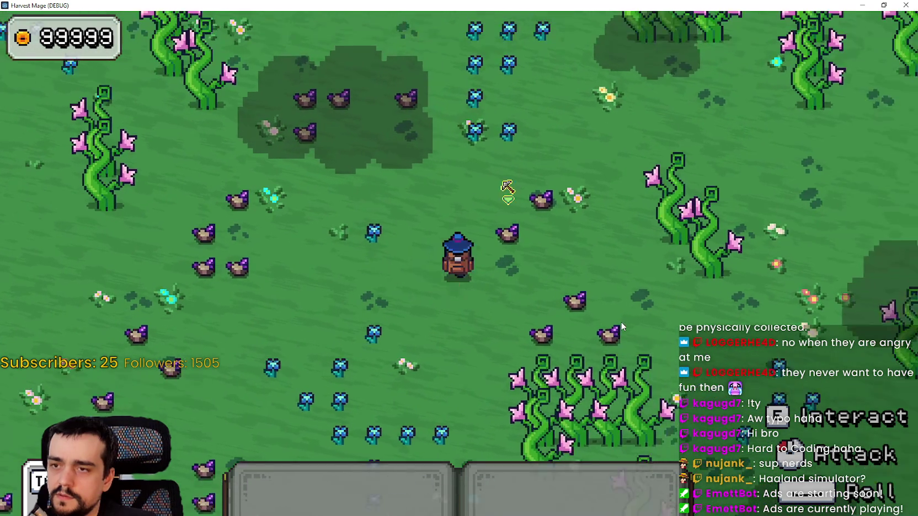
key(1)
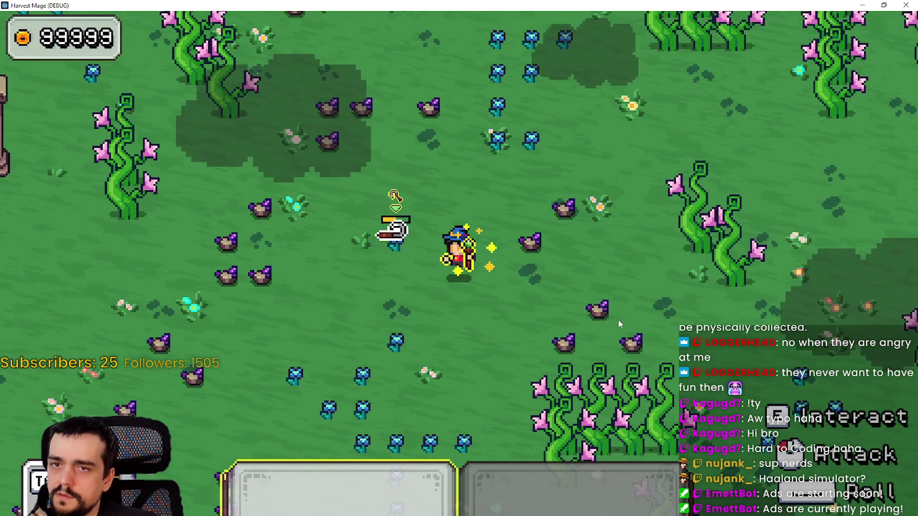
Step: Walk among the resources, collect the pickaxe drop, and swing at a resource to the left
key(a)
key(s)
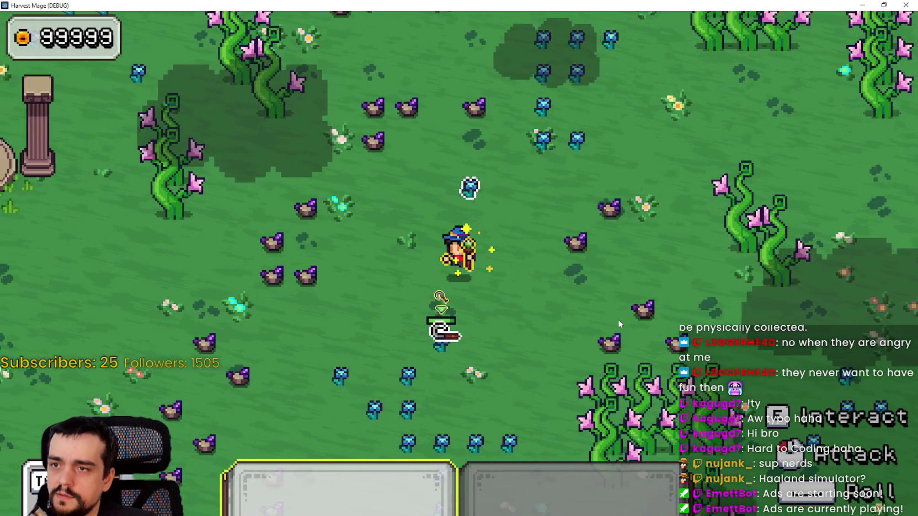
key(d)
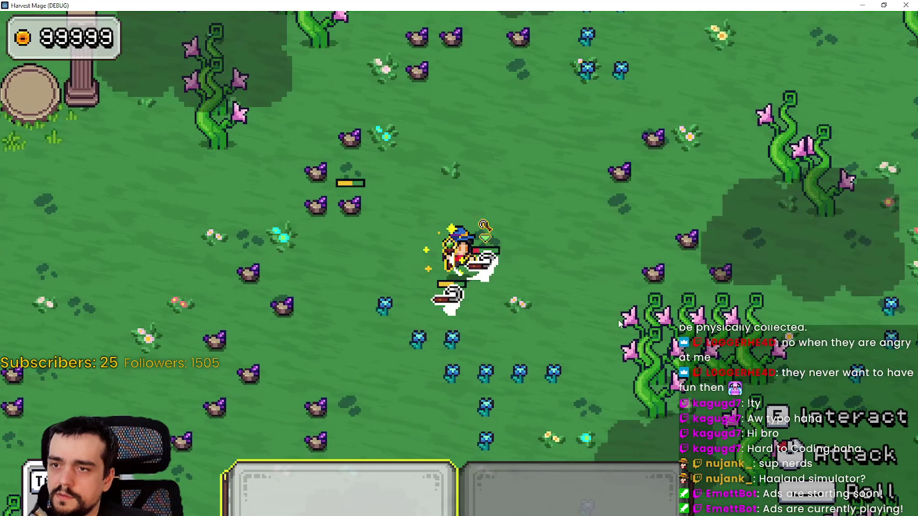
key(d)
key(a)
key(s)
key(d)
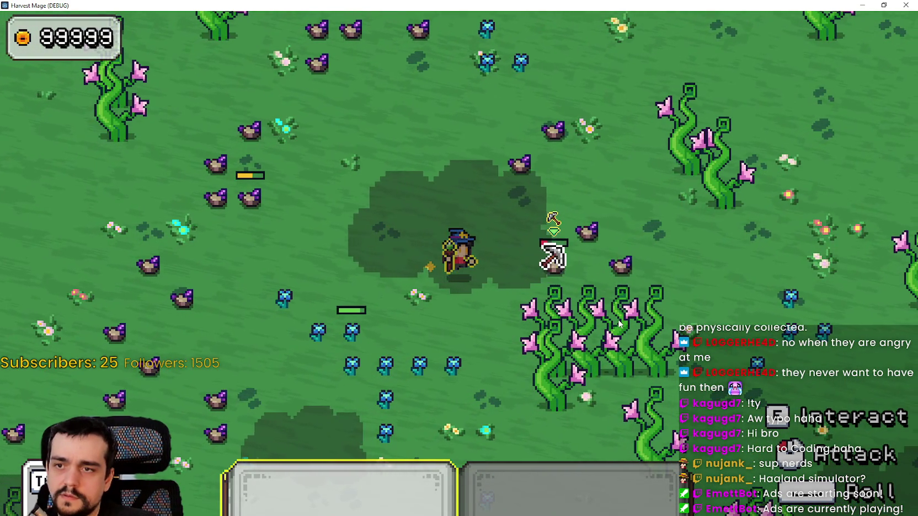
key(d)
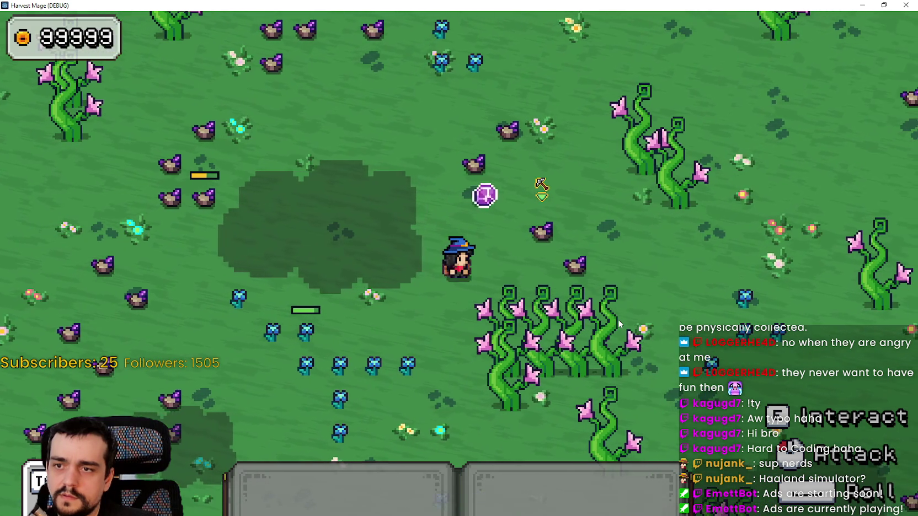
key(a)
key(a)
key(1)
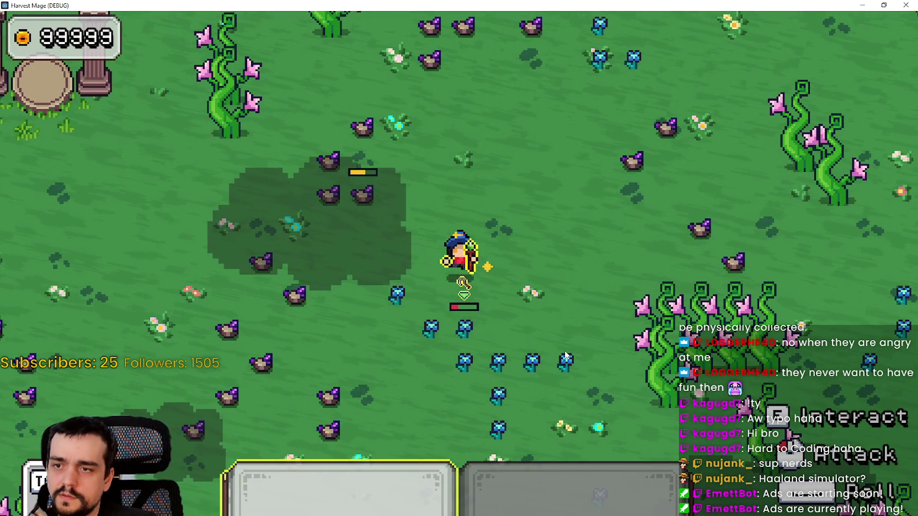
key(d)
key(s)
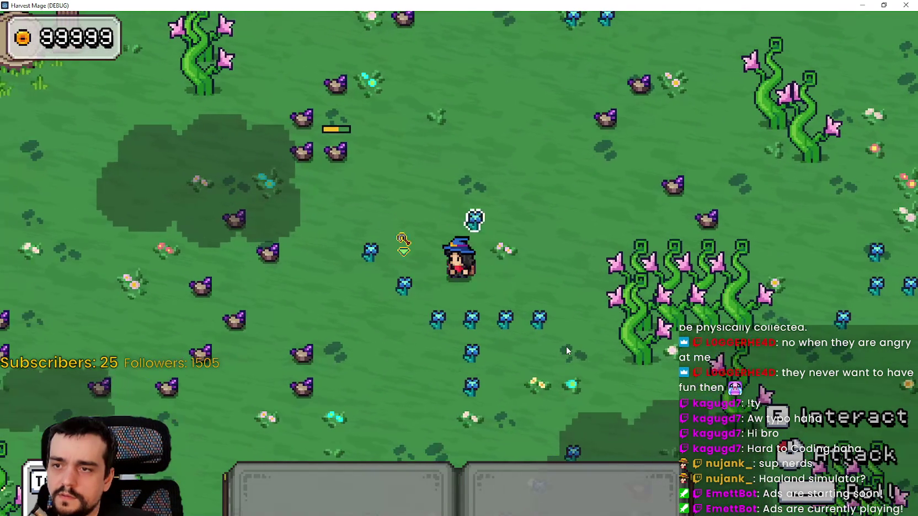
click(566, 347)
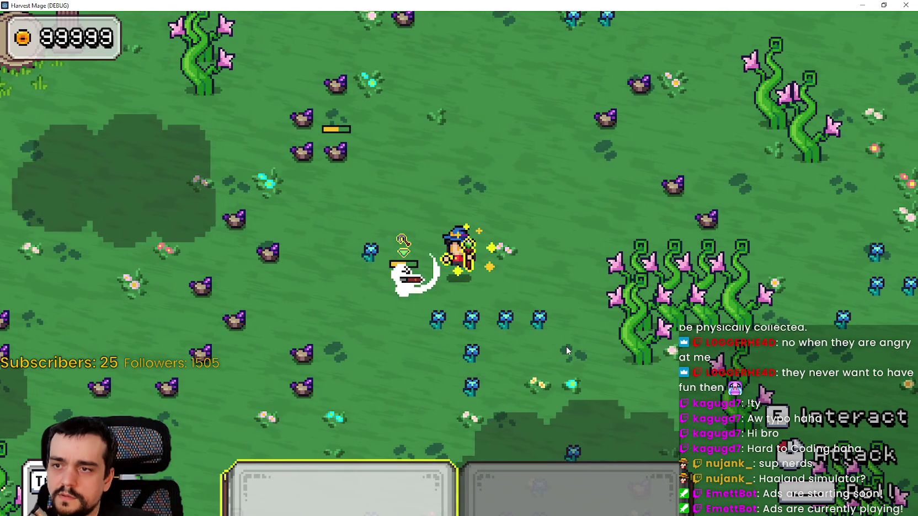
Step: Strike another resource, walk up toward the blue flowers and rocks, then restore the game window
key(a)
key(w)
key(d)
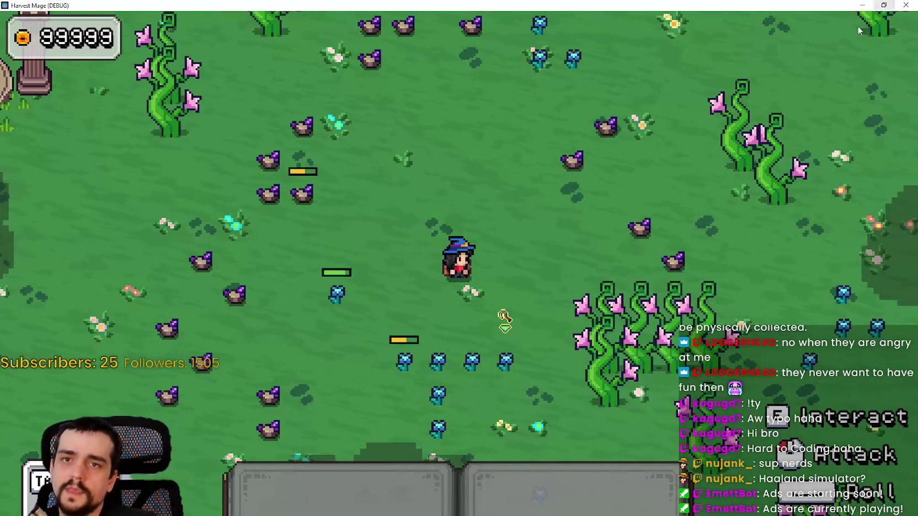
key(s)
key(a)
click(514, 335)
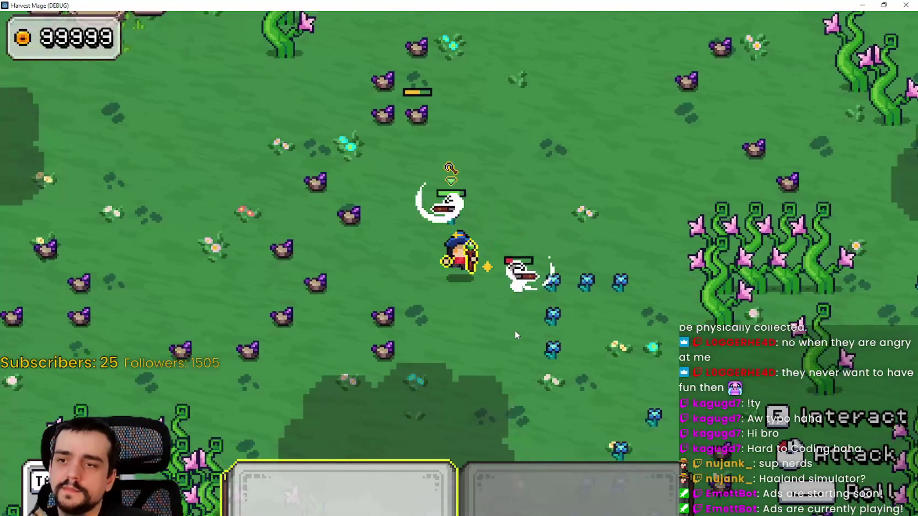
key(w)
key(d)
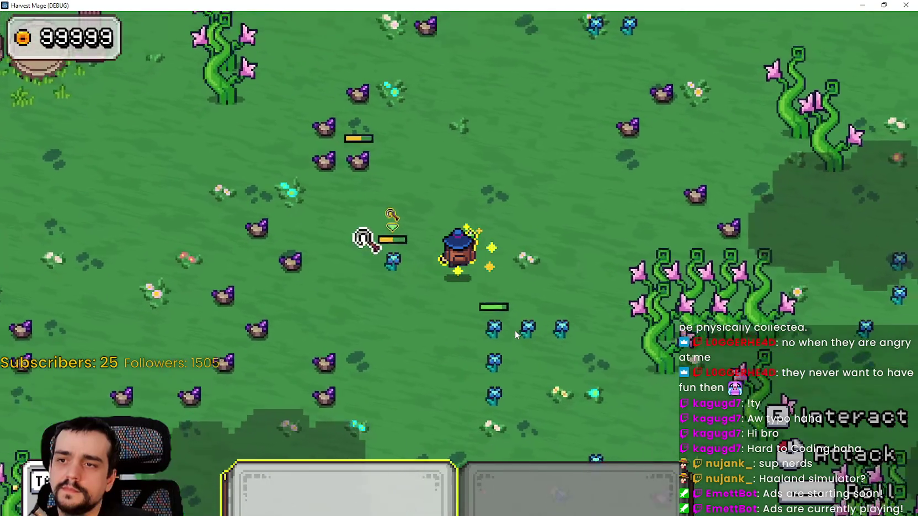
key(w)
key(d)
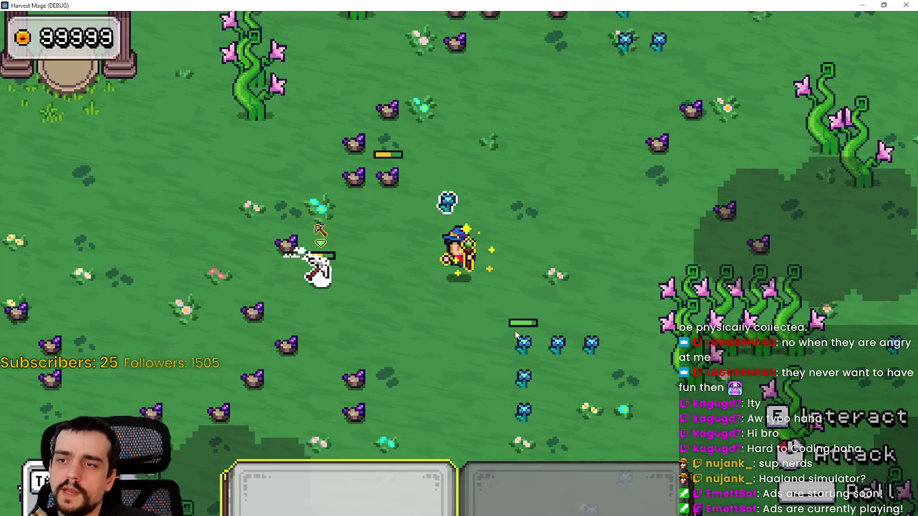
key(w)
key(d)
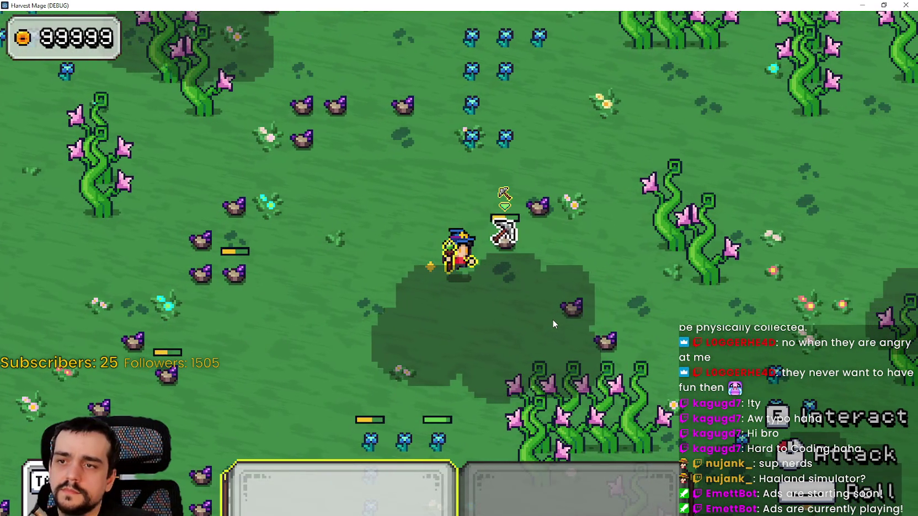
key(d)
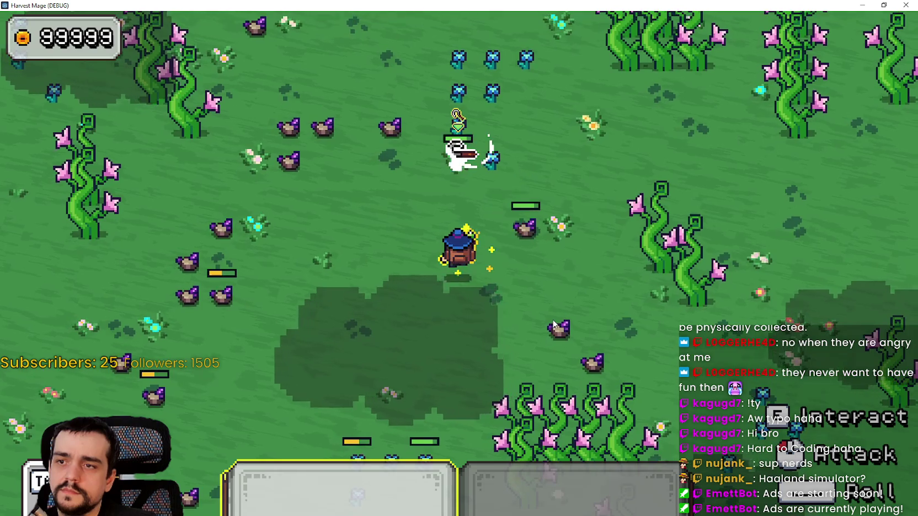
key(s)
click(886, 4)
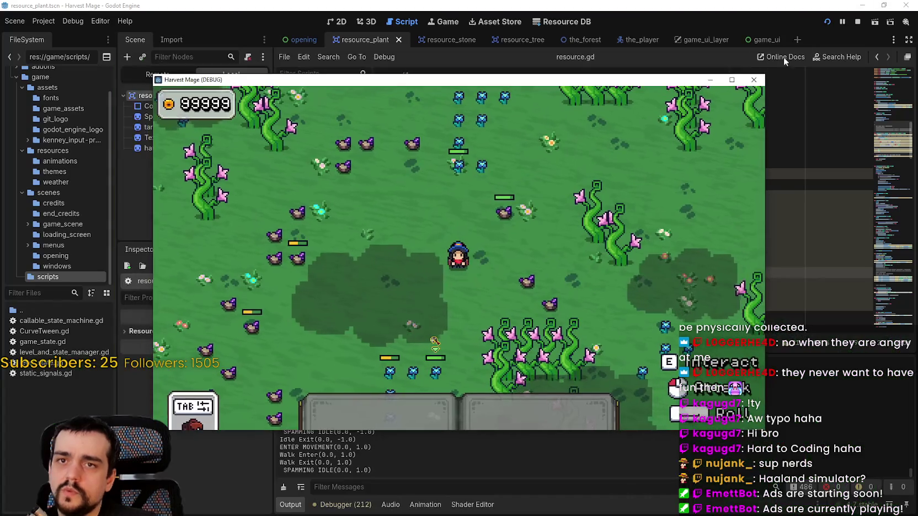
Step: Stop the game and review the arc_tween tween_method code in resource.gd
click(857, 24)
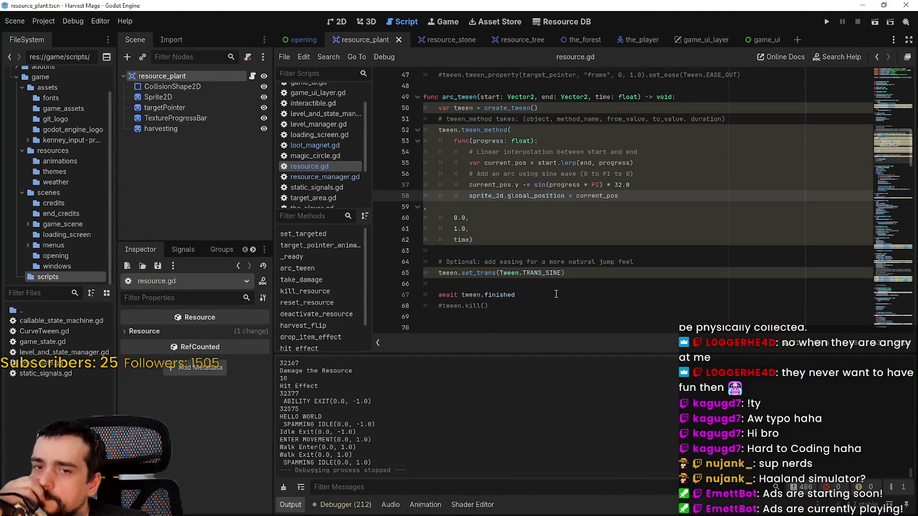
click(314, 145)
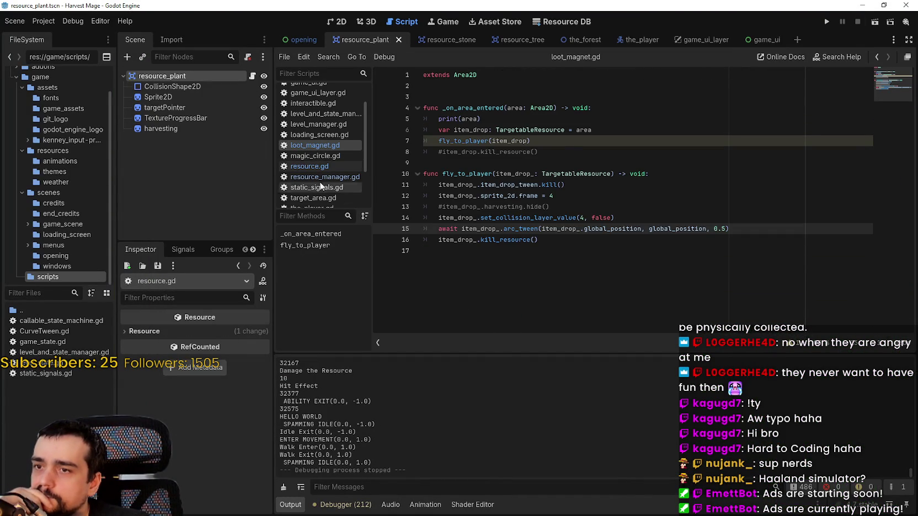
click(311, 166)
click(318, 176)
click(317, 166)
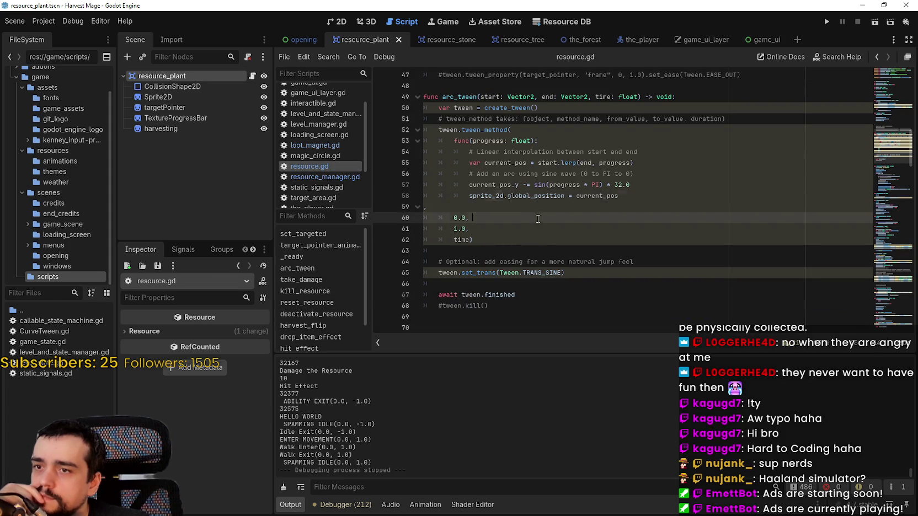
click(538, 219)
scroll(496, 193, up, 1)
click(466, 163)
scroll(882, 158, up, 2)
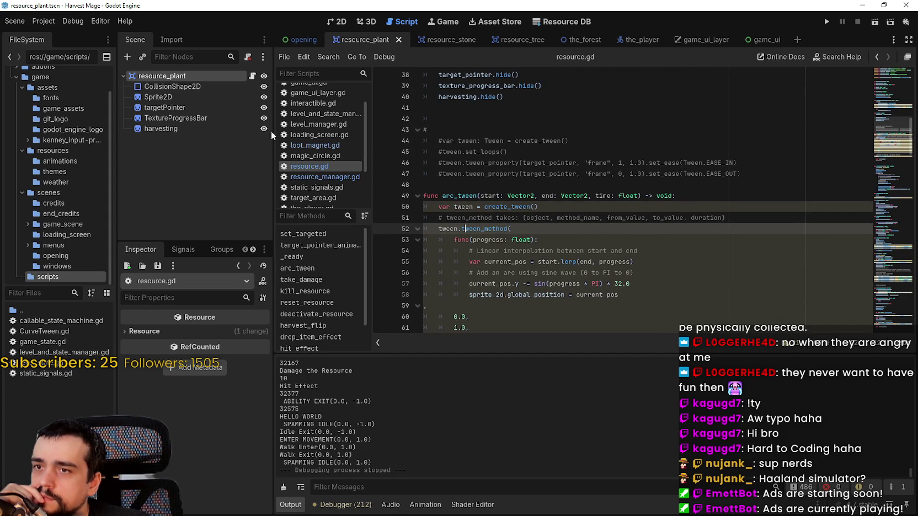
Step: Jump from loot_magnet.gd to kill_resource, comment out hide(), save, and relaunch the game
click(304, 145)
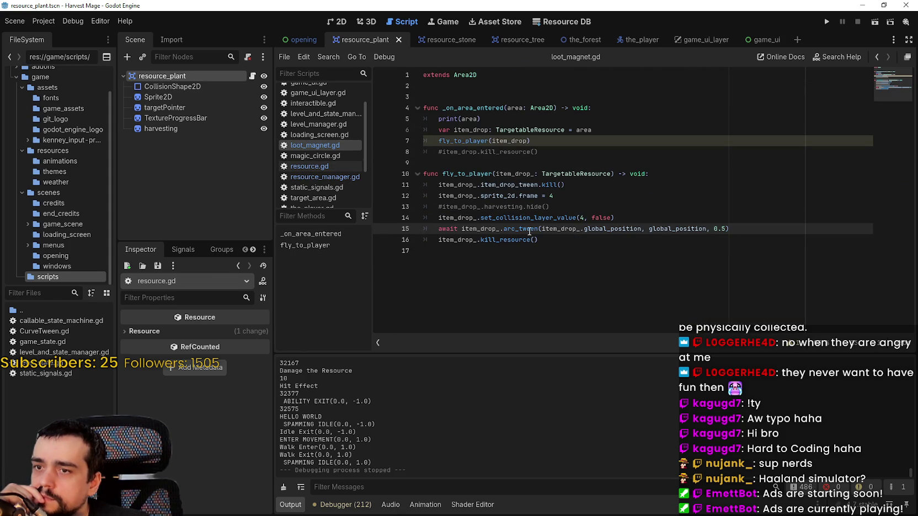
right_click(500, 240)
click(537, 394)
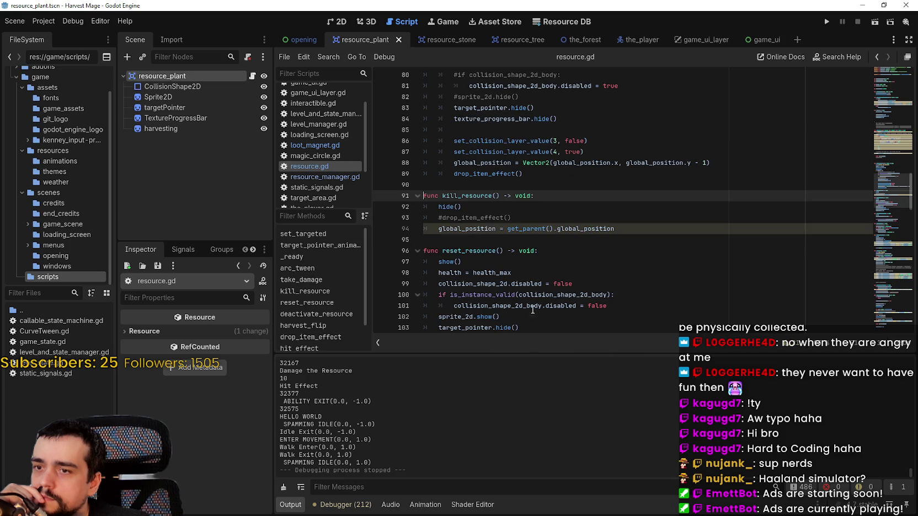
click(437, 206)
text(#)
key(ctrl+s)
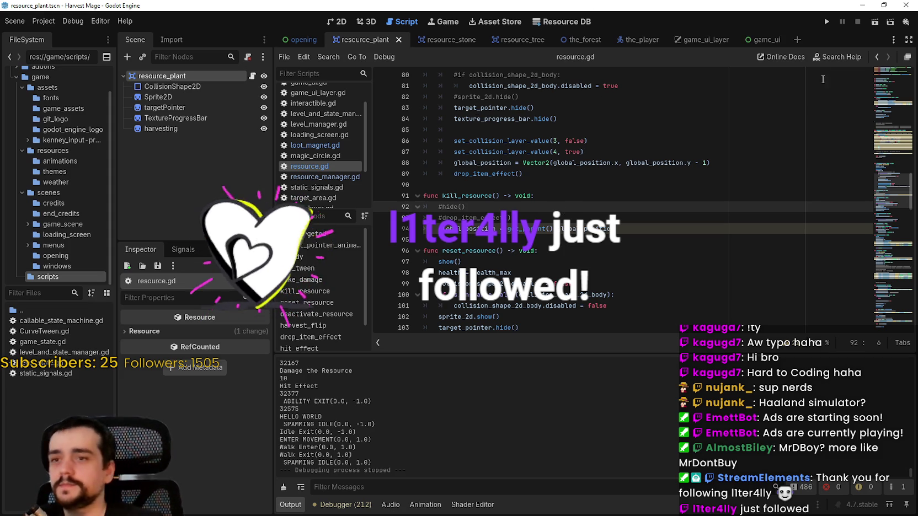
click(826, 21)
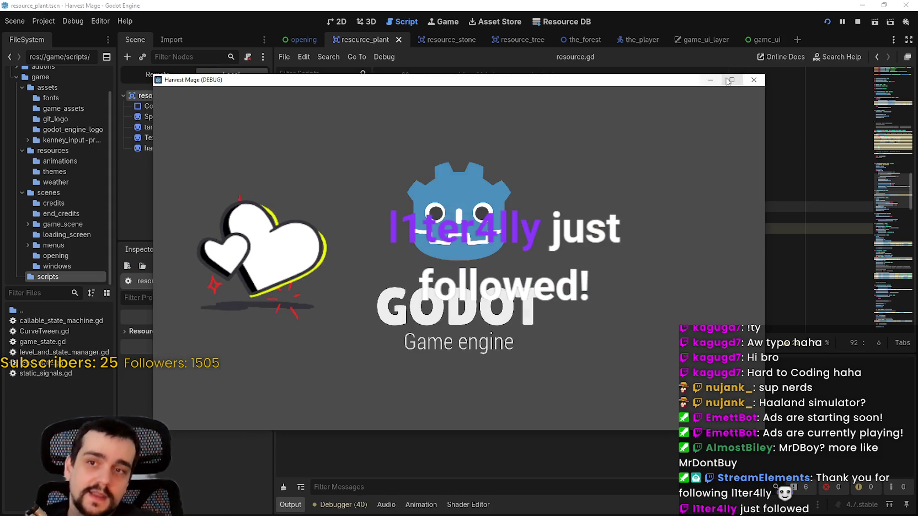
Step: Maximize the game, continue the saved game, hit a plant, and break a rock into a purple drop
click(729, 80)
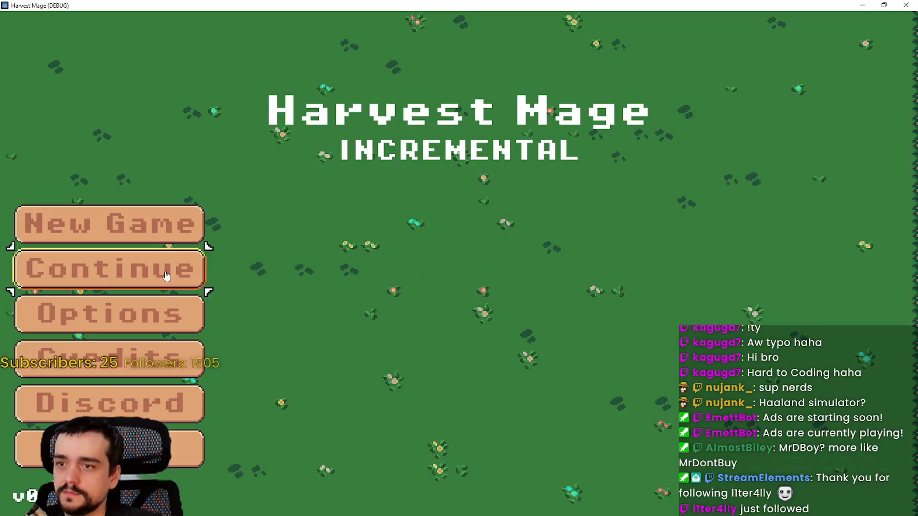
click(166, 275)
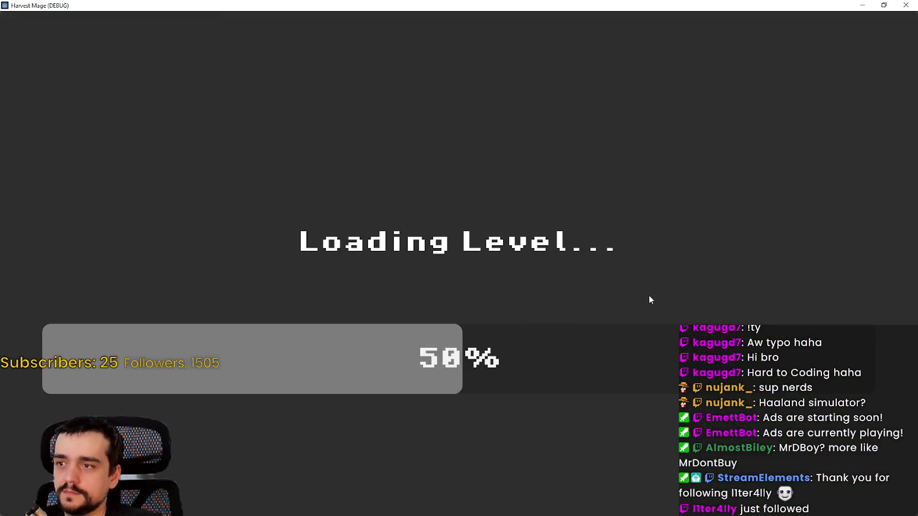
key(a)
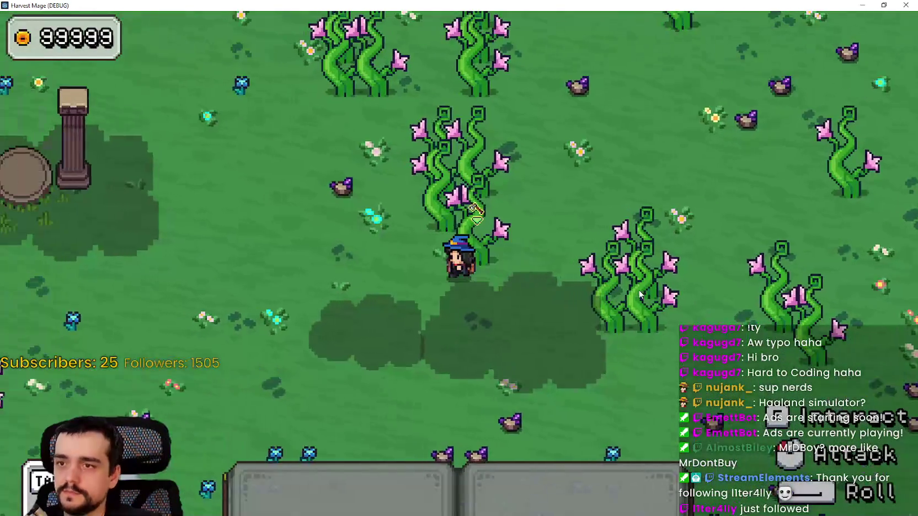
key(1)
click(612, 275)
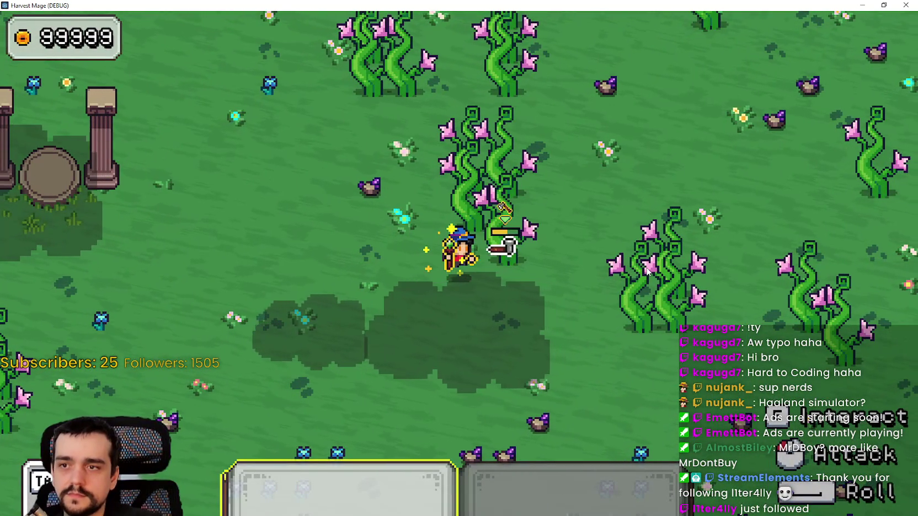
click(648, 271)
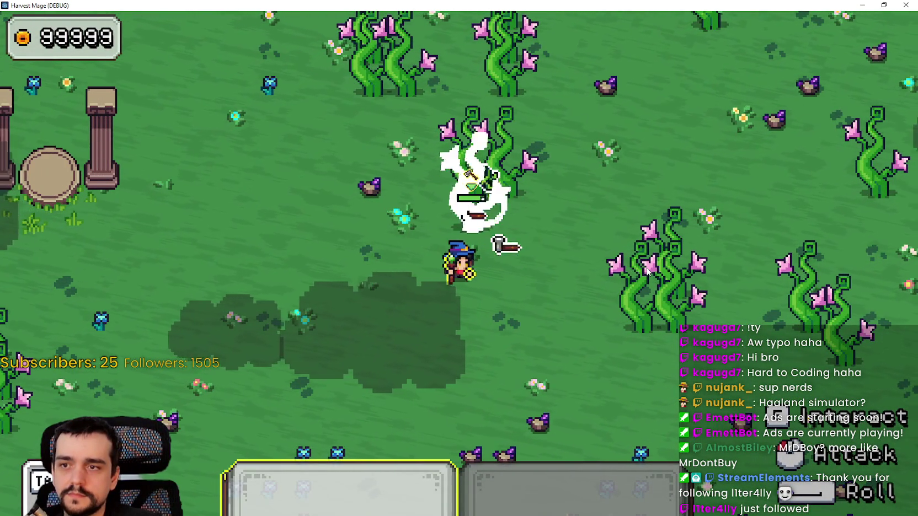
key(a)
key(w)
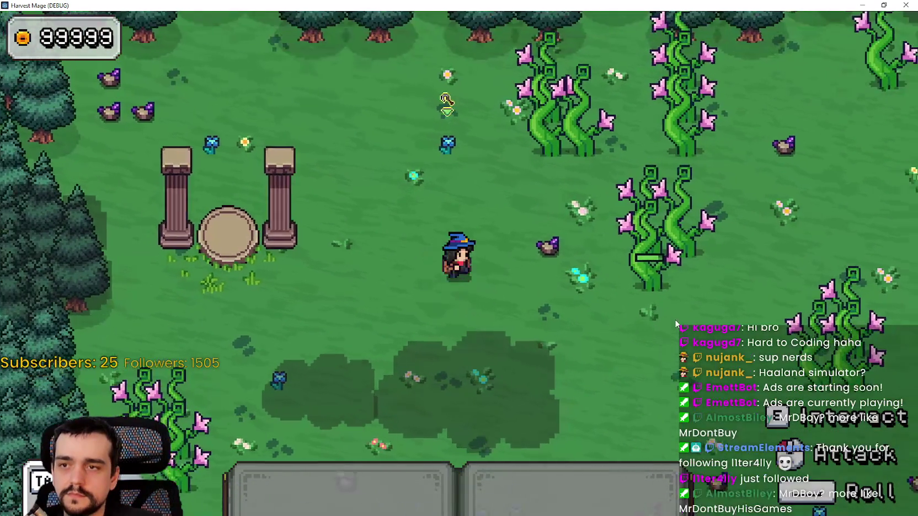
key(d)
key(1)
click(640, 289)
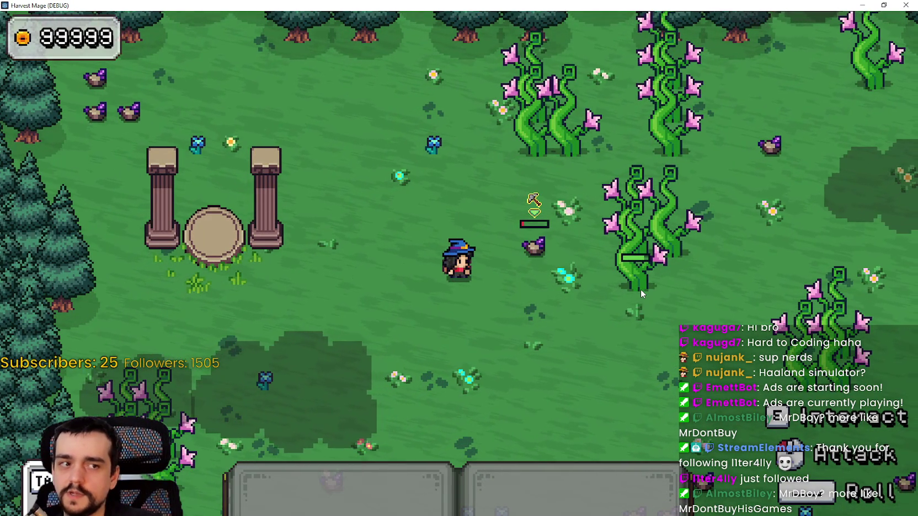
key(1)
click(641, 289)
Step: Walk over the purple drop to collect it, strike a rock near the blue flowers, and restore the window
key(d)
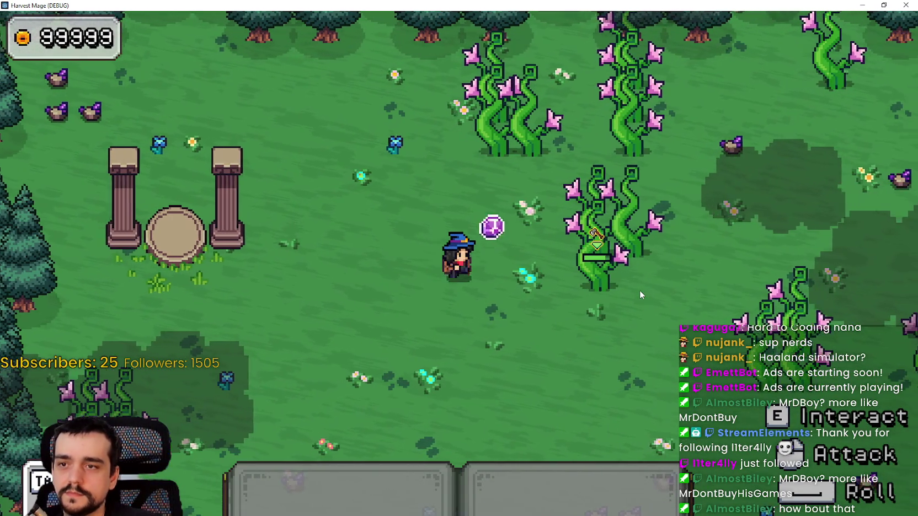
key(w)
key(a)
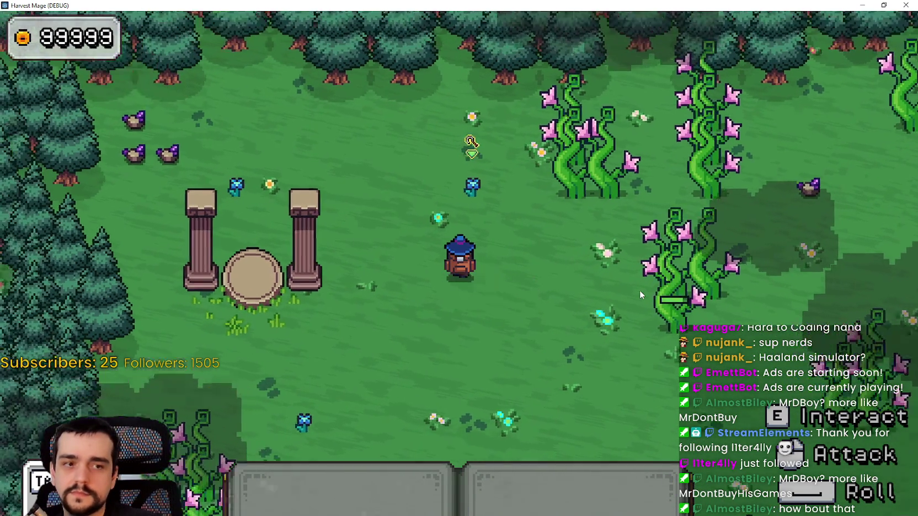
key(d)
key(s)
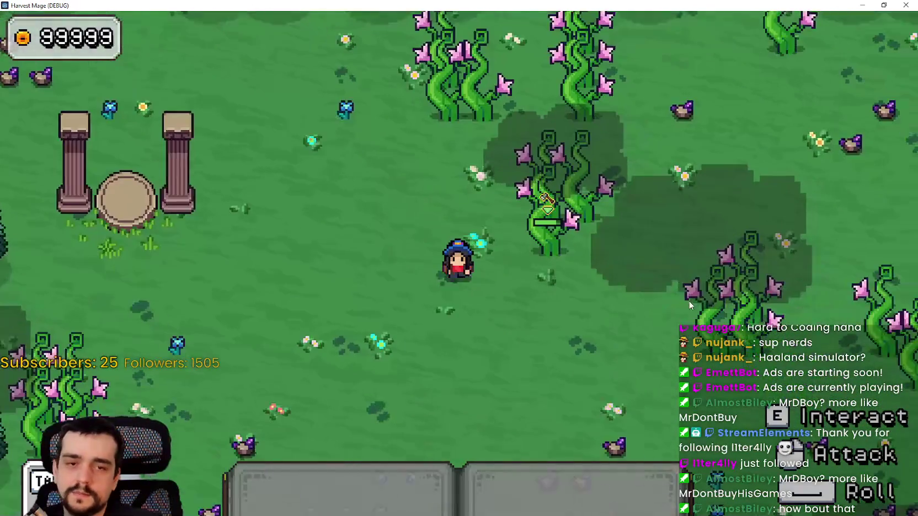
key(a)
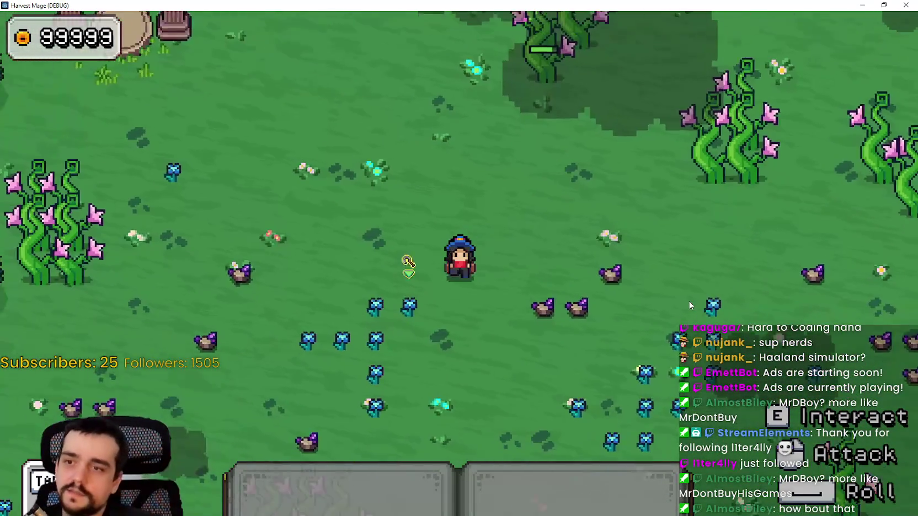
key(s)
key(d)
key(1)
click(606, 292)
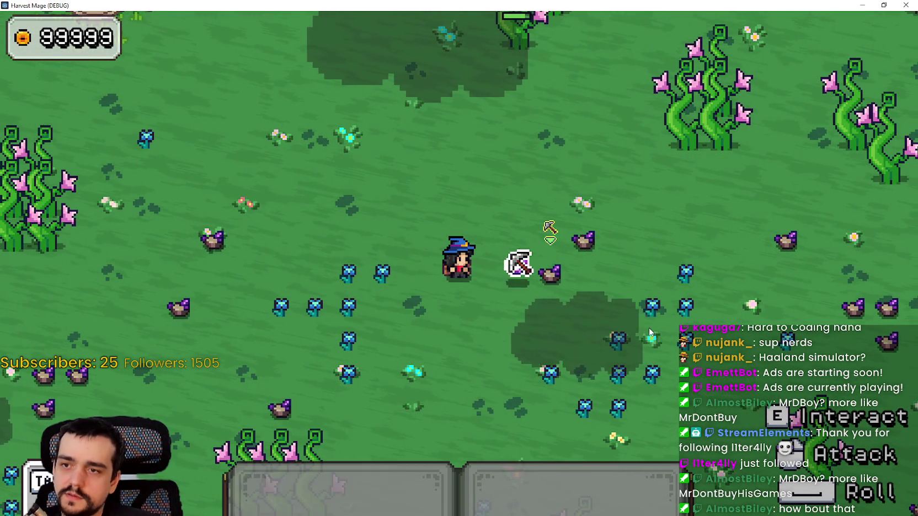
key(w)
key(a)
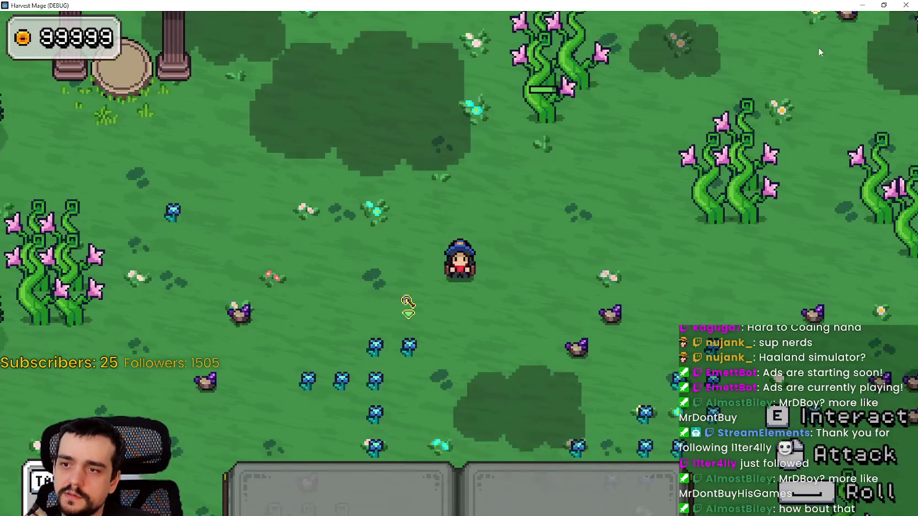
click(883, 5)
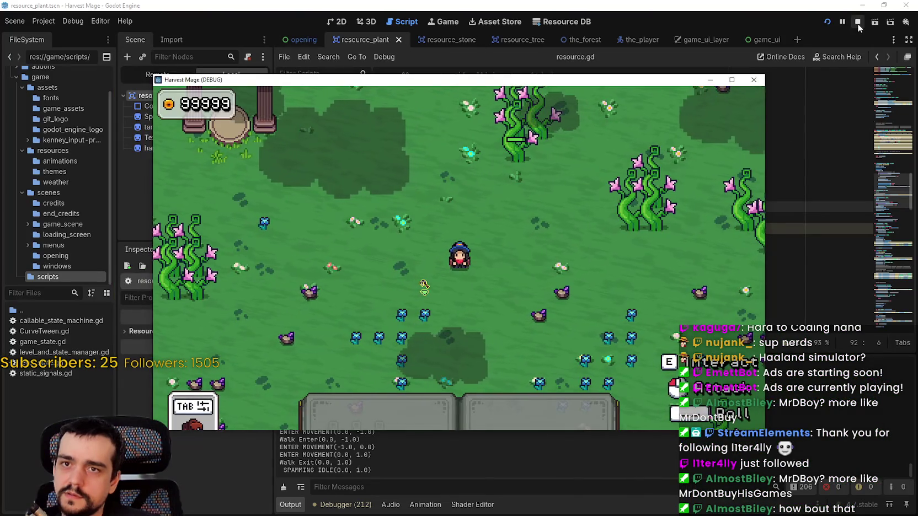
Step: Stop the game, comment out item_drop_.kill_resource() on line 16 of loot_magnet.gd, and relaunch
click(858, 22)
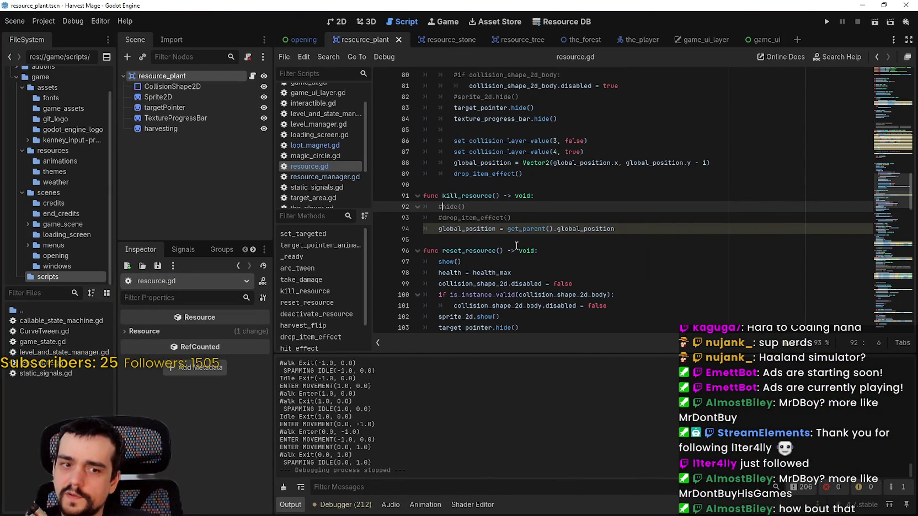
scroll(579, 262, up, 3)
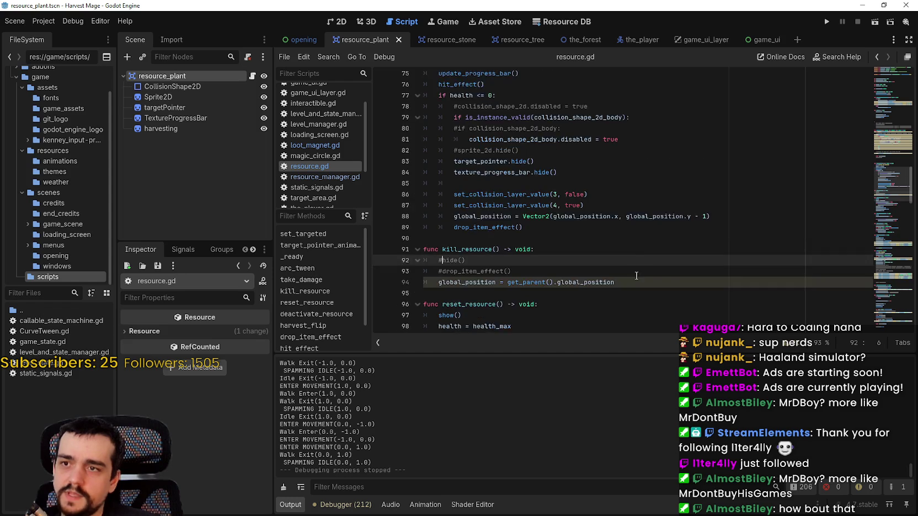
click(315, 145)
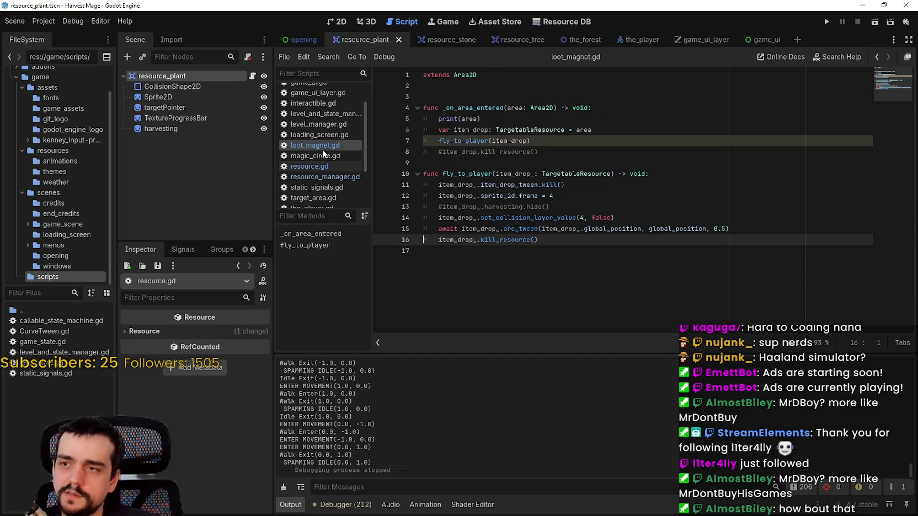
right_click(515, 230)
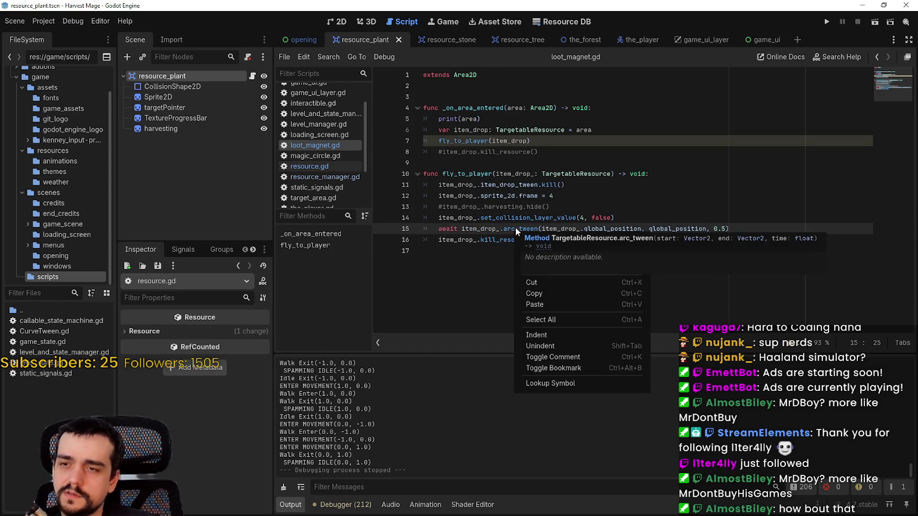
key(Escape)
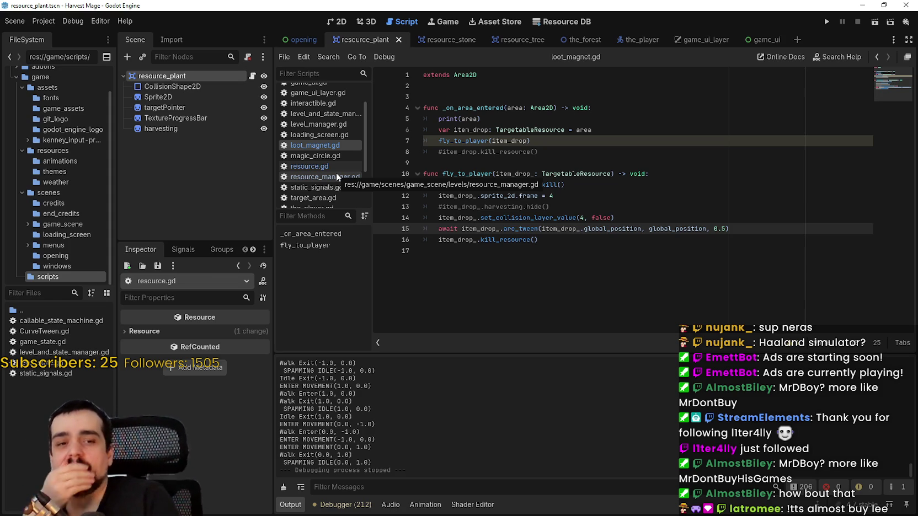
click(500, 182)
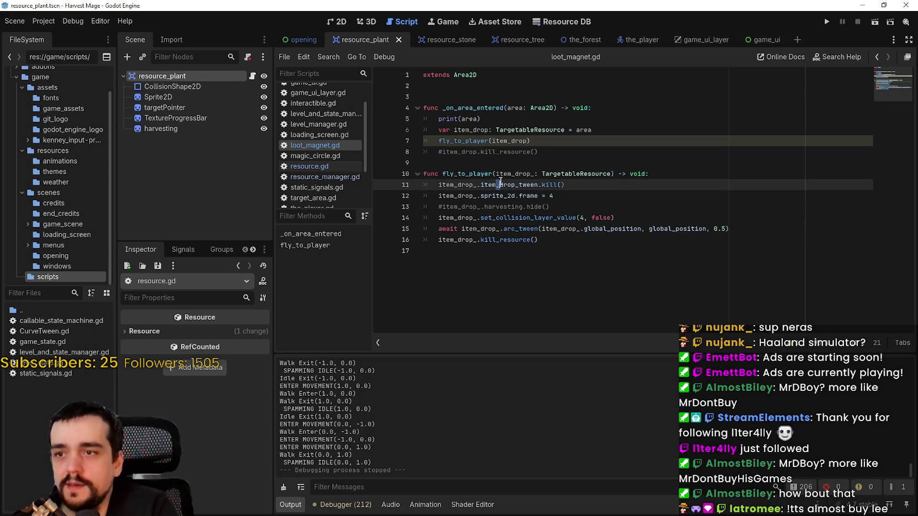
click(450, 242)
text(#)
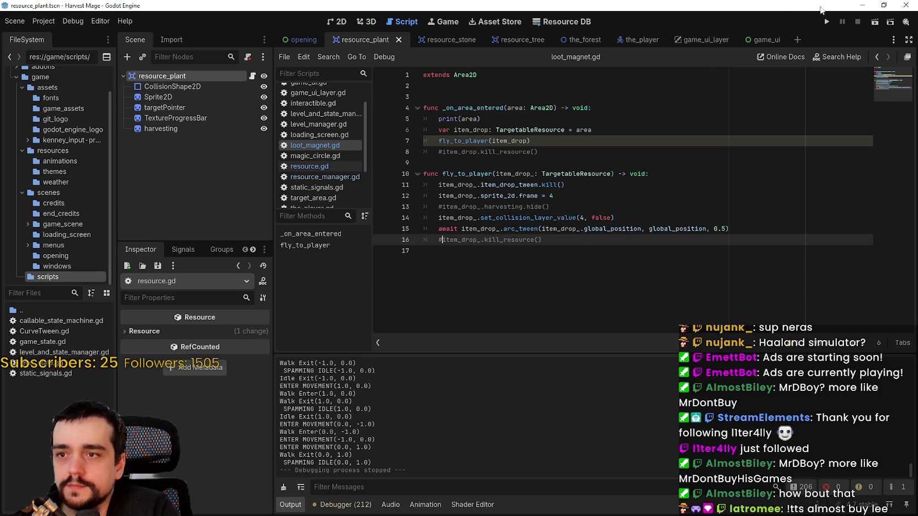
click(827, 22)
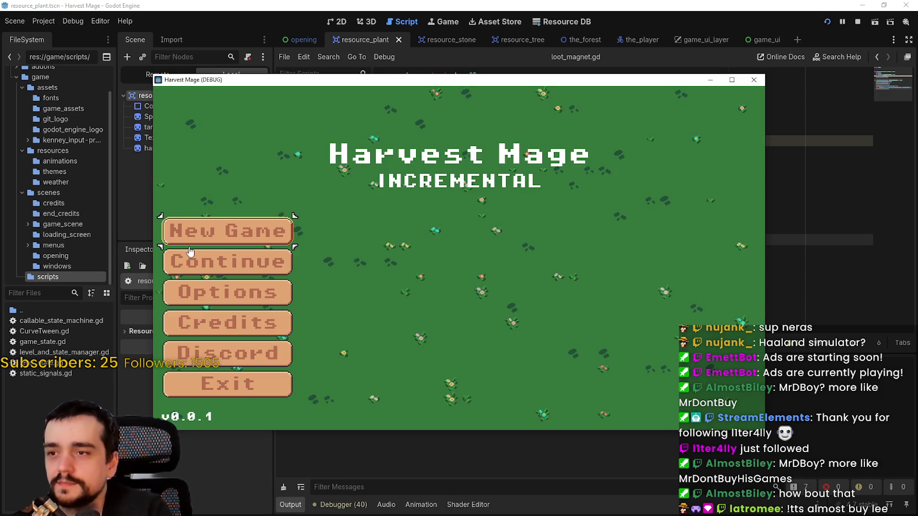
Step: Start from the title menu, equip the first hotbar tool, and harvest the purple crop
click(226, 233)
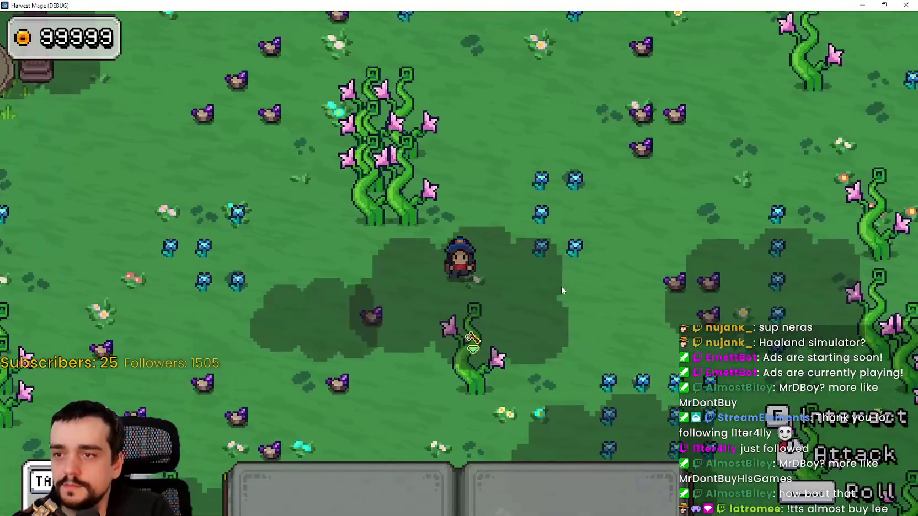
key(s)
key(a)
key(a)
key(w)
key(d)
key(1)
click(608, 300)
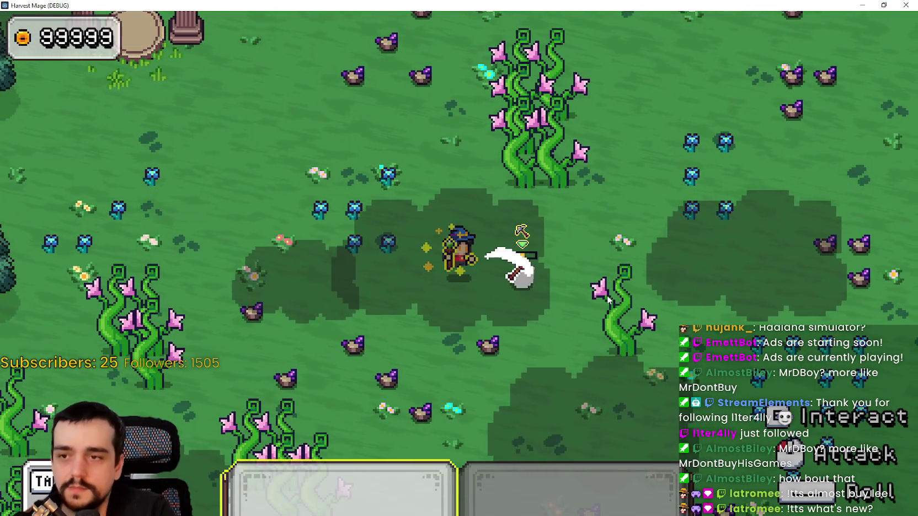
click(597, 260)
Step: Walk around the field and attack another crop, planting a beanstalk where the mage stands
key(d)
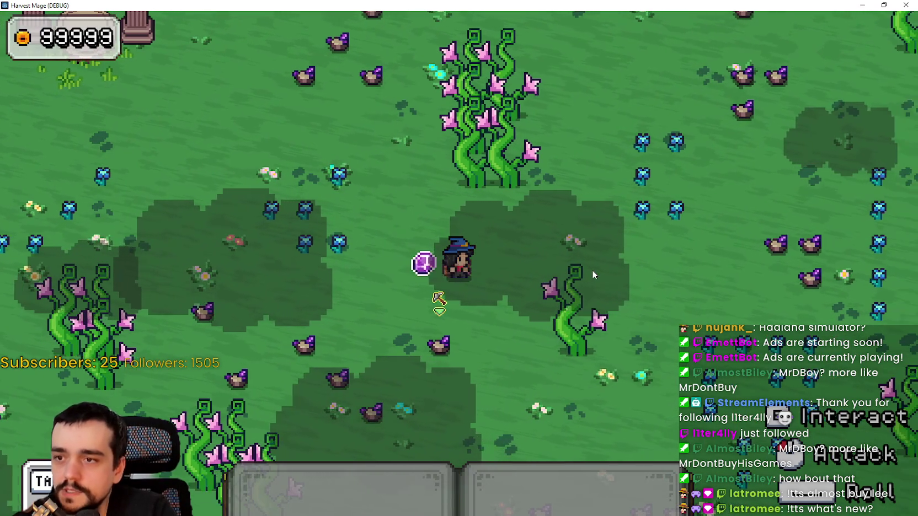
key(a)
key(w)
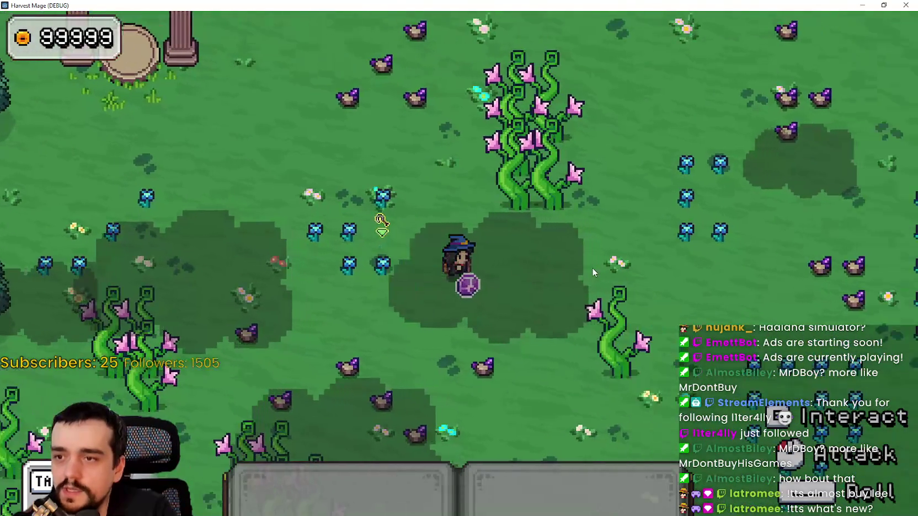
key(w)
key(d)
key(a)
key(s)
key(d)
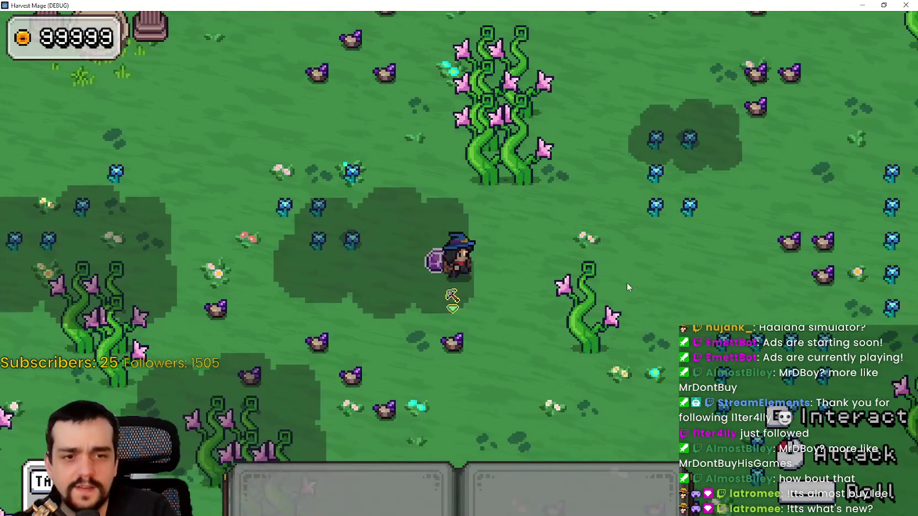
key(s)
key(d)
click(632, 281)
key(s)
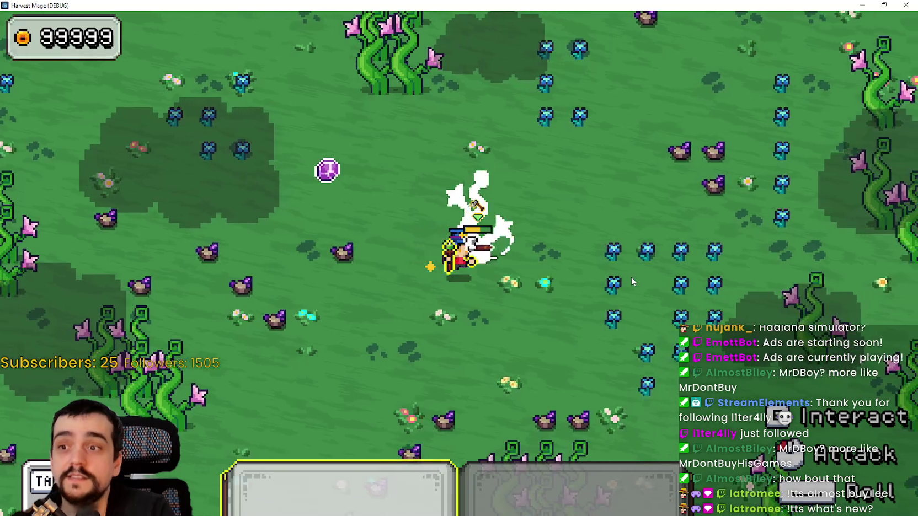
click(576, 253)
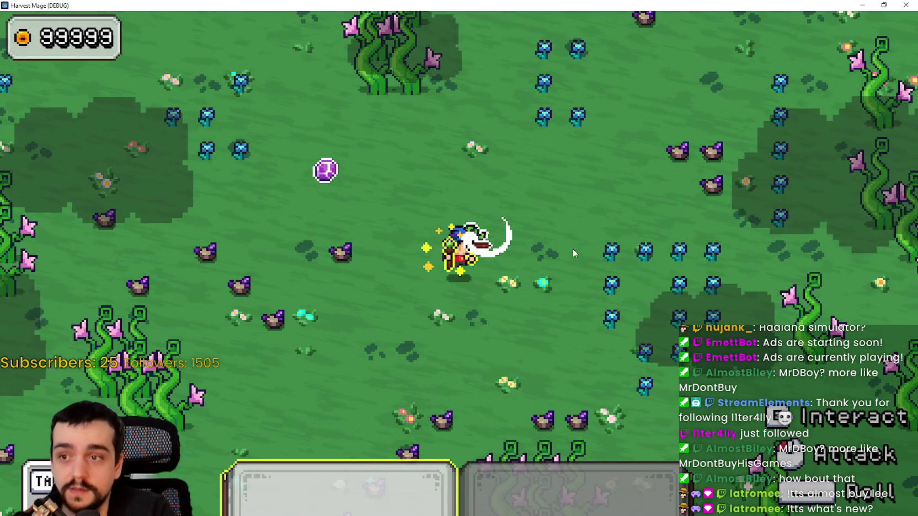
click(574, 253)
Step: Walk the mage around the purple loot drop lying on the grass
key(s)
key(a)
key(a)
key(w)
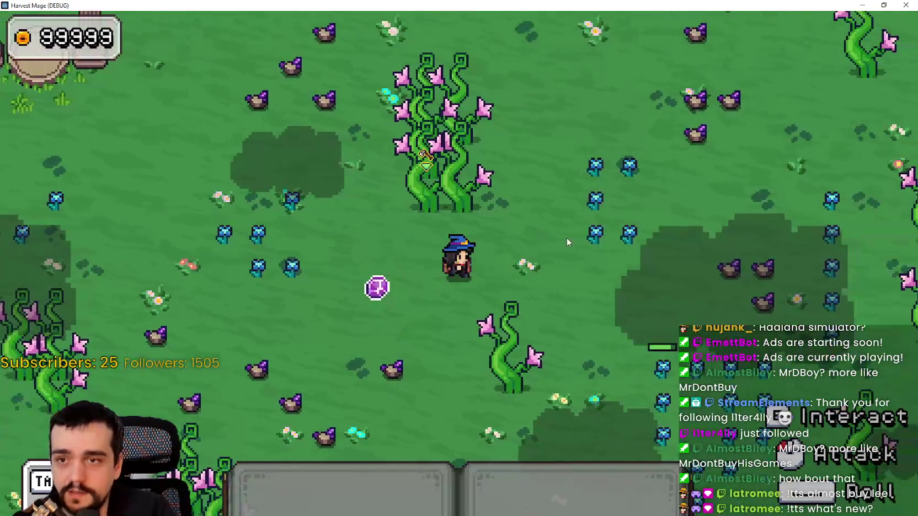
key(s)
key(d)
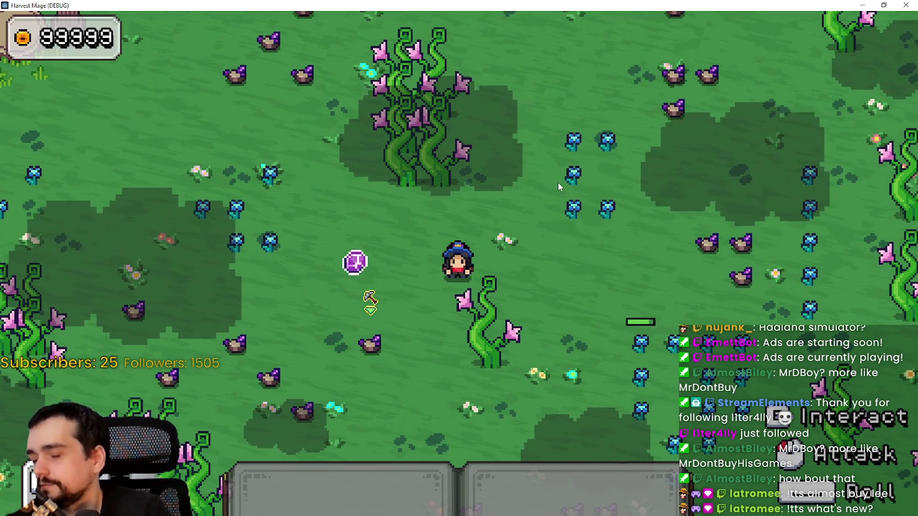
Step: Walk the mage north-west and around the field, readying and stowing the staff
key(w)
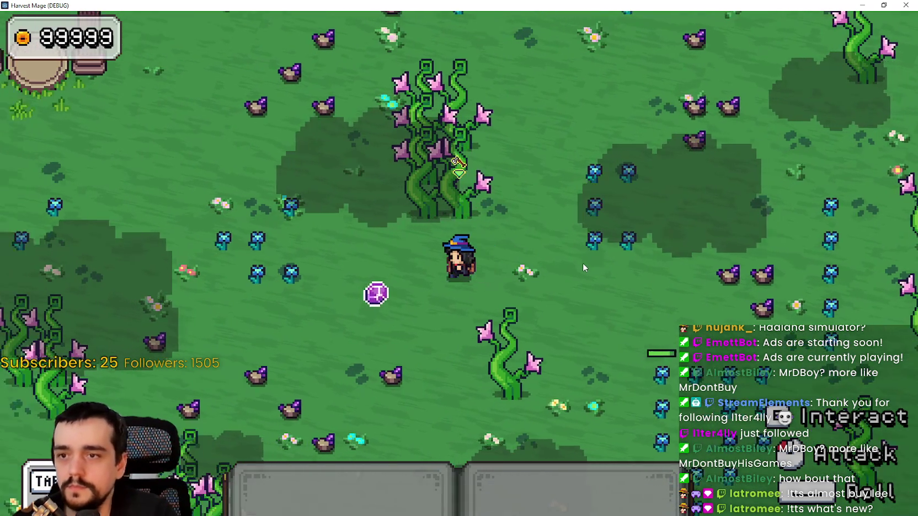
key(a)
key(w)
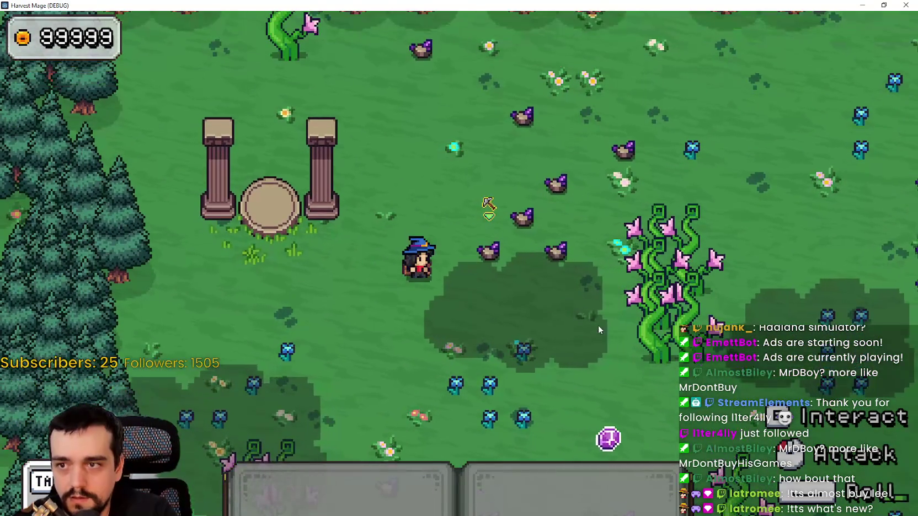
key(1)
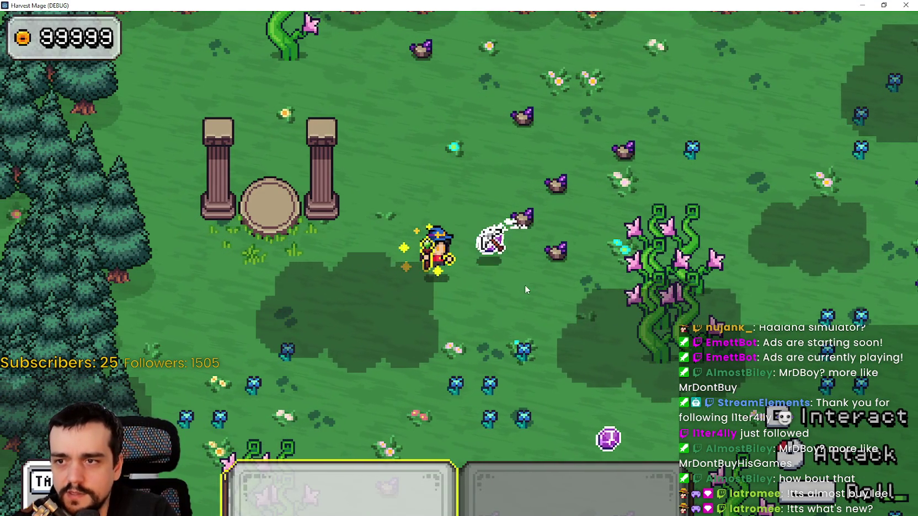
key(1)
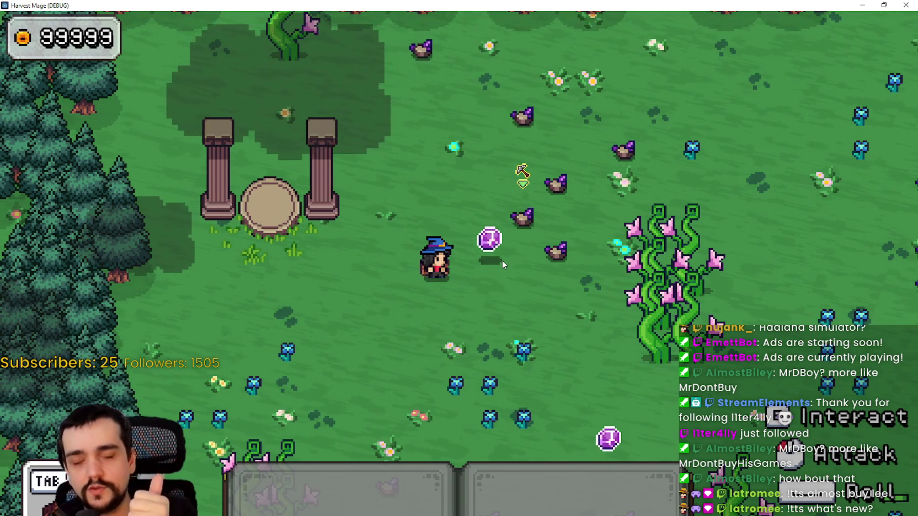
key(a)
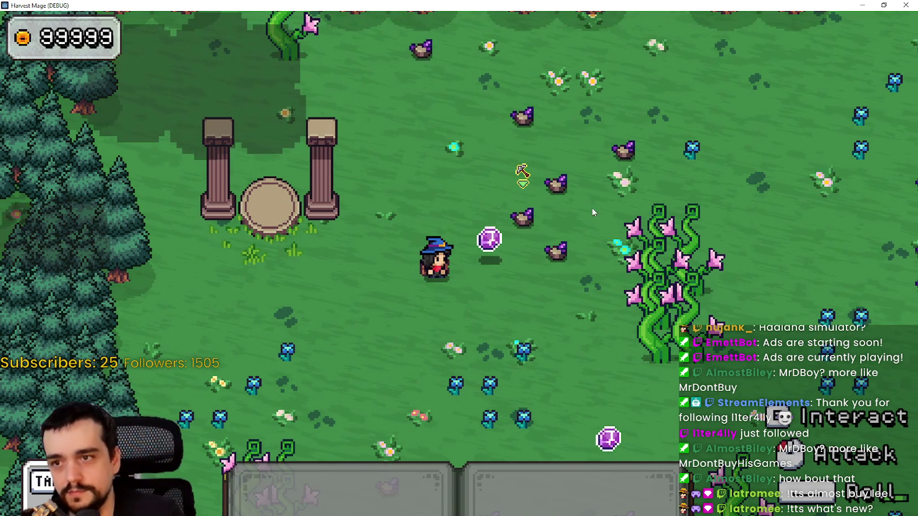
key(s)
key(d)
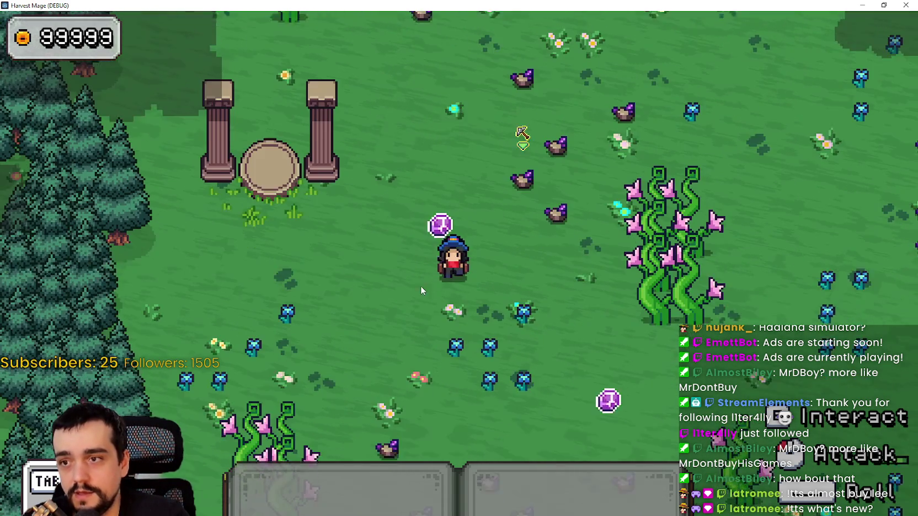
key(a)
key(w)
key(d)
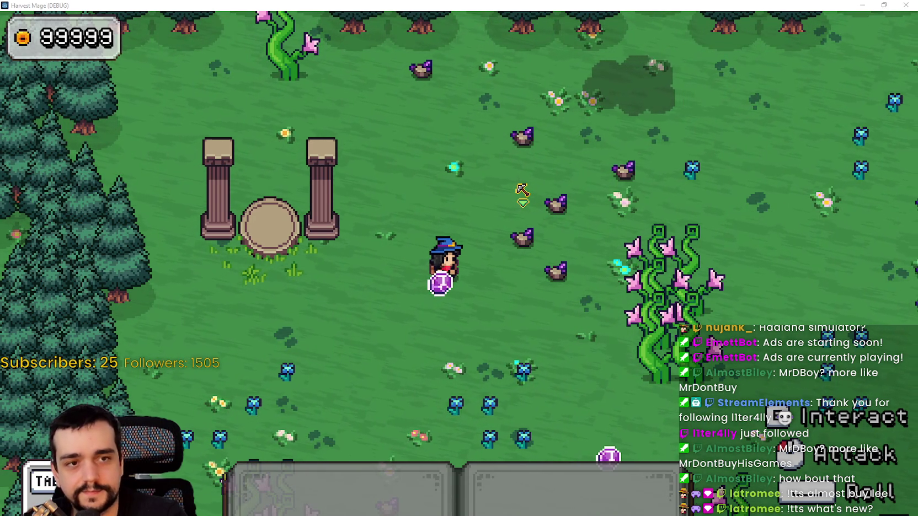
Step: Walk up-right and mine the rocks beside the mage with the first hotbar tool
key(w)
key(d)
key(1)
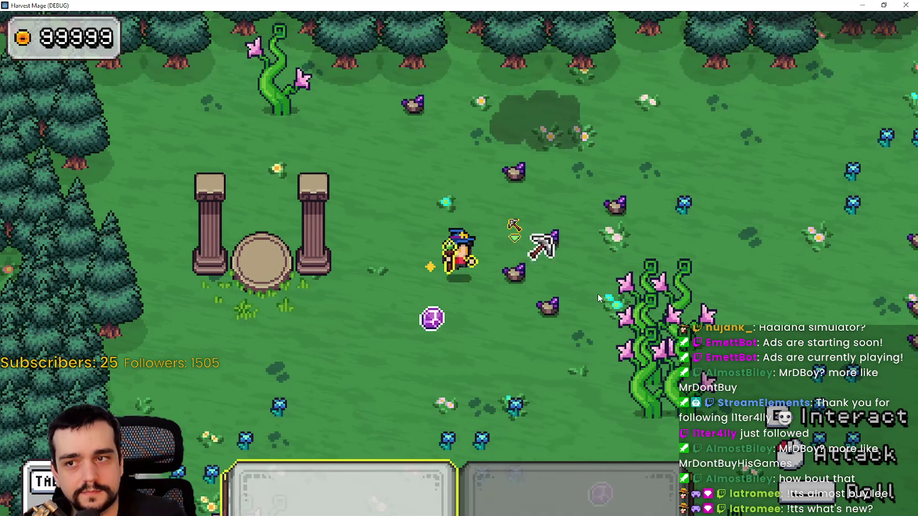
click(598, 297)
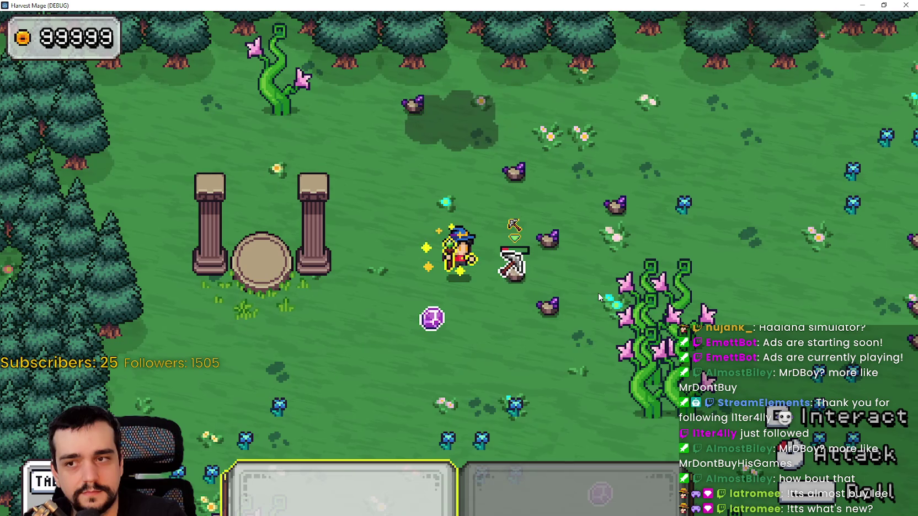
key(1)
key(d)
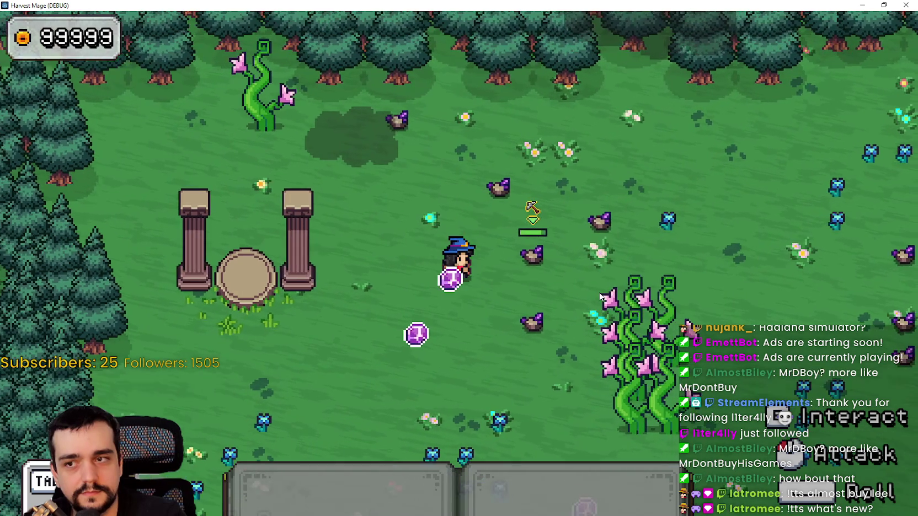
key(w)
key(1)
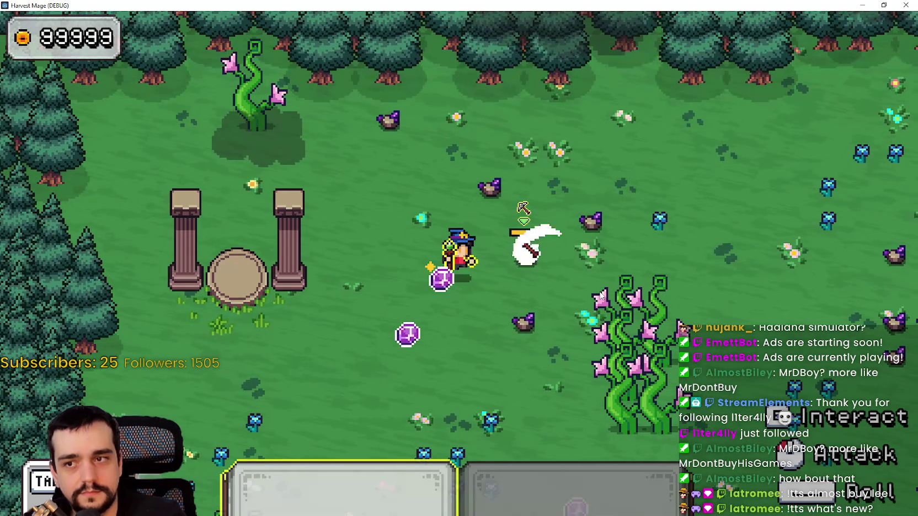
click(549, 231)
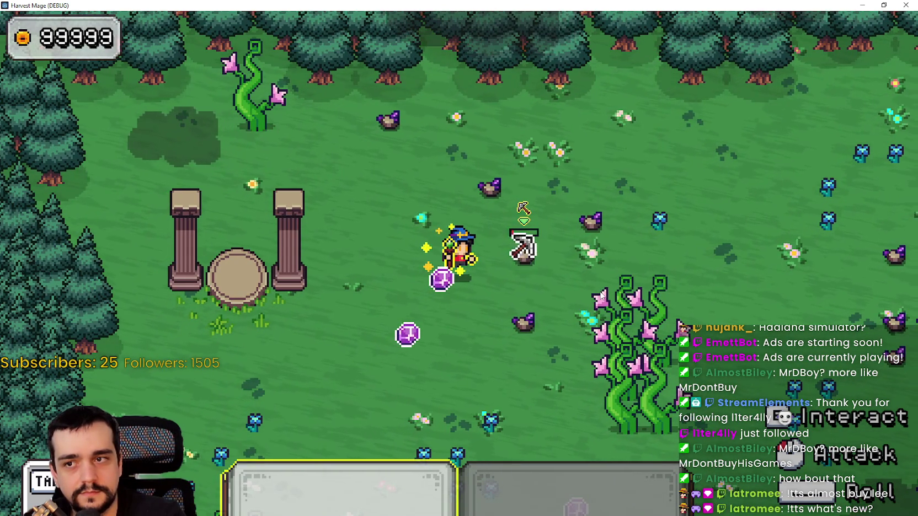
key(1)
Step: Move to the next rock and strike it and the neighbouring vine with the pickaxe
key(s)
key(a)
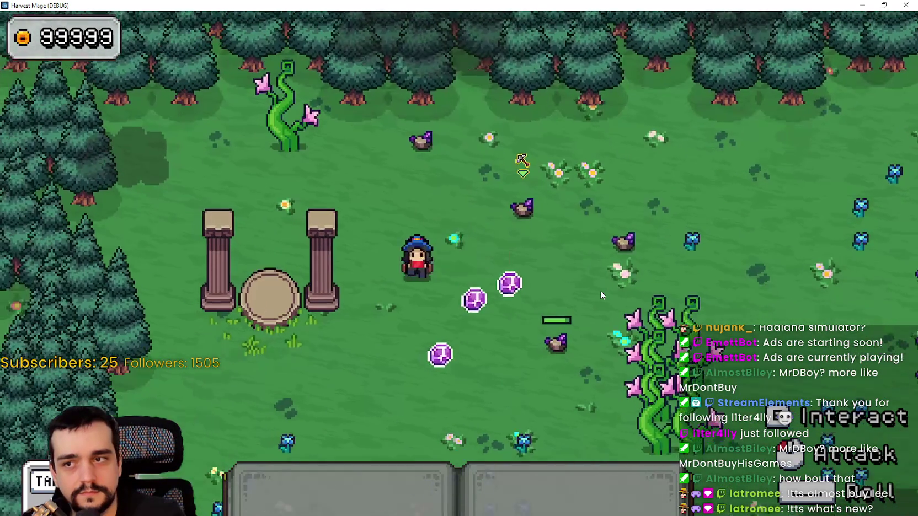
key(d)
key(1)
click(600, 294)
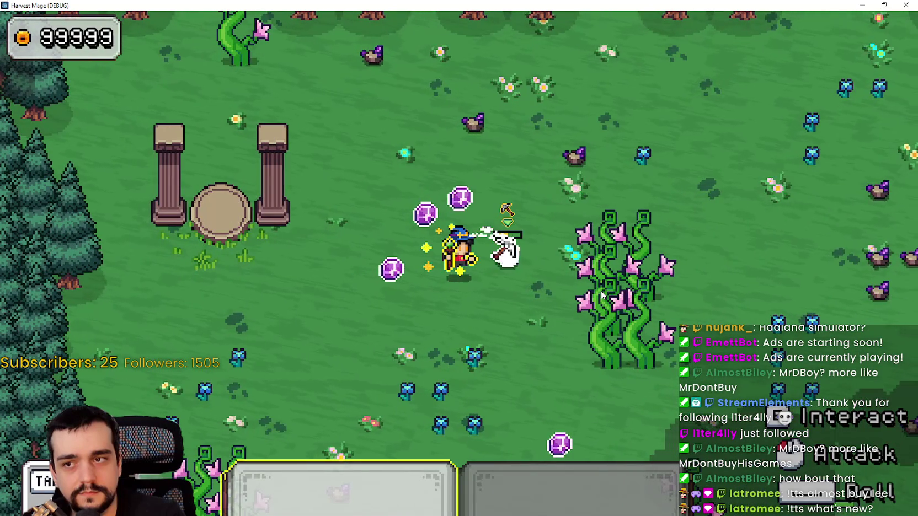
click(605, 293)
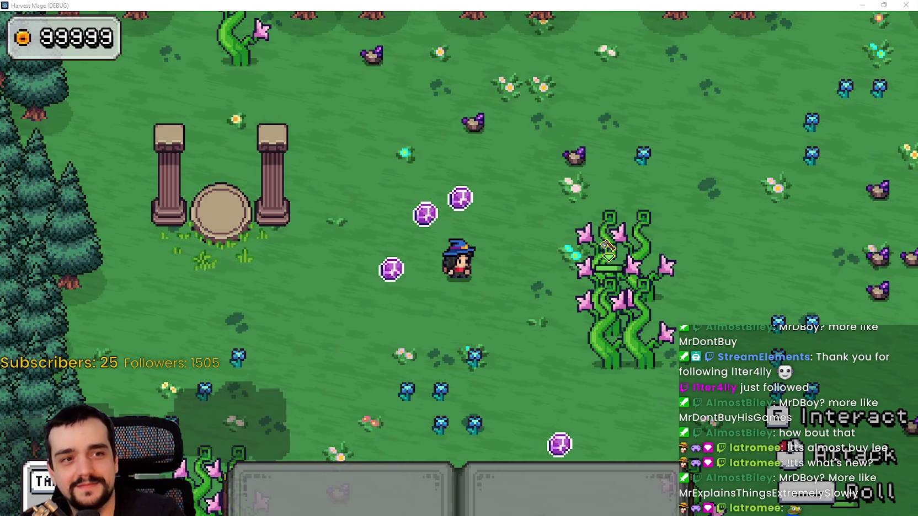
Step: Hit the vine, then walk up and break the nearby rock with three strikes
click(607, 249)
key(w)
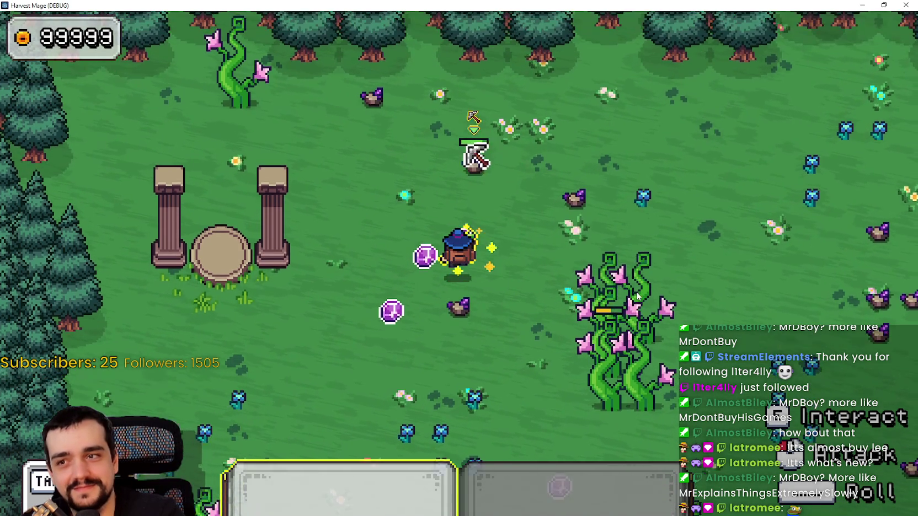
key(w)
click(637, 285)
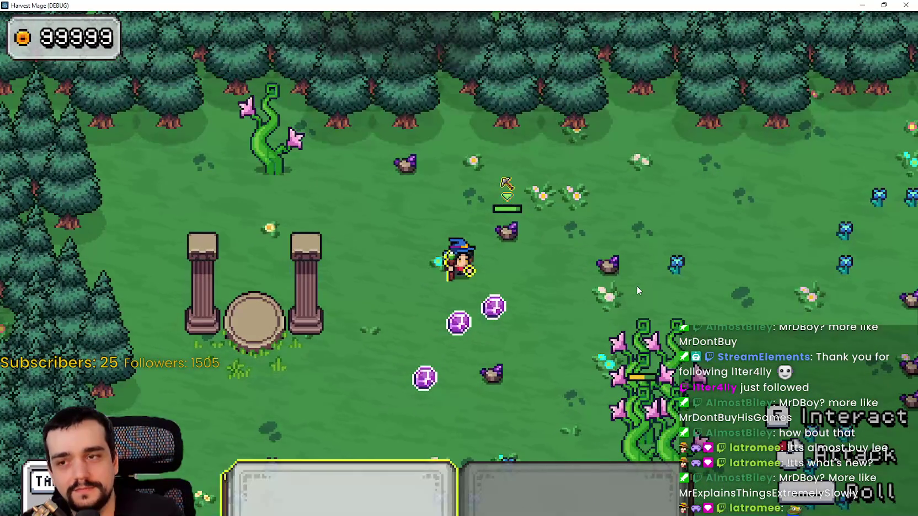
click(639, 280)
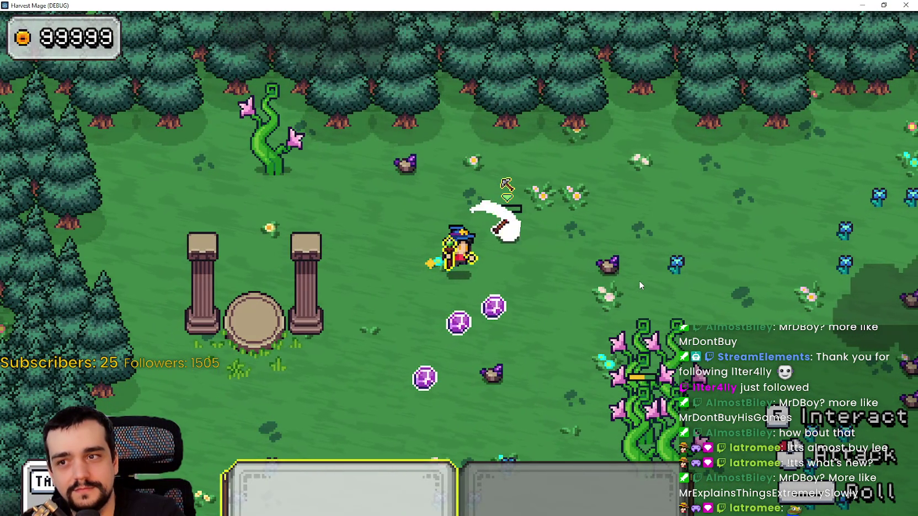
click(640, 281)
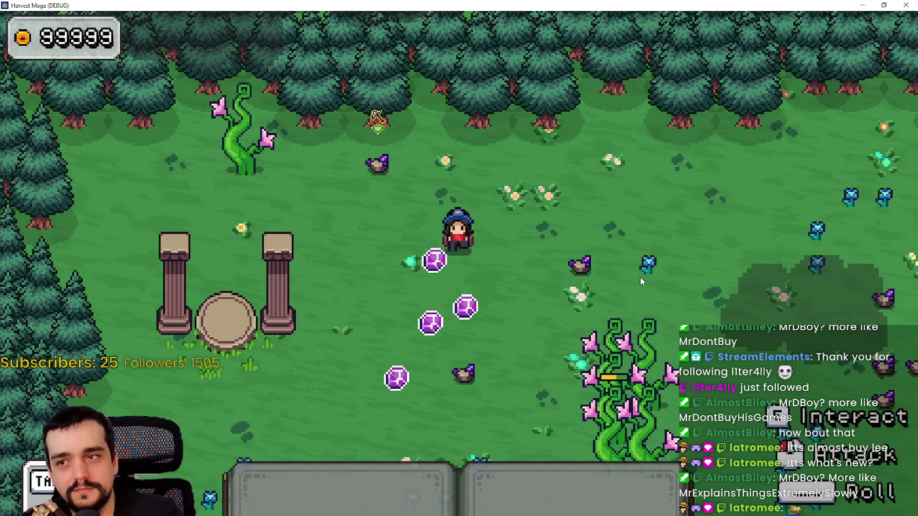
Step: Walk down among the gems, then back up to kill the white creature for a gem
key(s)
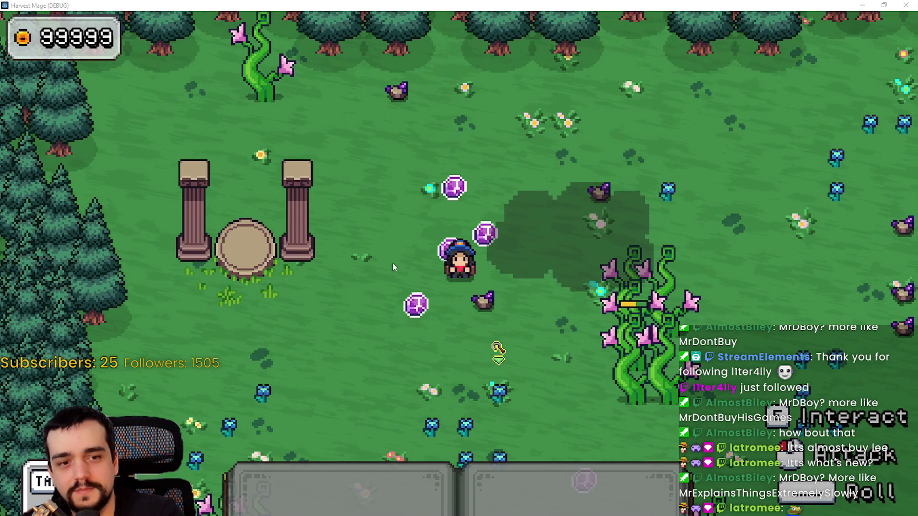
key(s)
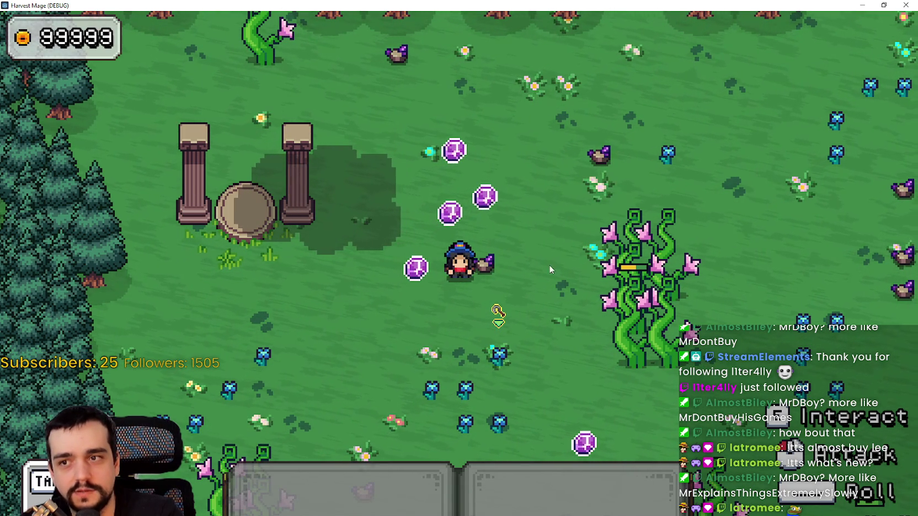
key(w)
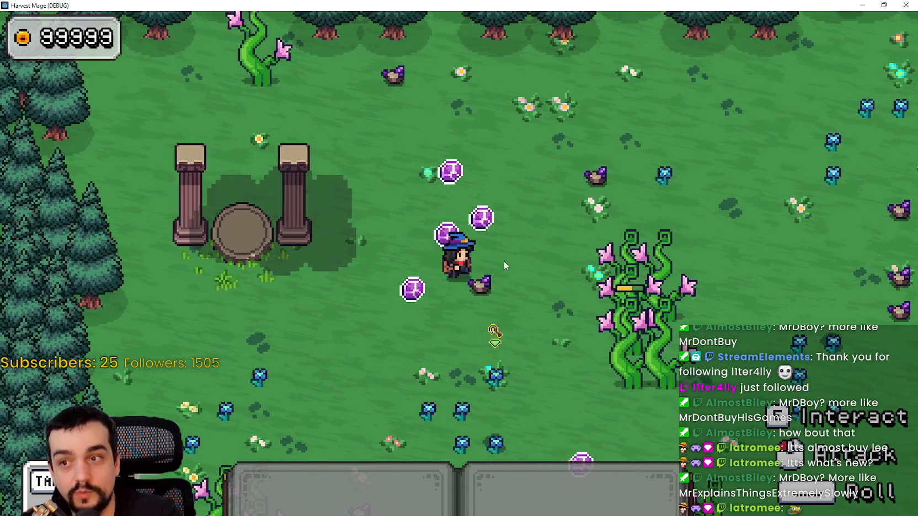
key(a)
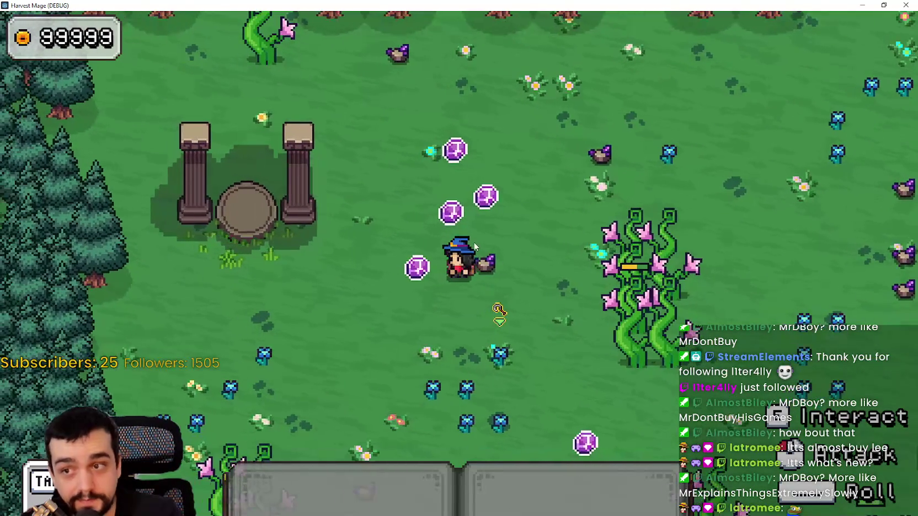
key(w)
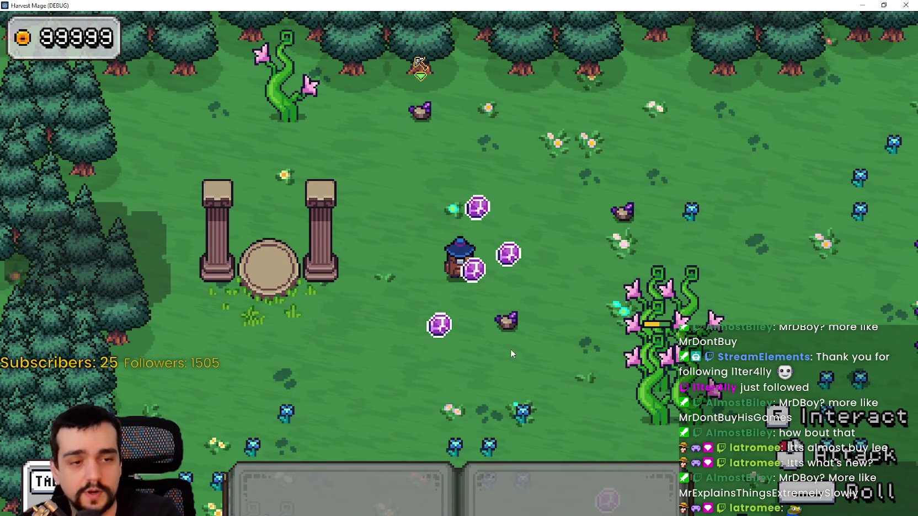
key(d)
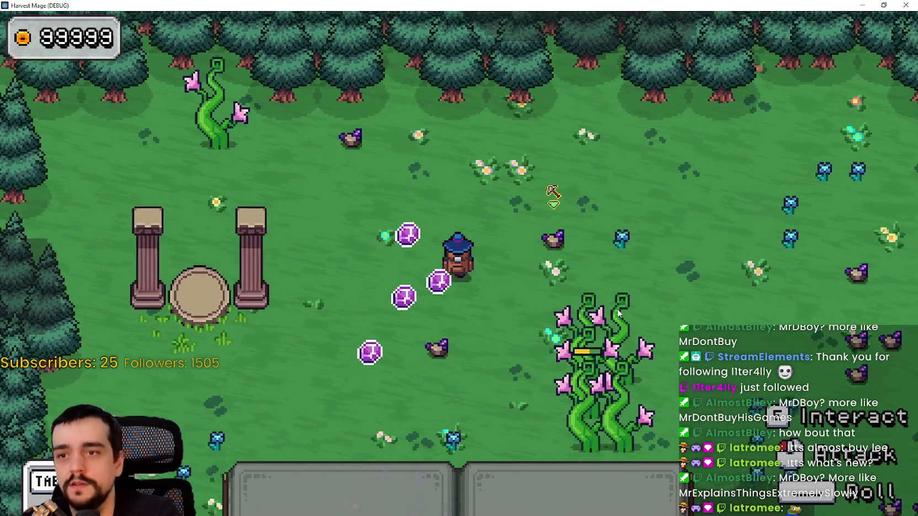
click(499, 209)
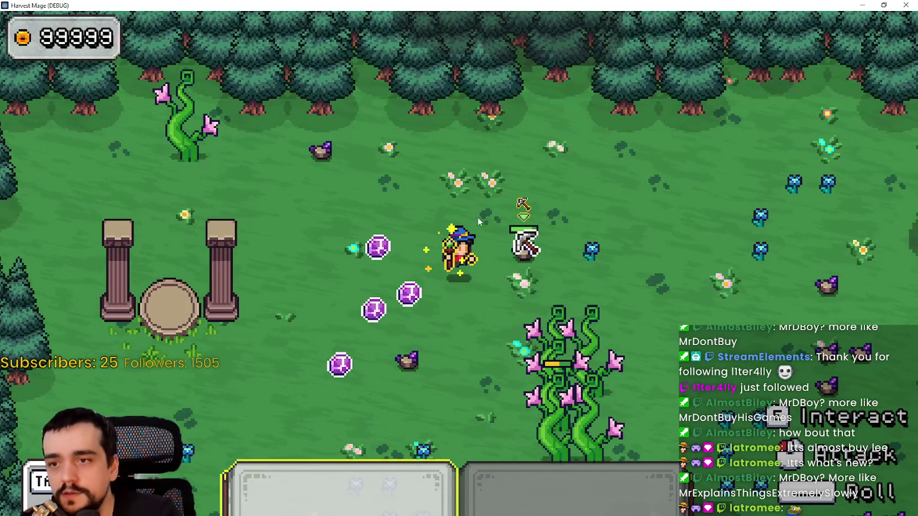
click(523, 206)
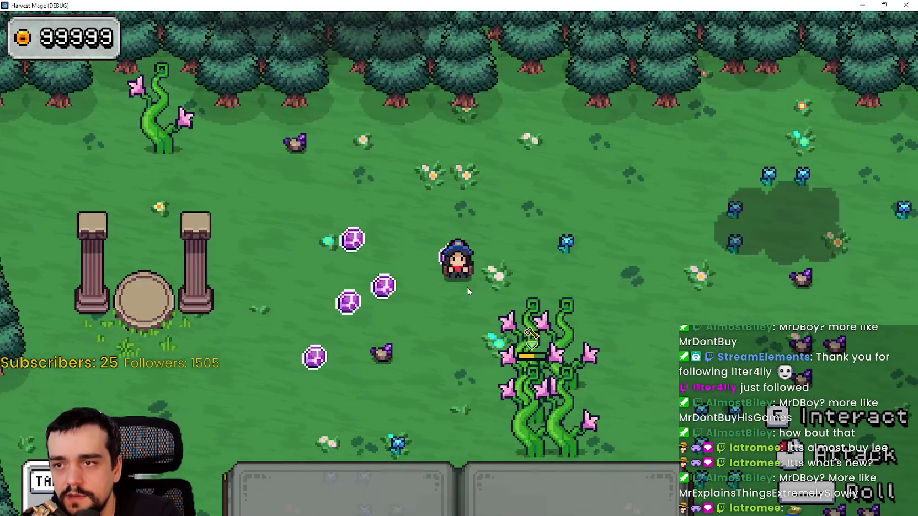
Step: Break the upper-left rock near the beanstalk, then switch back to the loot_magnet.gd script
key(a)
key(a)
key(w)
key(1)
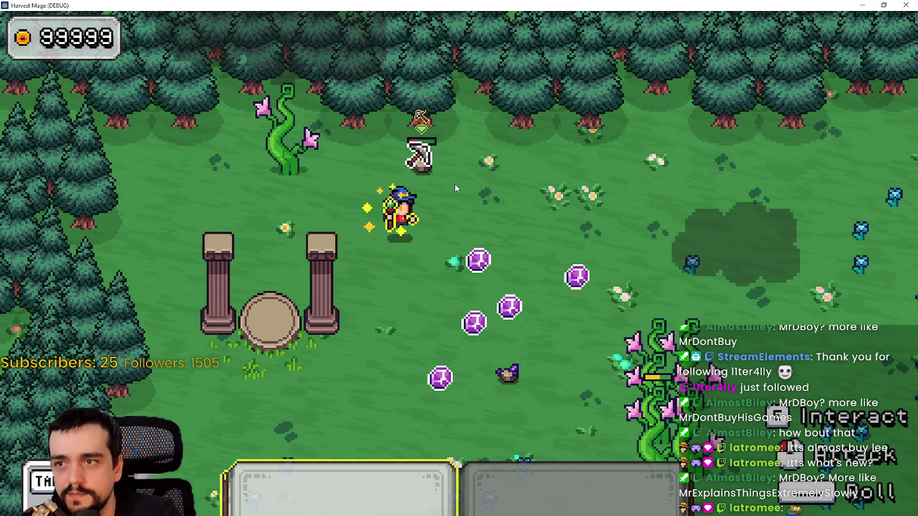
key(w)
key(a)
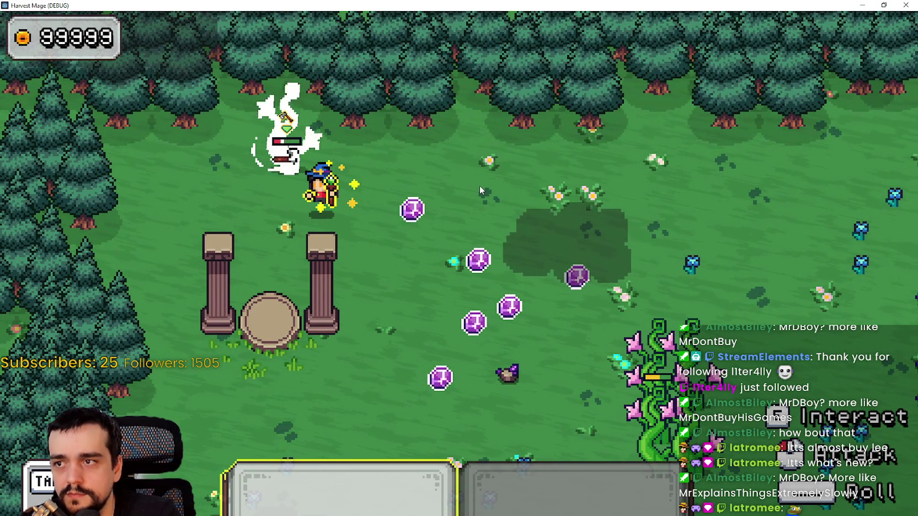
key(d)
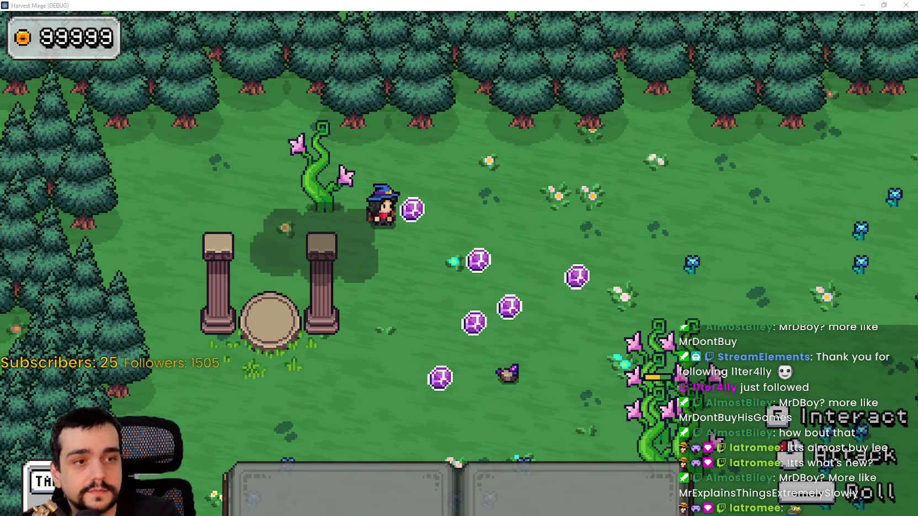
key(alt+Tab)
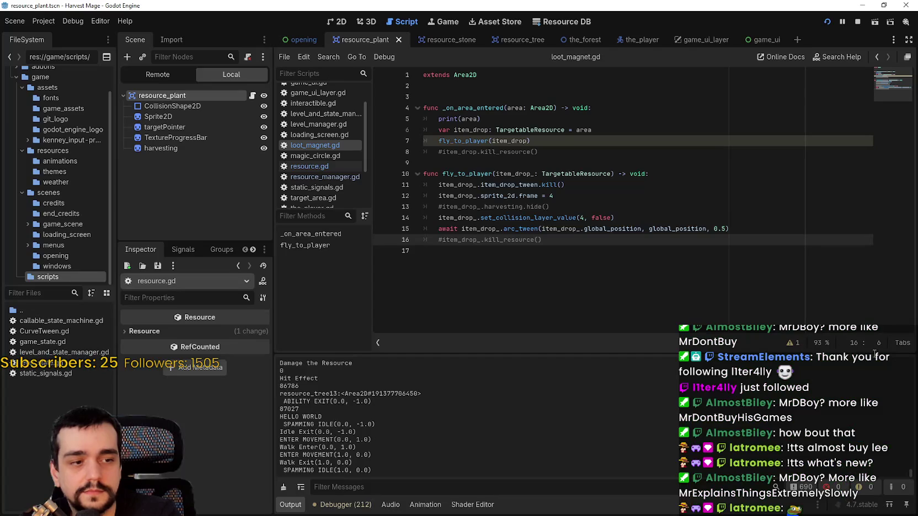
Step: Move set_collision_layer_value(4, false) to the first line of fly_to_player and run the game
click(570, 251)
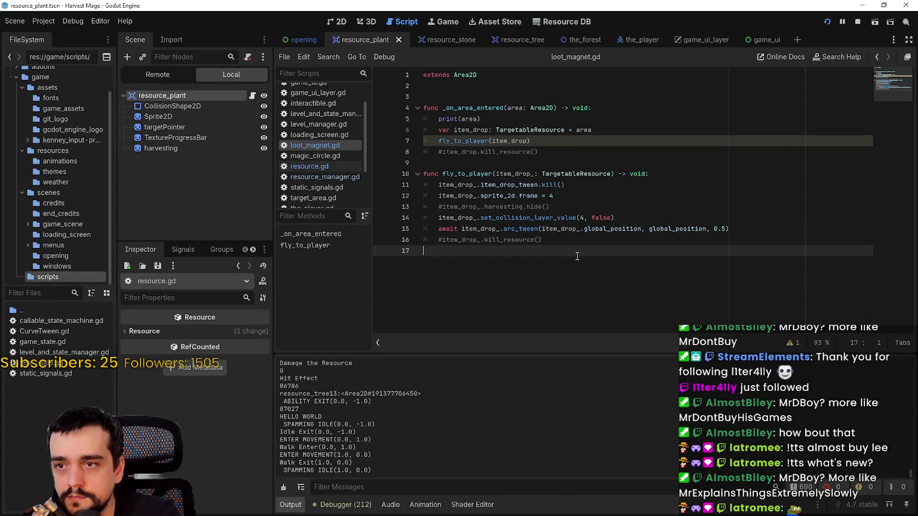
drag(615, 218, 435, 219)
key(ctrl+c)
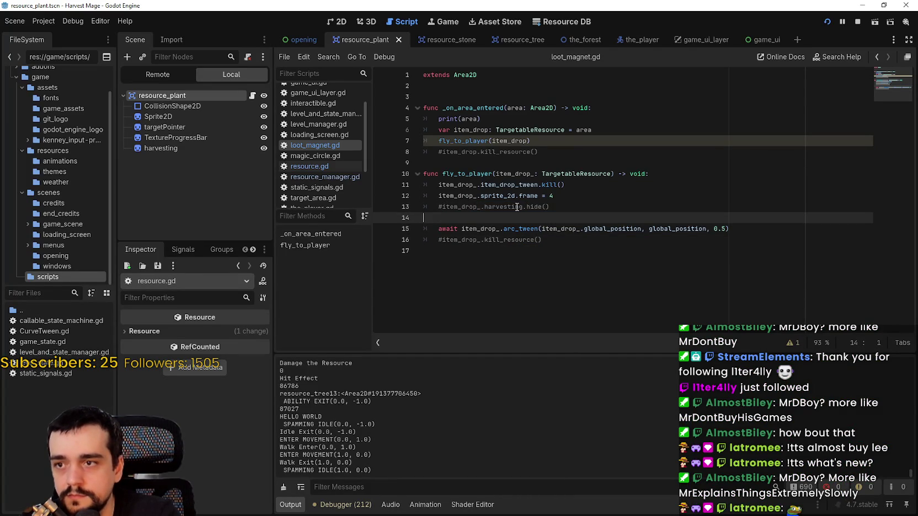
key(BackSpace)
click(668, 178)
key(Return)
key(ctrl+v)
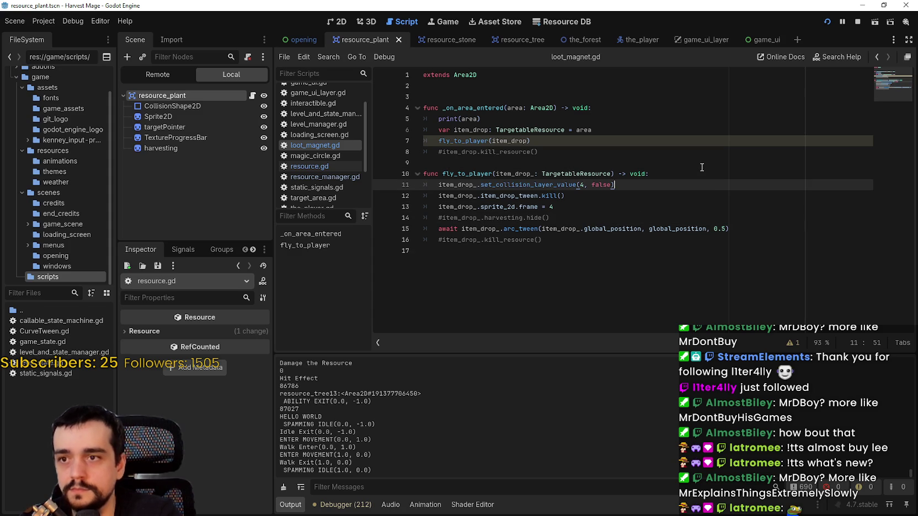
click(630, 211)
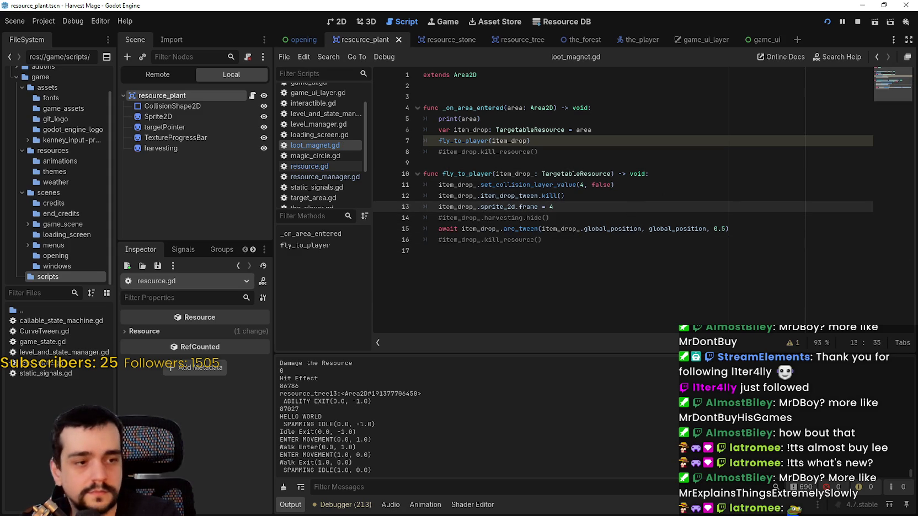
key(F5)
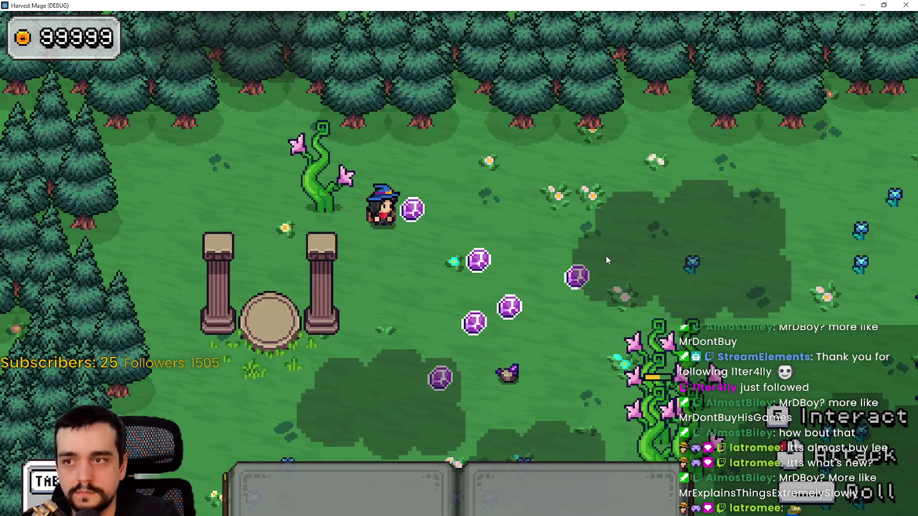
Step: Walk to the blue flower creature, strike it three times, then close the game window
key(s+d)
key(d)
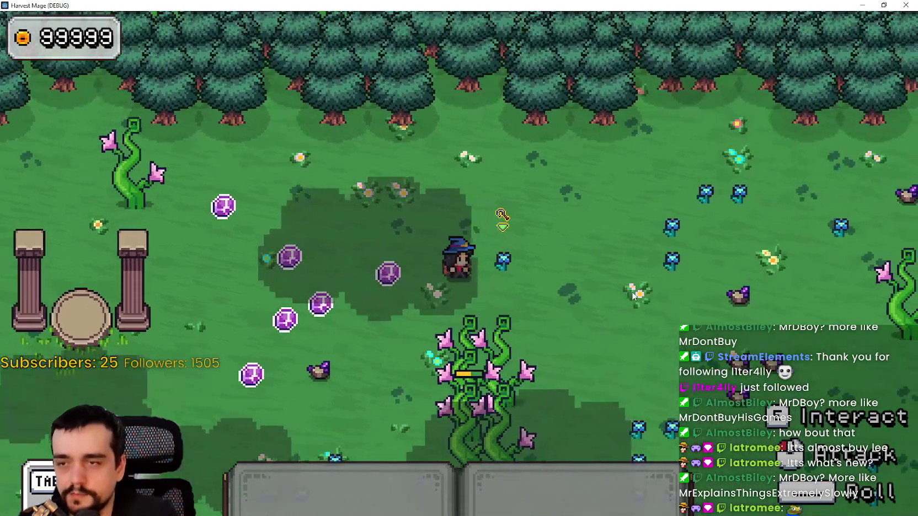
key(1)
click(615, 262)
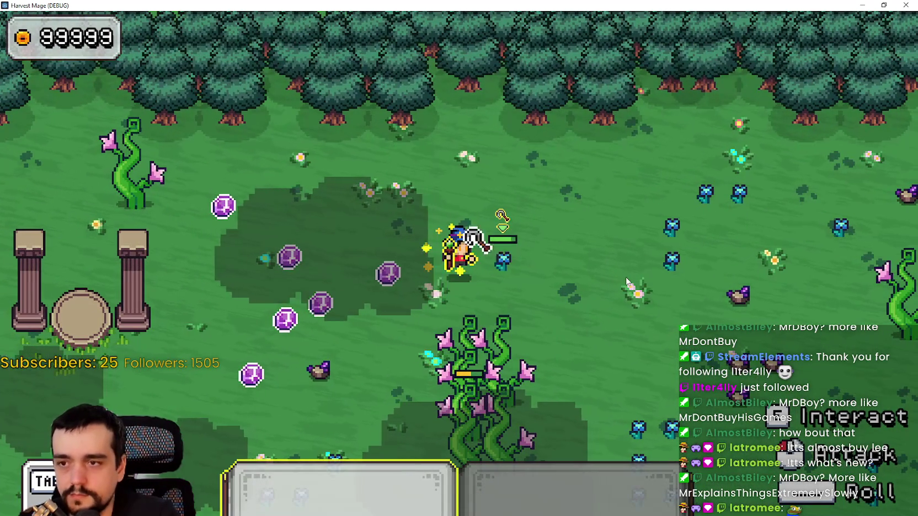
click(616, 253)
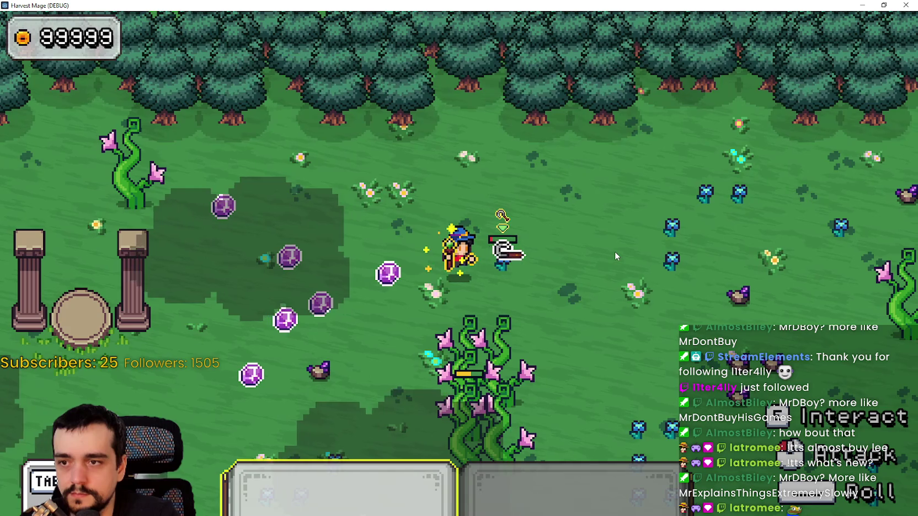
click(614, 251)
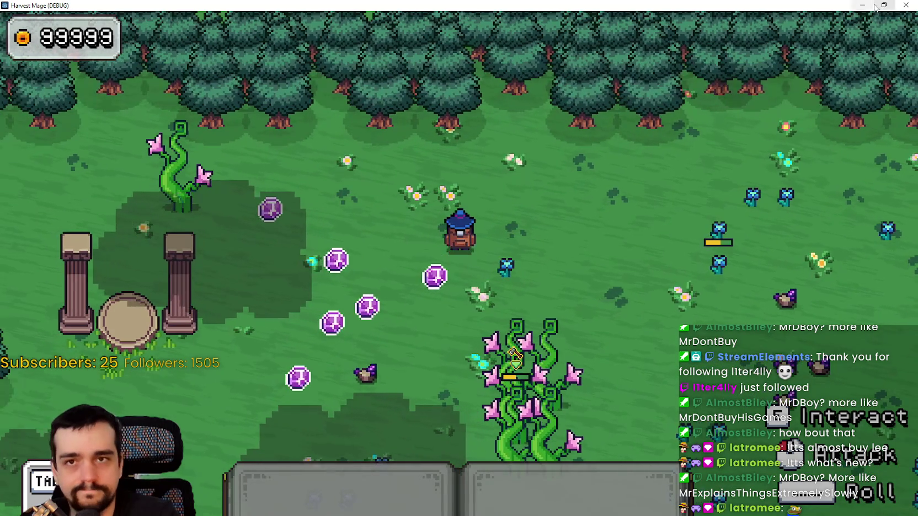
click(884, 5)
click(857, 21)
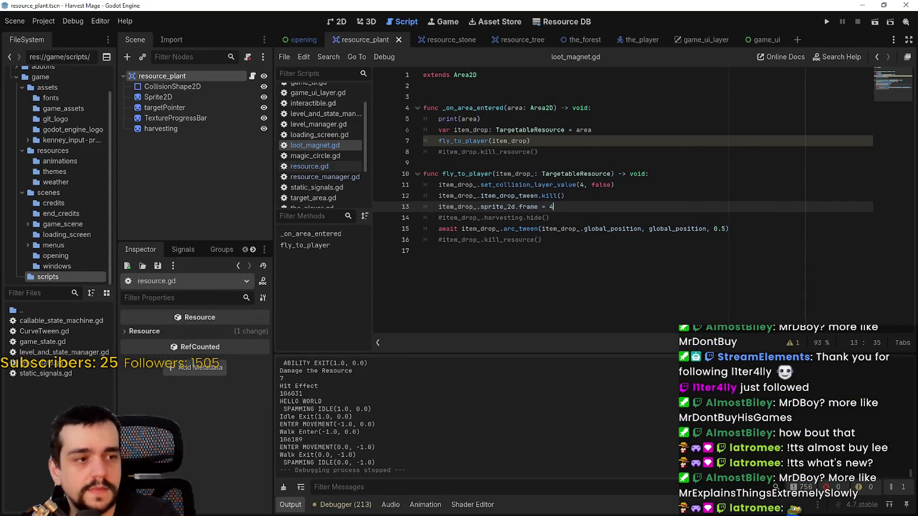
click(537, 225)
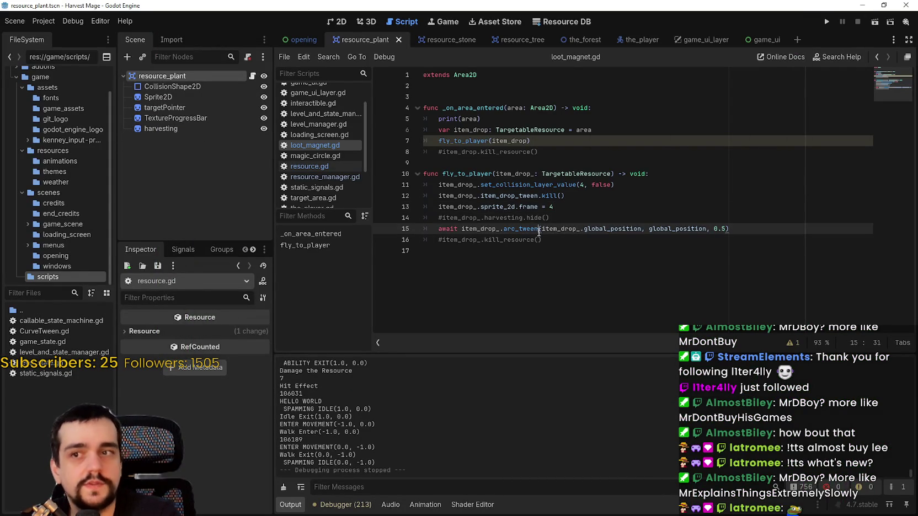
click(553, 265)
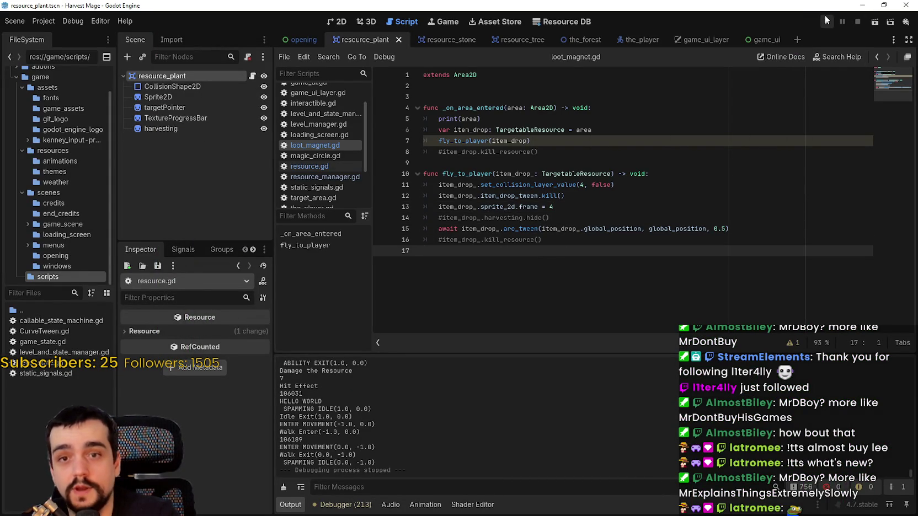
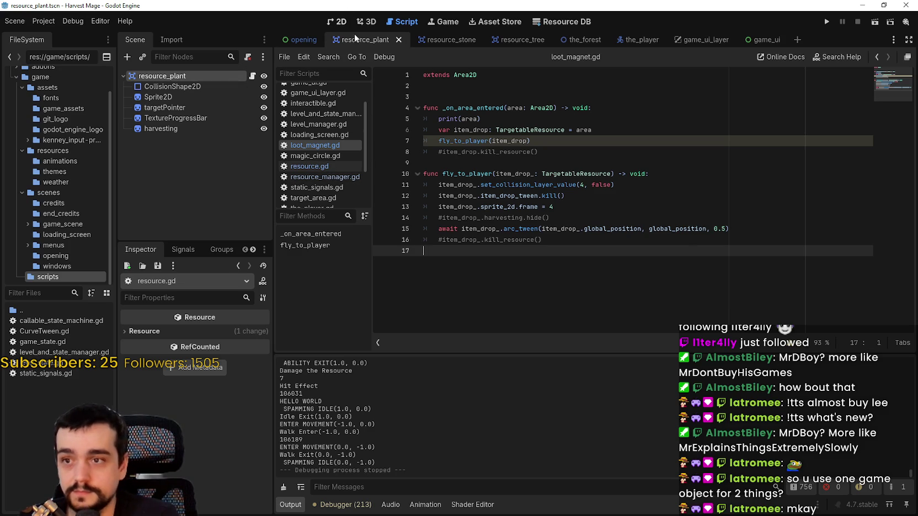
Step: Replace item_drop_ in line 15's arc_tween call with item_drop_.sprite_2d from line 13, save, and run the game
click(537, 174)
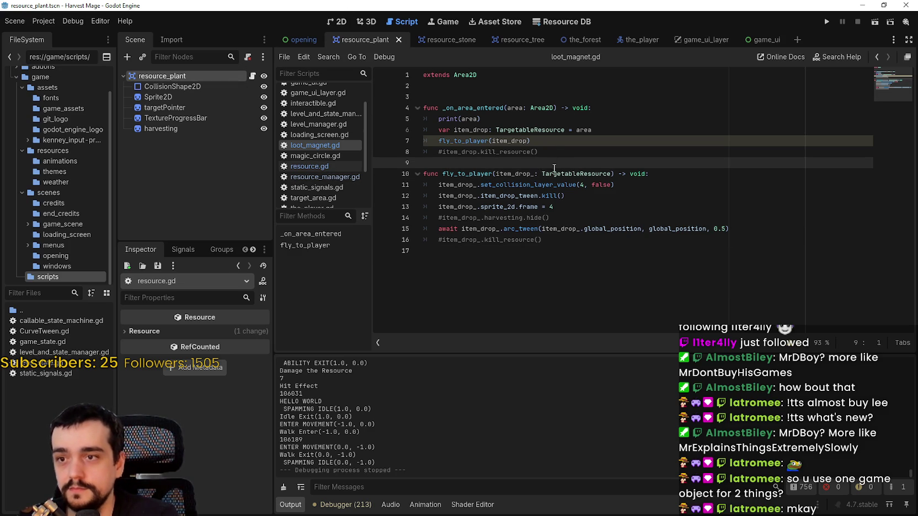
click(564, 248)
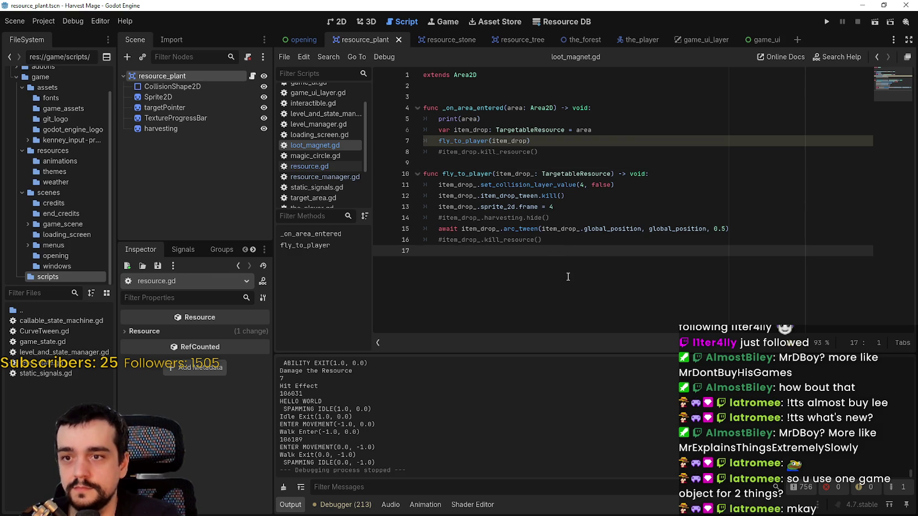
double_click(560, 227)
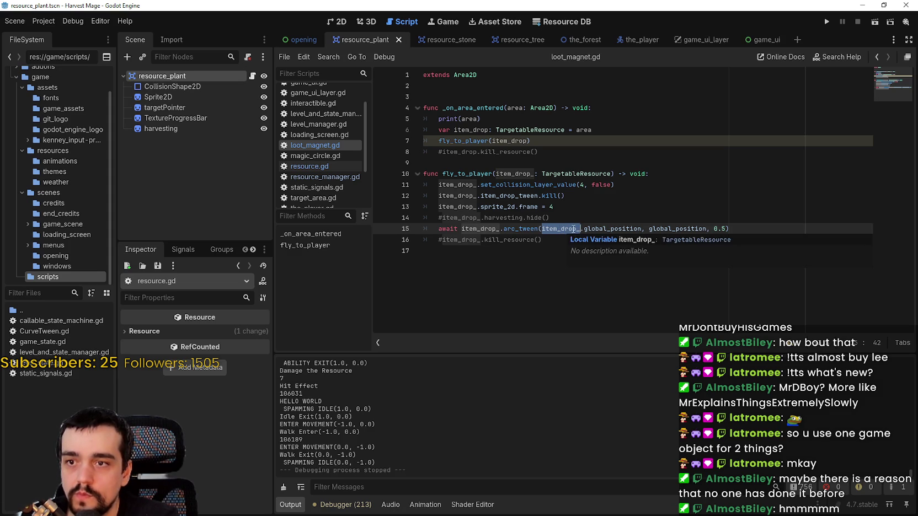
drag(488, 207, 453, 210)
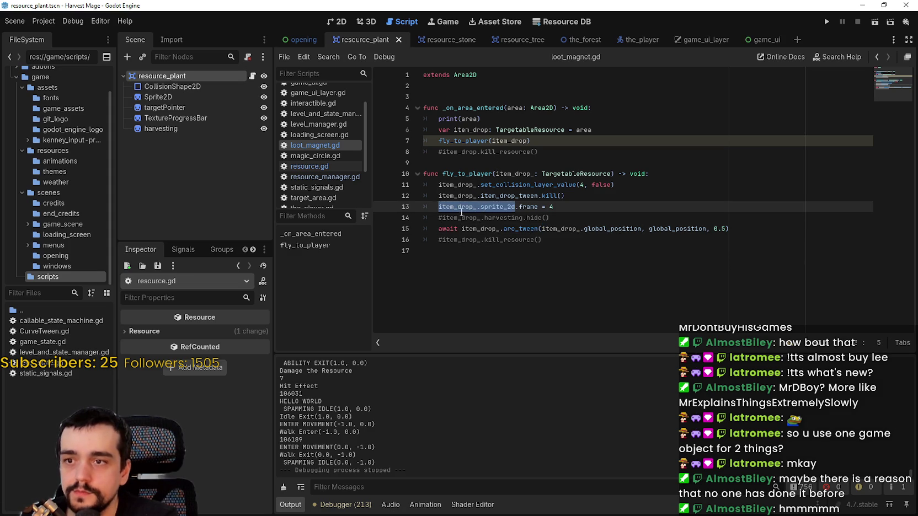
mouse_move(463, 211)
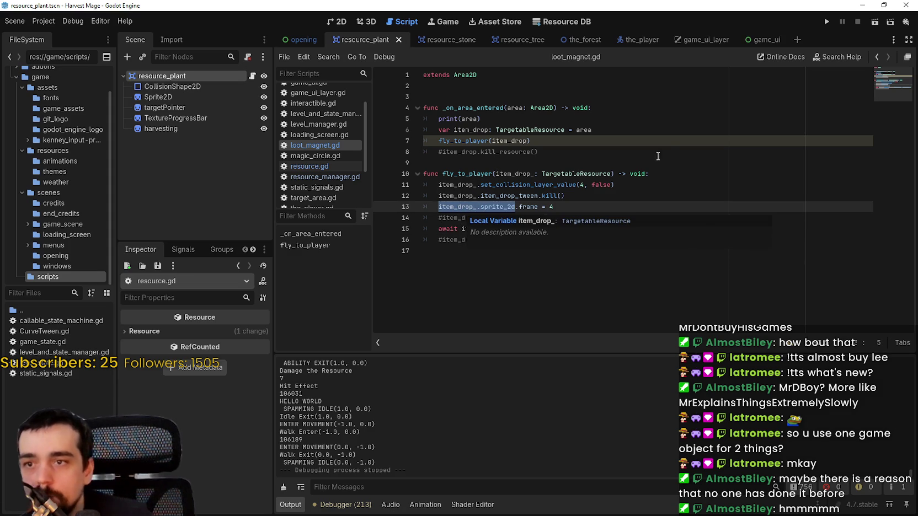
key(ctrl+c)
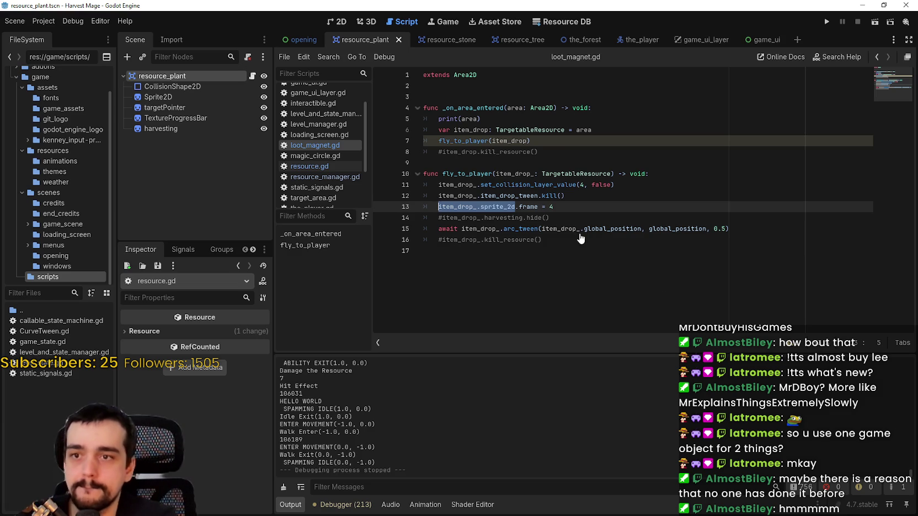
double_click(574, 228)
key(ctrl+v)
click(602, 251)
key(ctrl+s)
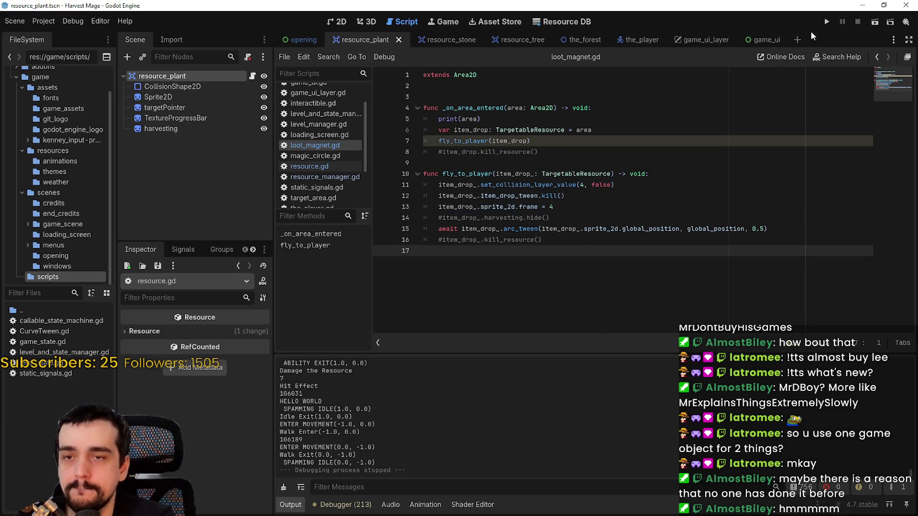
click(826, 21)
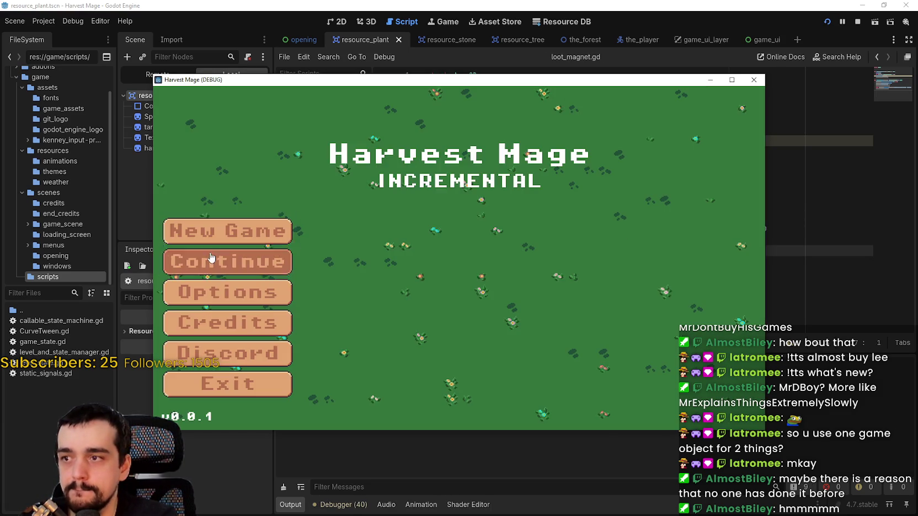
Step: Enter gameplay, walk to a resource, and swing the slot-1 pickaxe at it
key(Return)
key(a)
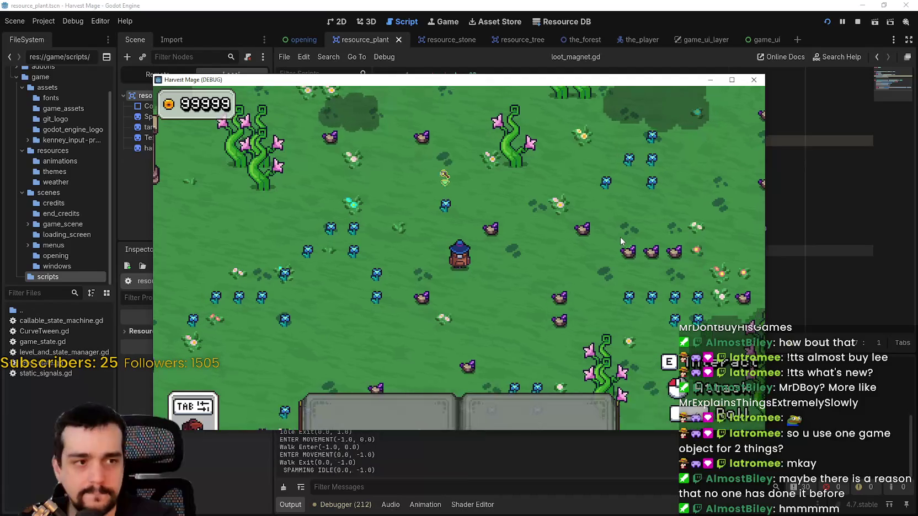
key(w)
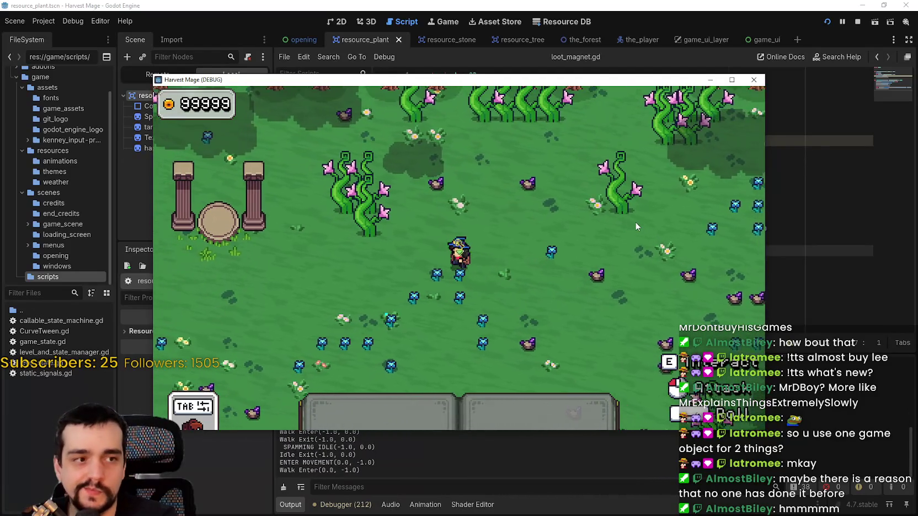
key(a)
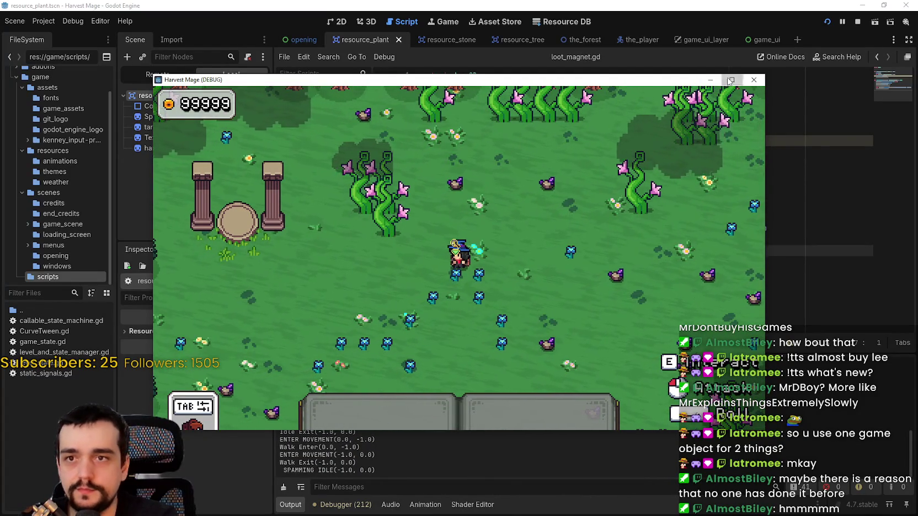
click(732, 80)
key(d)
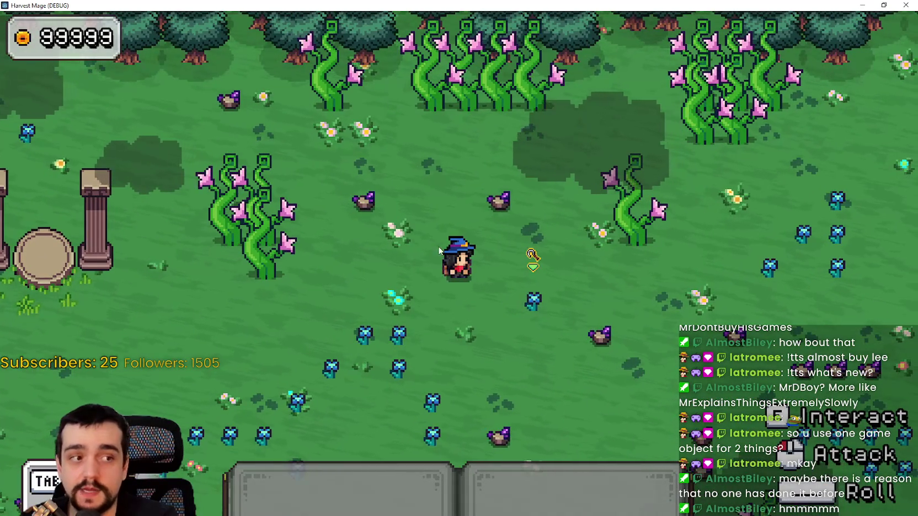
key(w)
key(a)
key(1)
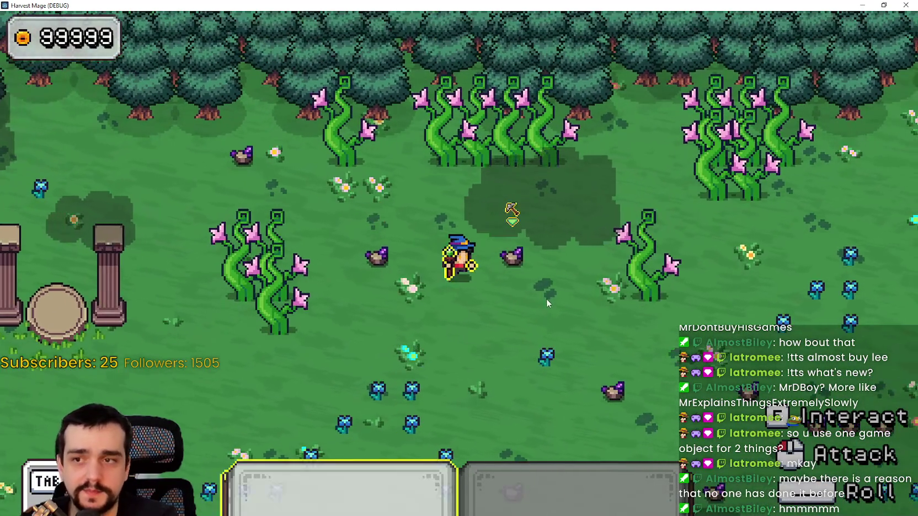
click(546, 299)
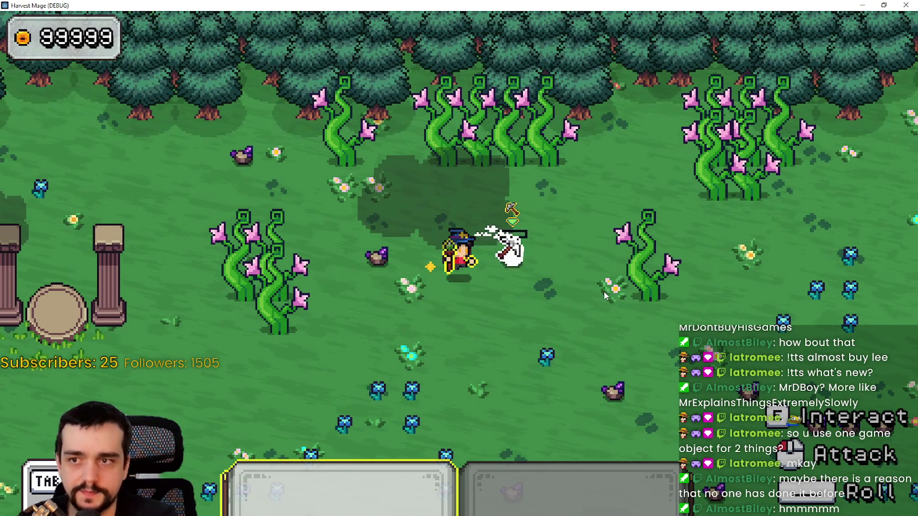
Step: Walk left and harvest another resource with the pickaxe
key(1)
key(a)
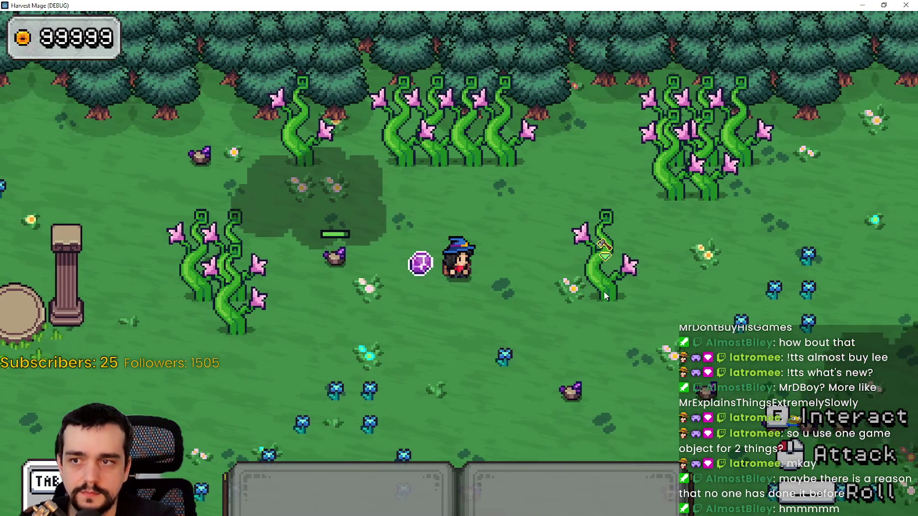
key(1)
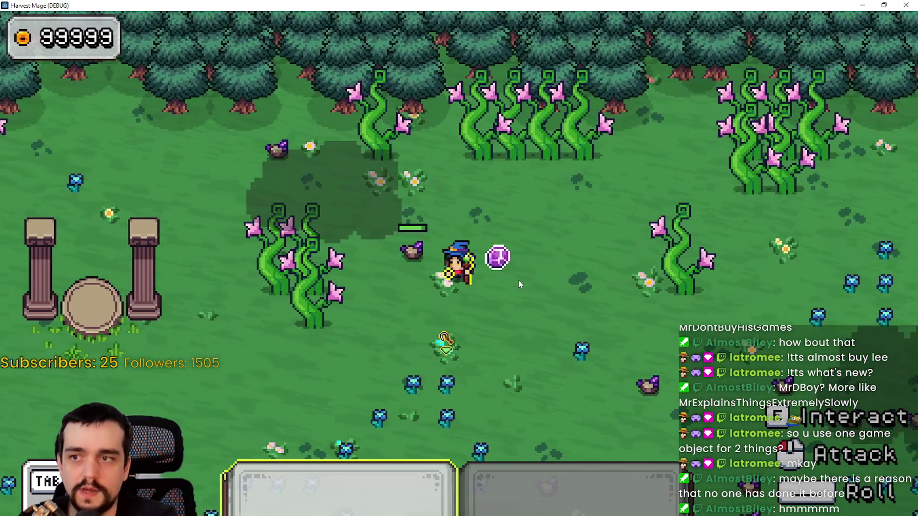
click(518, 280)
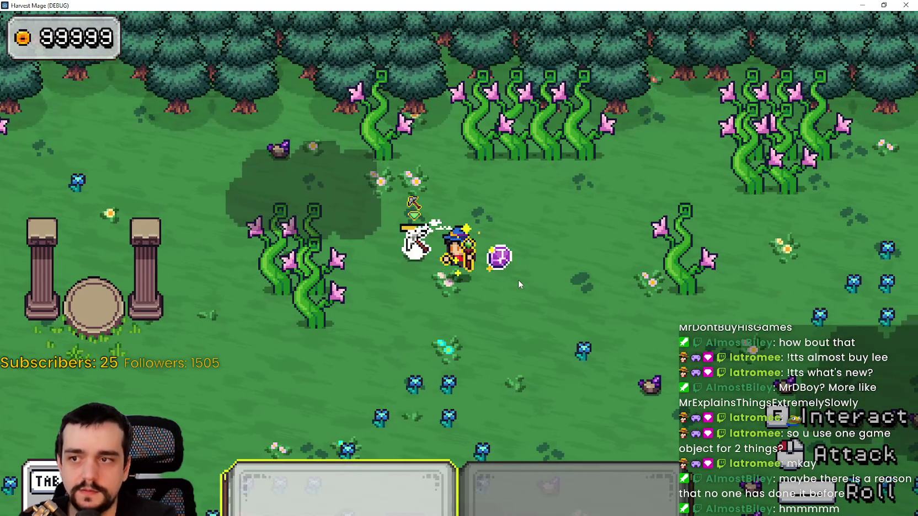
key(a)
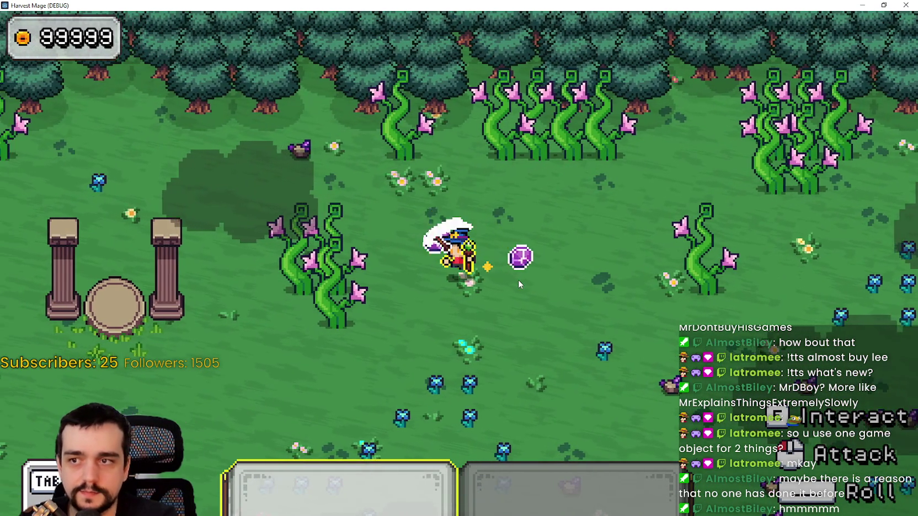
key(1)
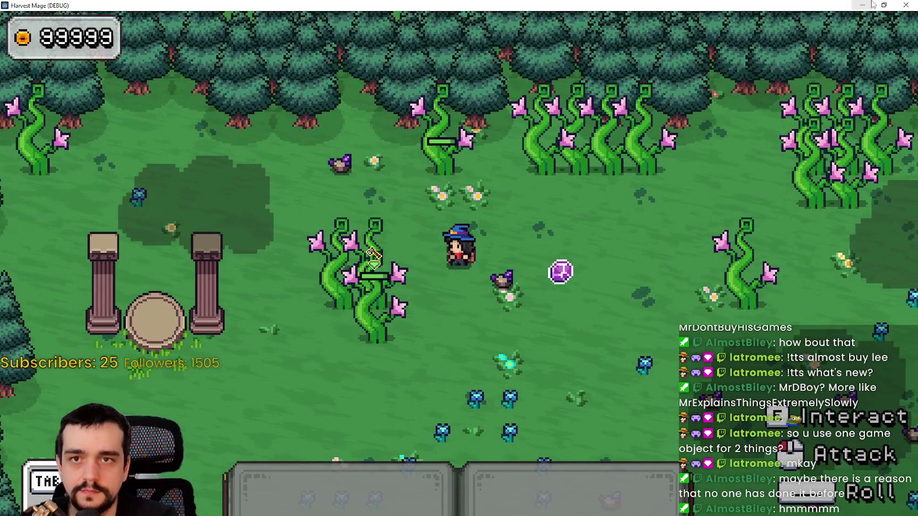
Step: Stop the running game and open the resource.gd script
key(F8)
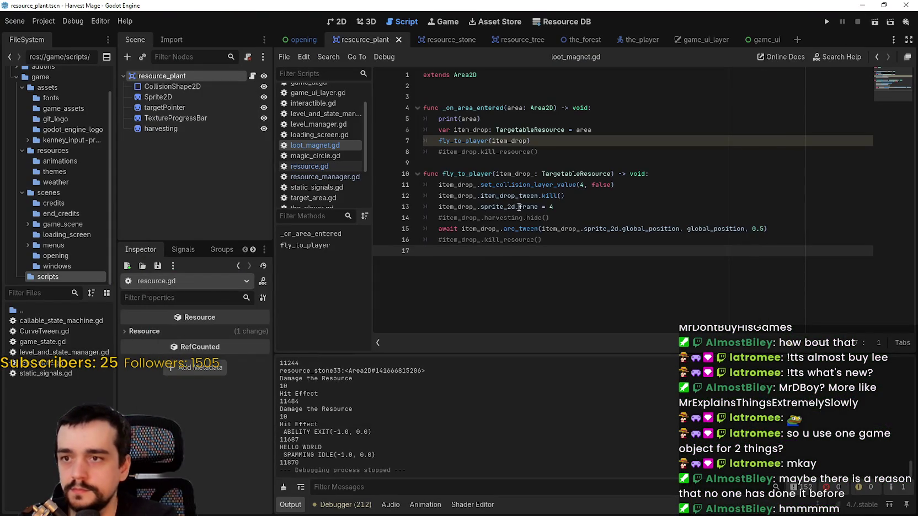
drag(568, 206, 416, 204)
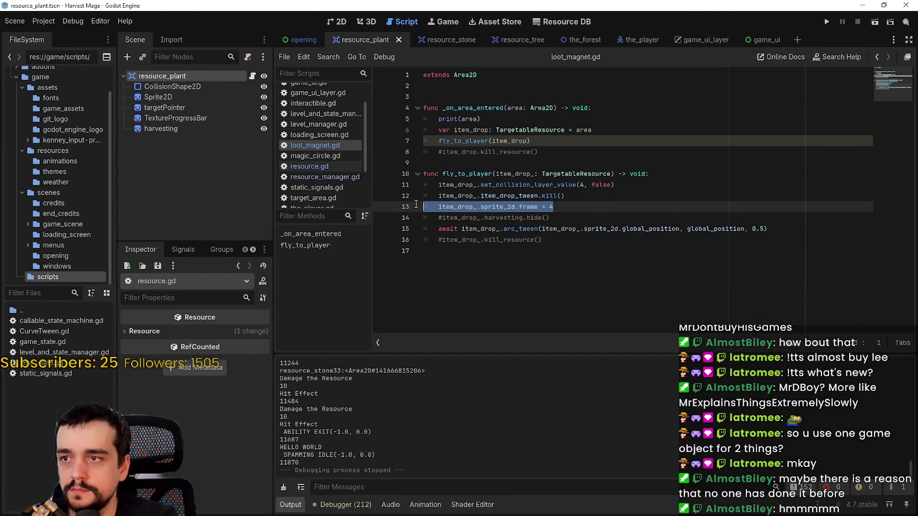
click(331, 166)
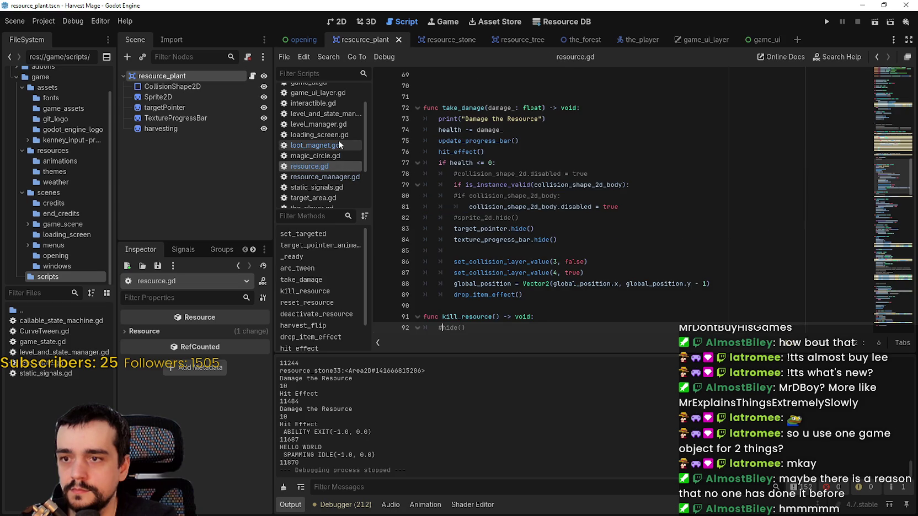
Step: Search resource.gd for 'frame', reaching sprite_2d.frame = 2 in drop_item_effect on line 125
double_click(555, 208)
key(ctrl+f)
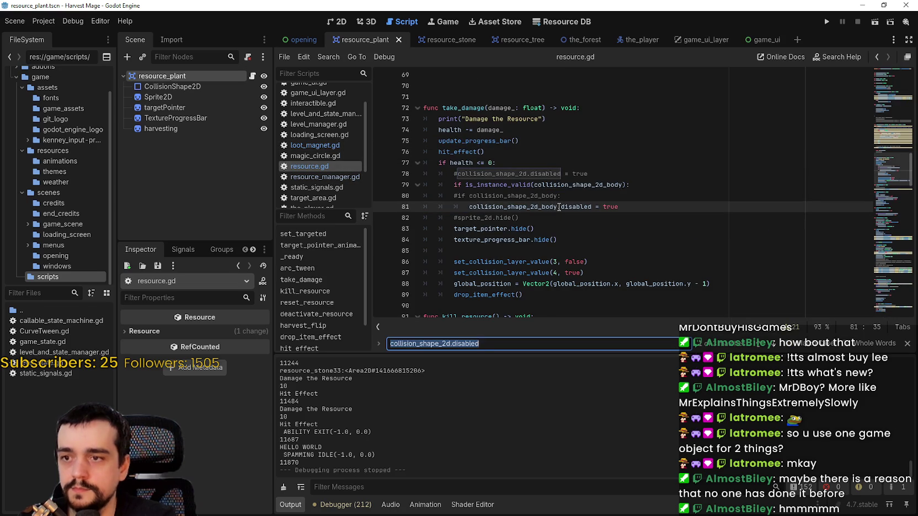
text(frame)
drag(538, 200, 439, 196)
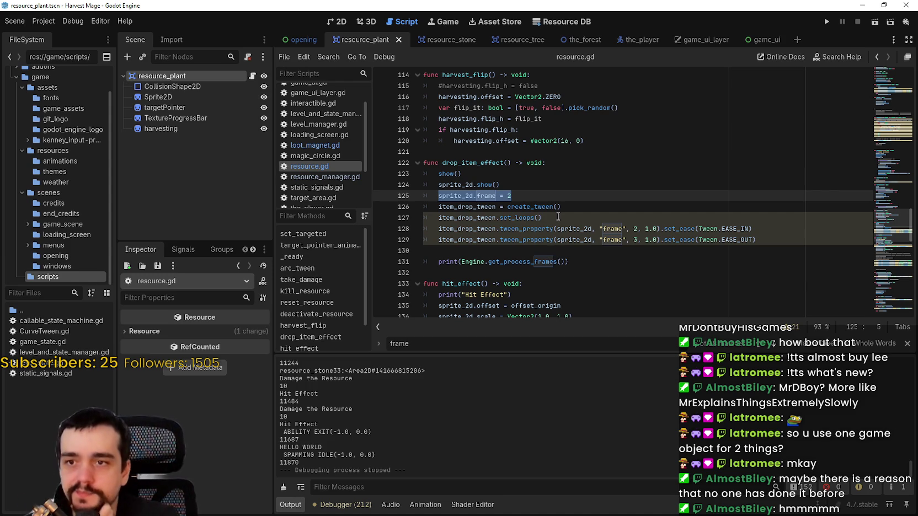
mouse_move(807, 239)
mouse_down()
mouse_move(634, 239)
mouse_move(384, 183)
mouse_up()
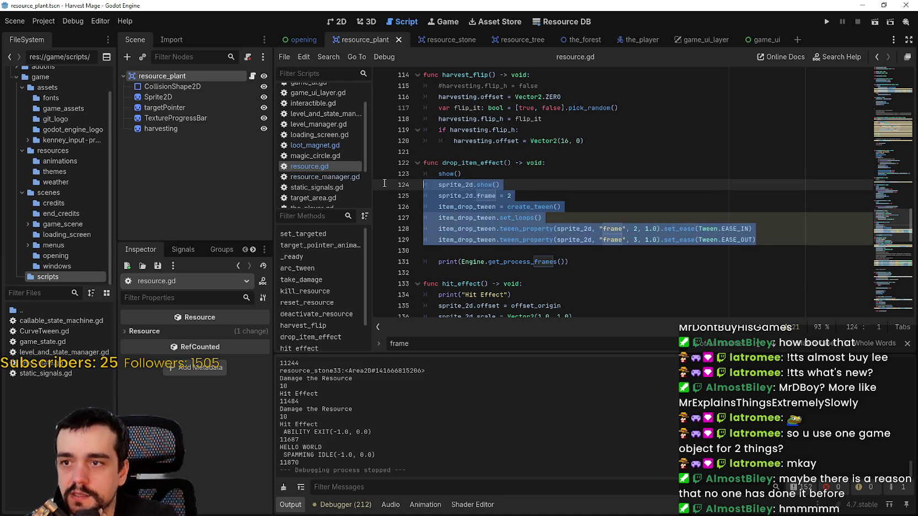
click(760, 343)
Step: Step back through the 'frame' matches, wrapping around to lines 192, 182 and 176
click(760, 343)
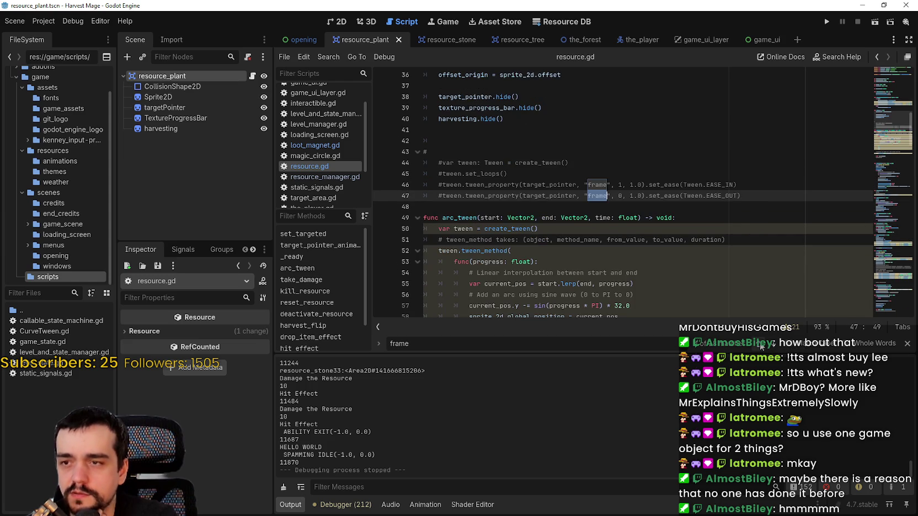
click(760, 343)
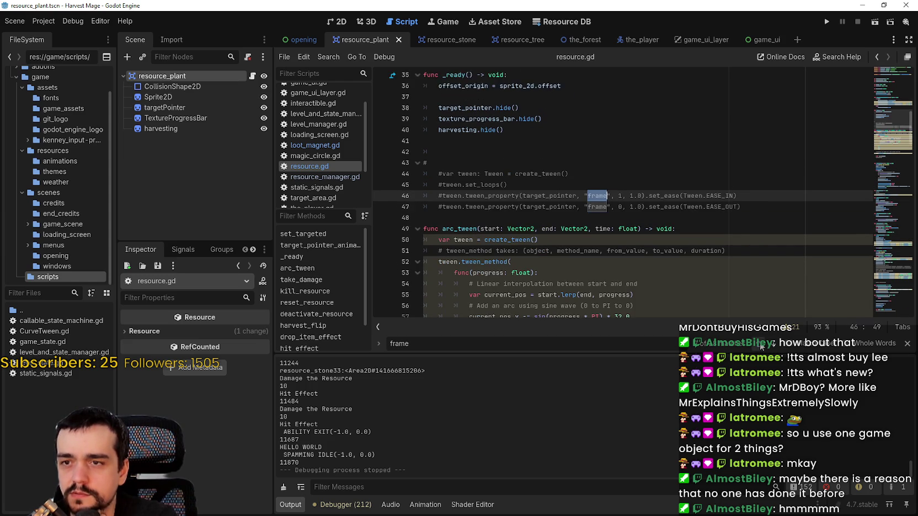
click(760, 342)
click(759, 343)
click(760, 342)
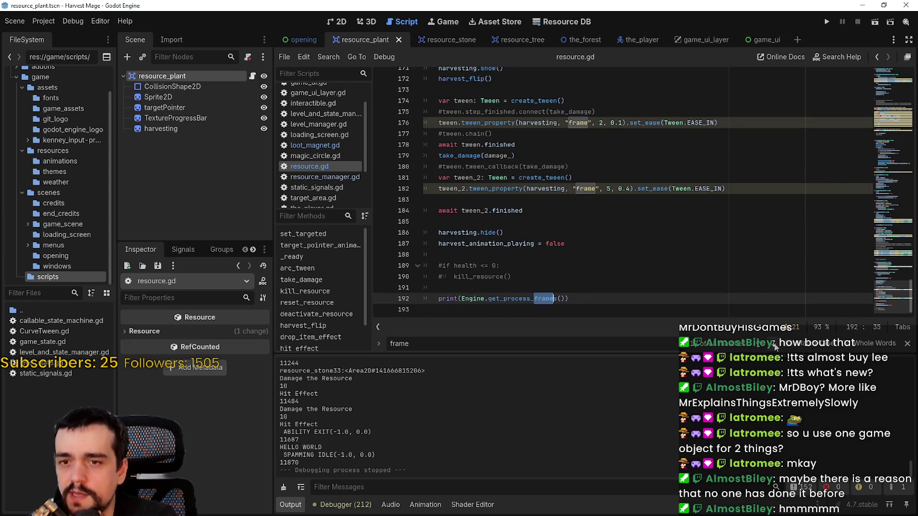
click(772, 345)
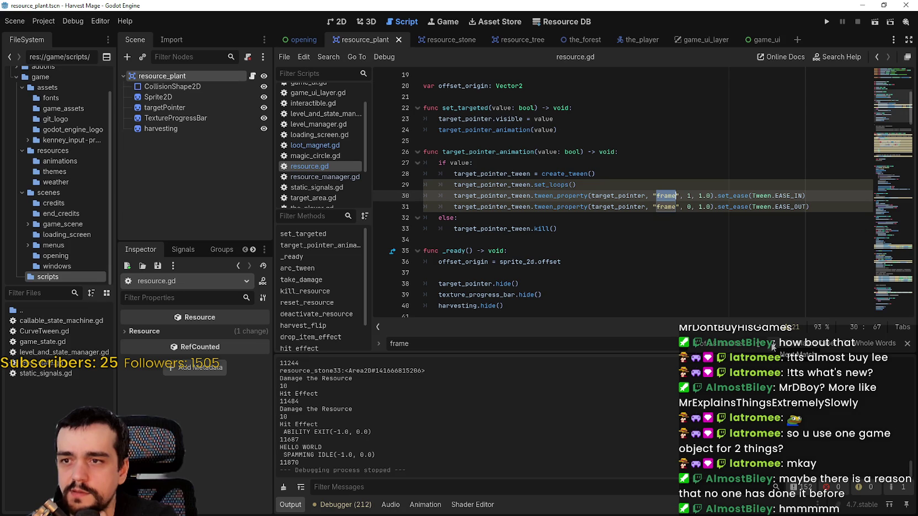
click(759, 343)
click(760, 342)
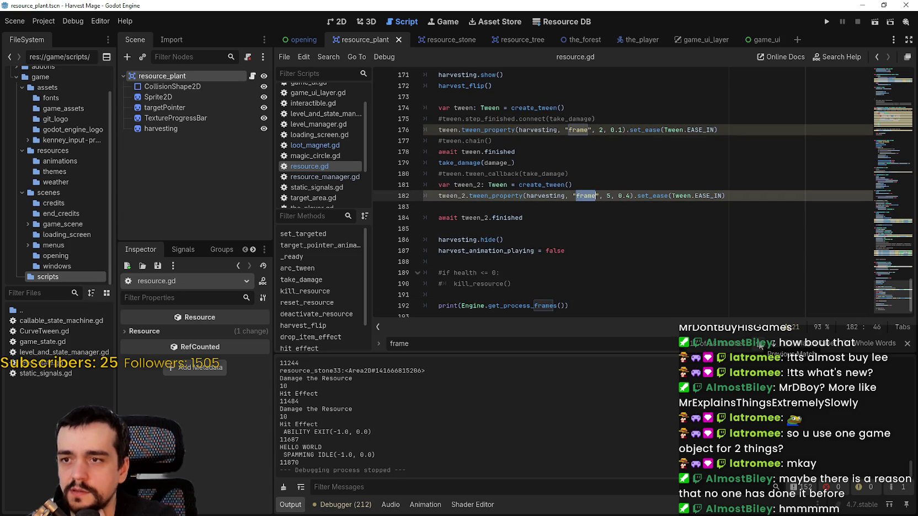
click(760, 343)
Step: Continue back to line 131, then select sprite_2d.frame on line 125 and search for it
click(760, 343)
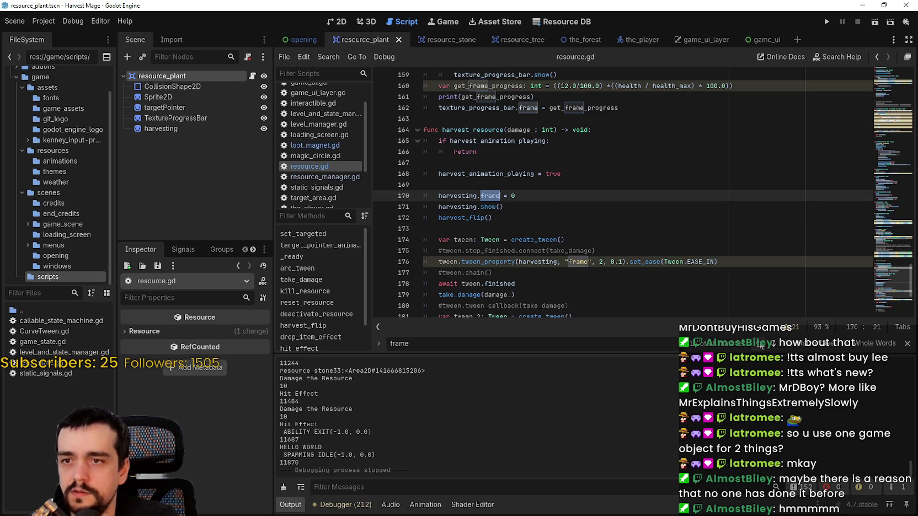
click(760, 344)
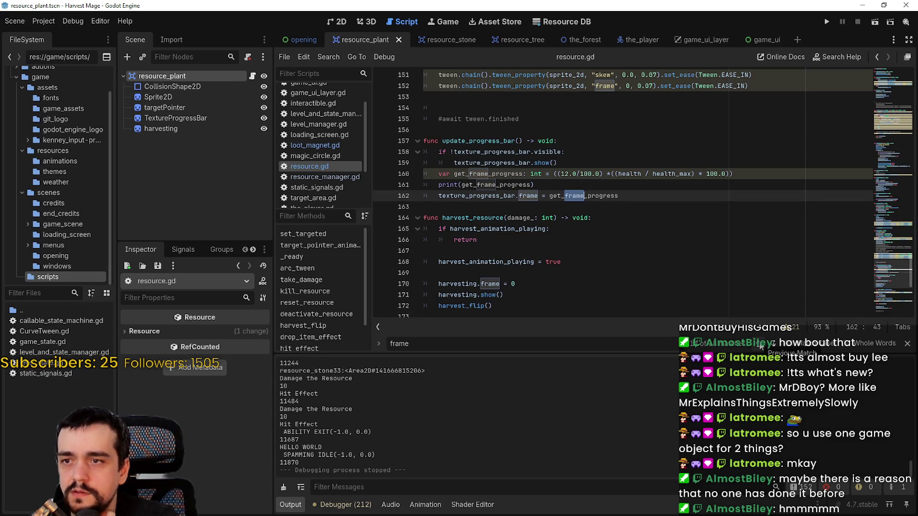
click(759, 344)
click(759, 344)
click(759, 344)
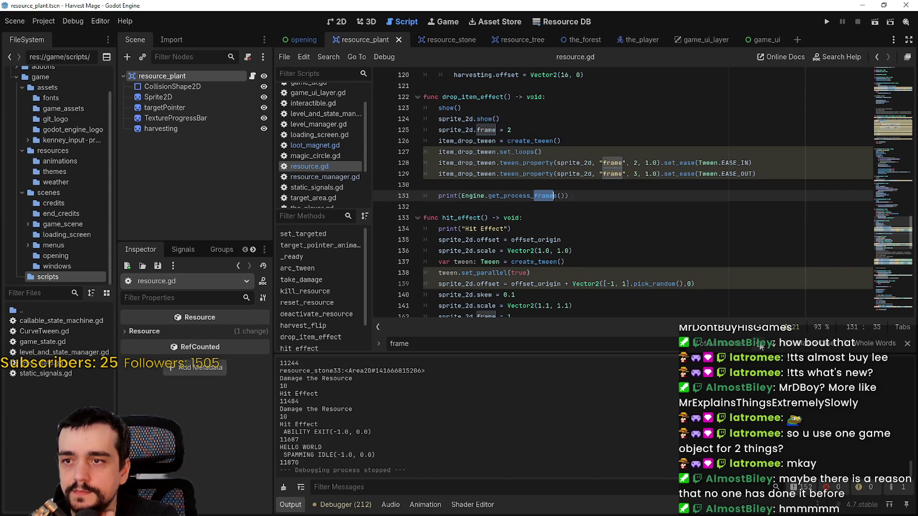
drag(439, 130, 495, 130)
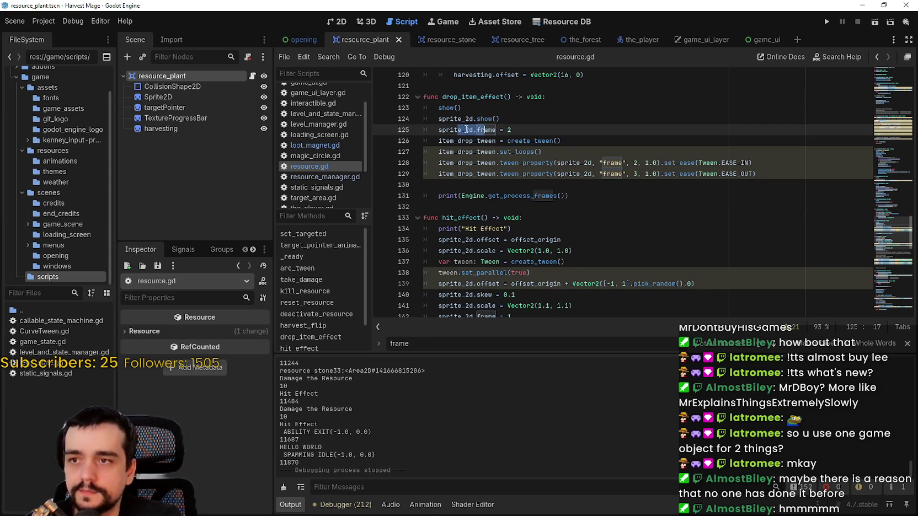
key(ctrl+f)
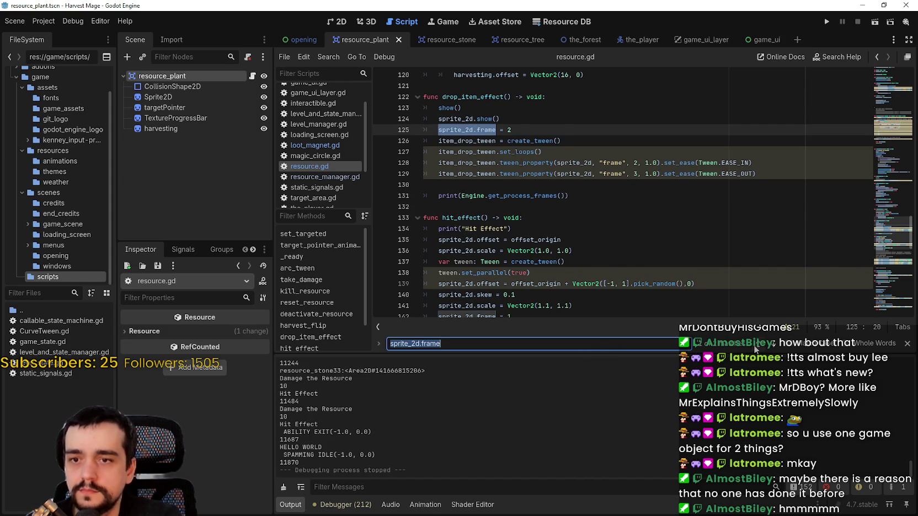
Step: Jump to the next sprite_2d.frame use: sprite_2d.frame = 1 in hit_effect on line 142
click(758, 345)
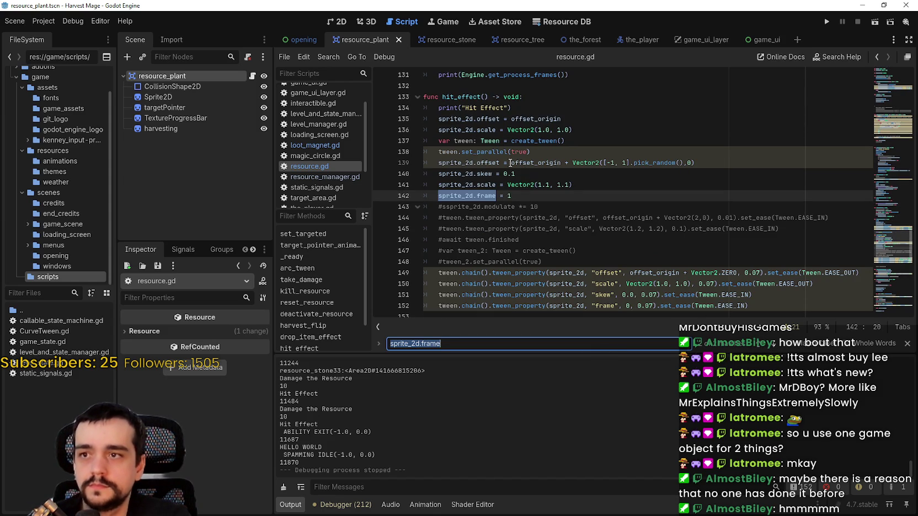
drag(442, 97, 490, 93)
drag(512, 197, 433, 193)
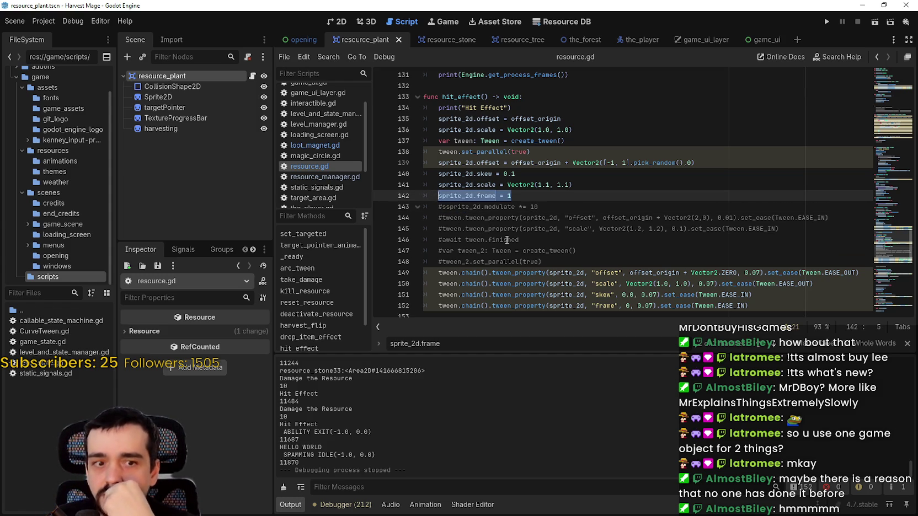
scroll(494, 232, down, 1)
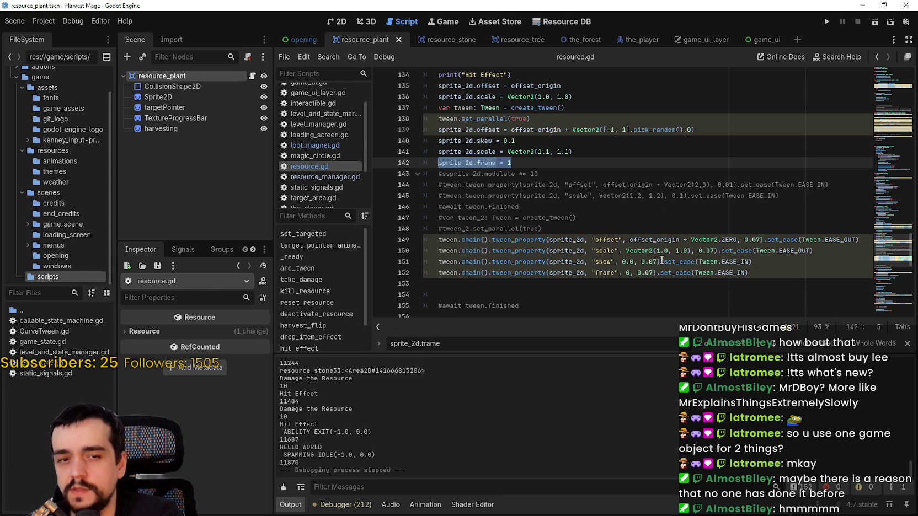
key(Right)
Step: Bring up the set_ease documentation tooltip near line 152
scroll(524, 210, up, 3)
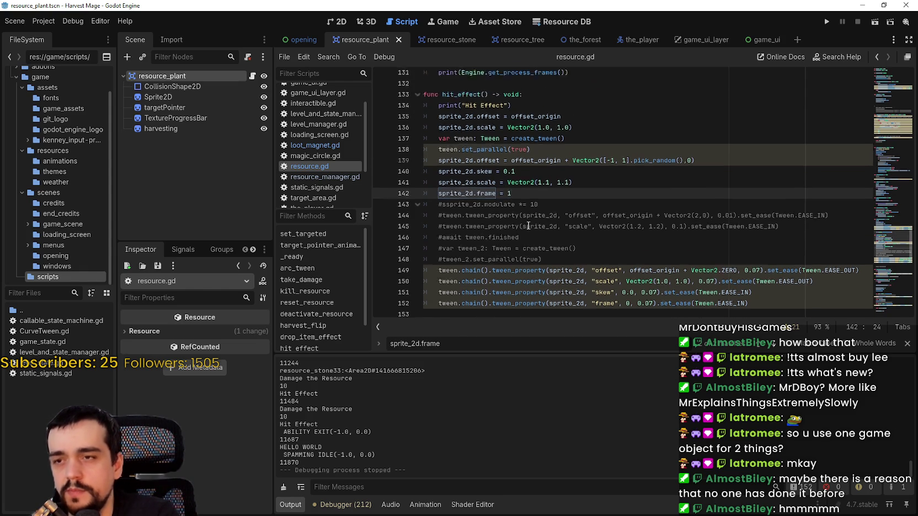
scroll(526, 219, down, 2)
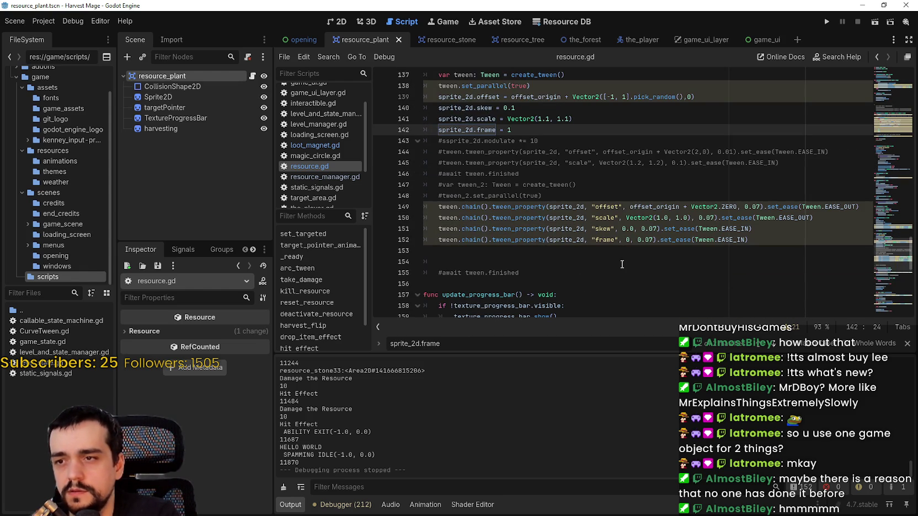
click(761, 241)
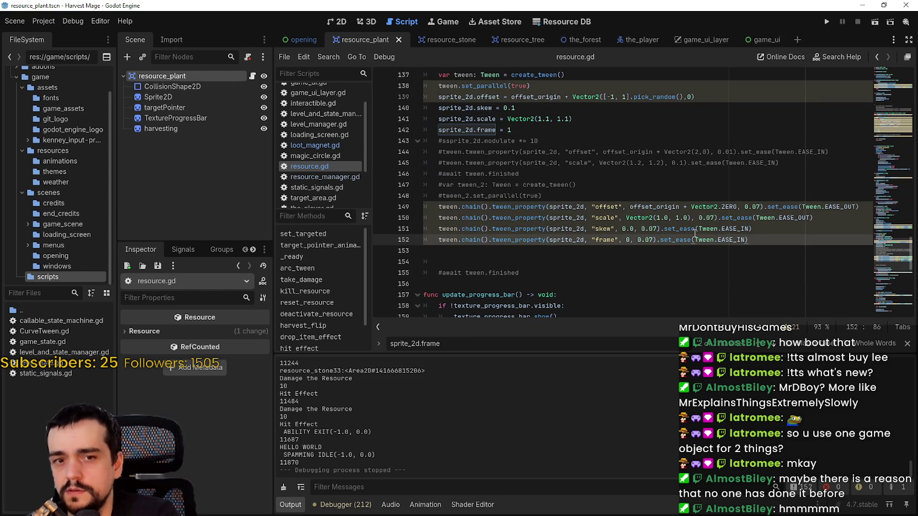
mouse_move(695, 234)
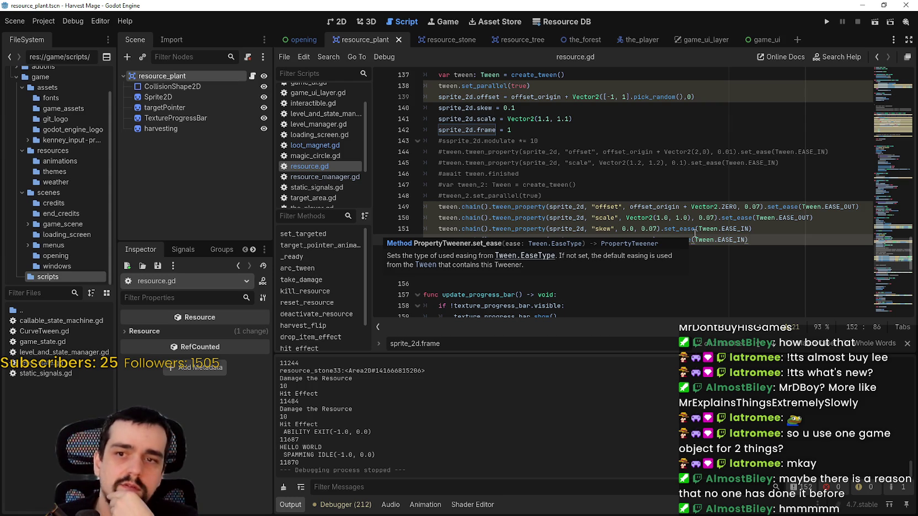